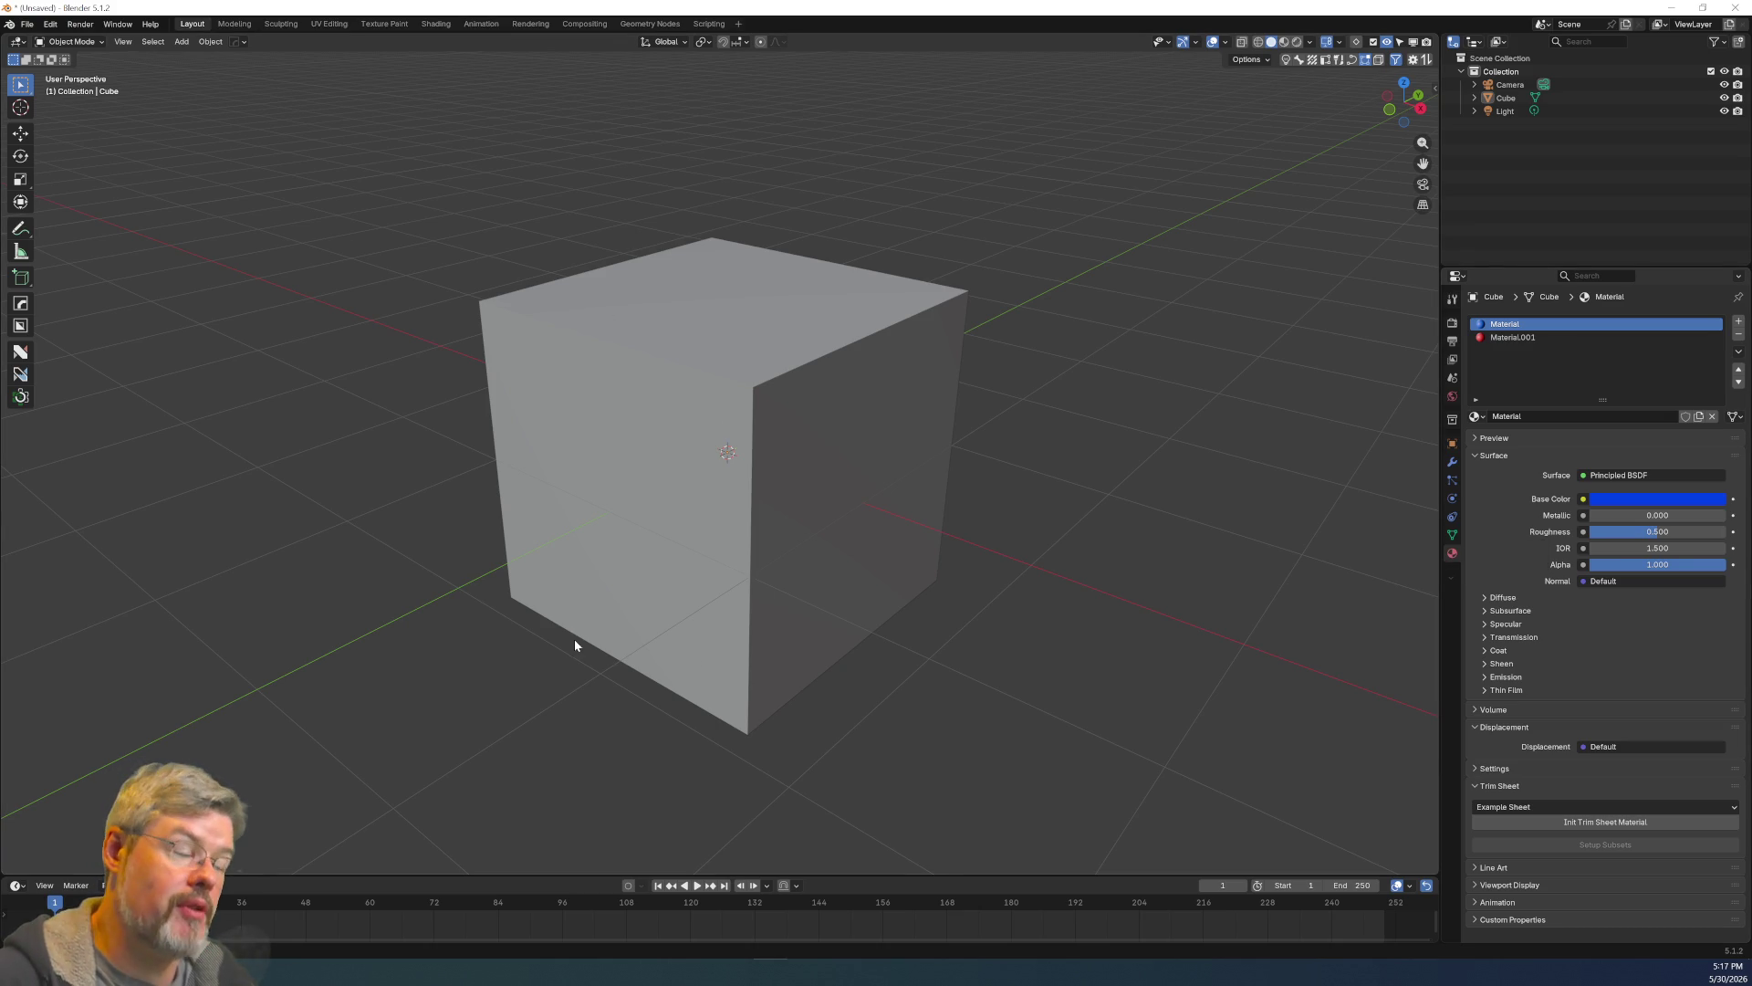
Remove Material.001 and the other old slot from the cube, then create the new Material.002.
left_click(1532, 337)
left_click(1738, 334)
left_click(1739, 334)
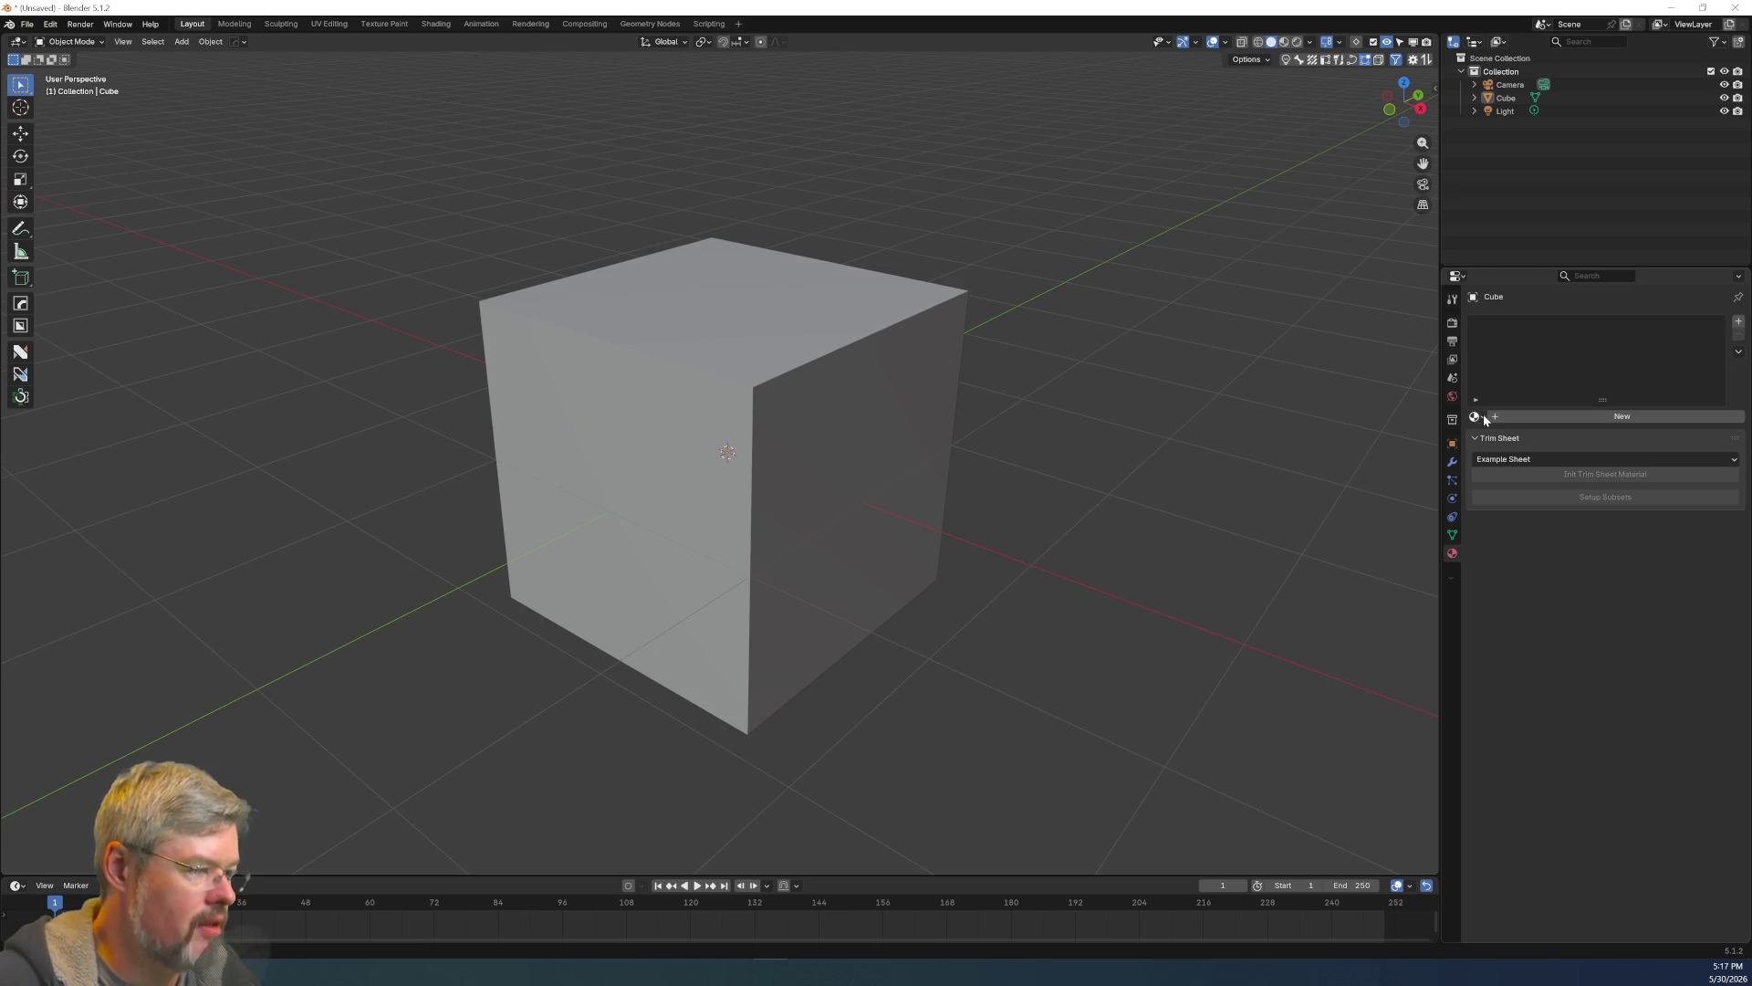
left_click(1527, 415)
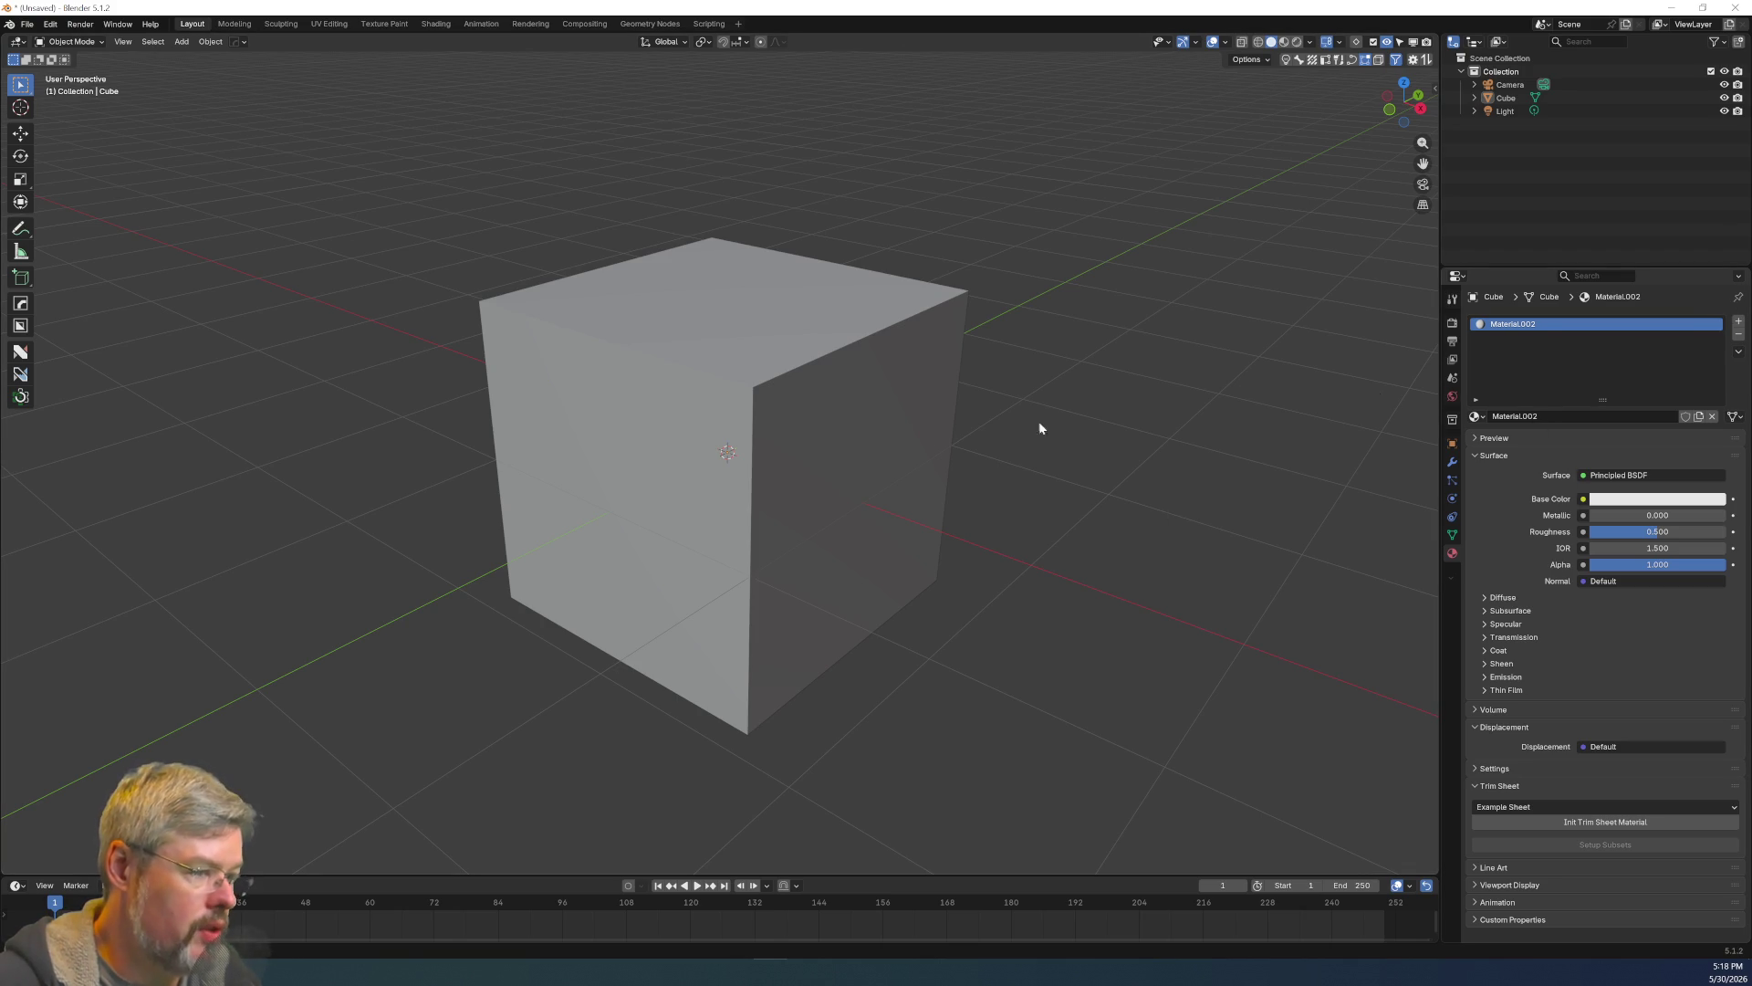
Add a second material slot with a new Material.003 and set its base colour to red.
left_click(1739, 325)
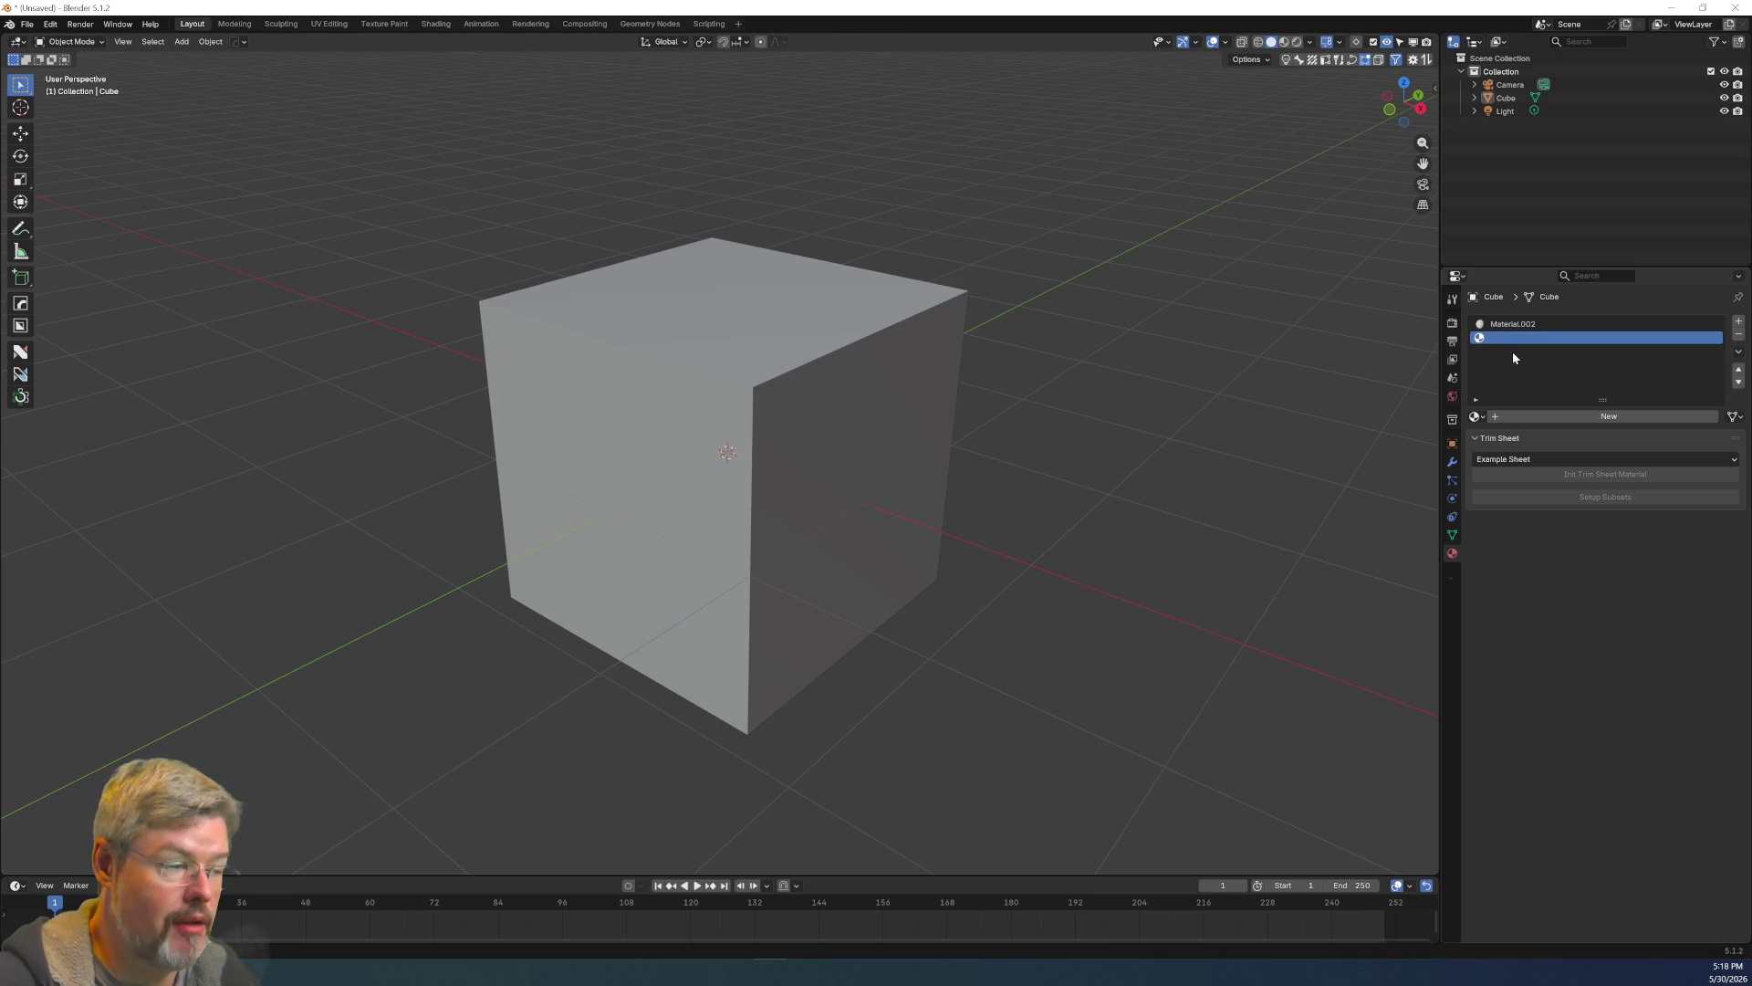
left_click(1515, 415)
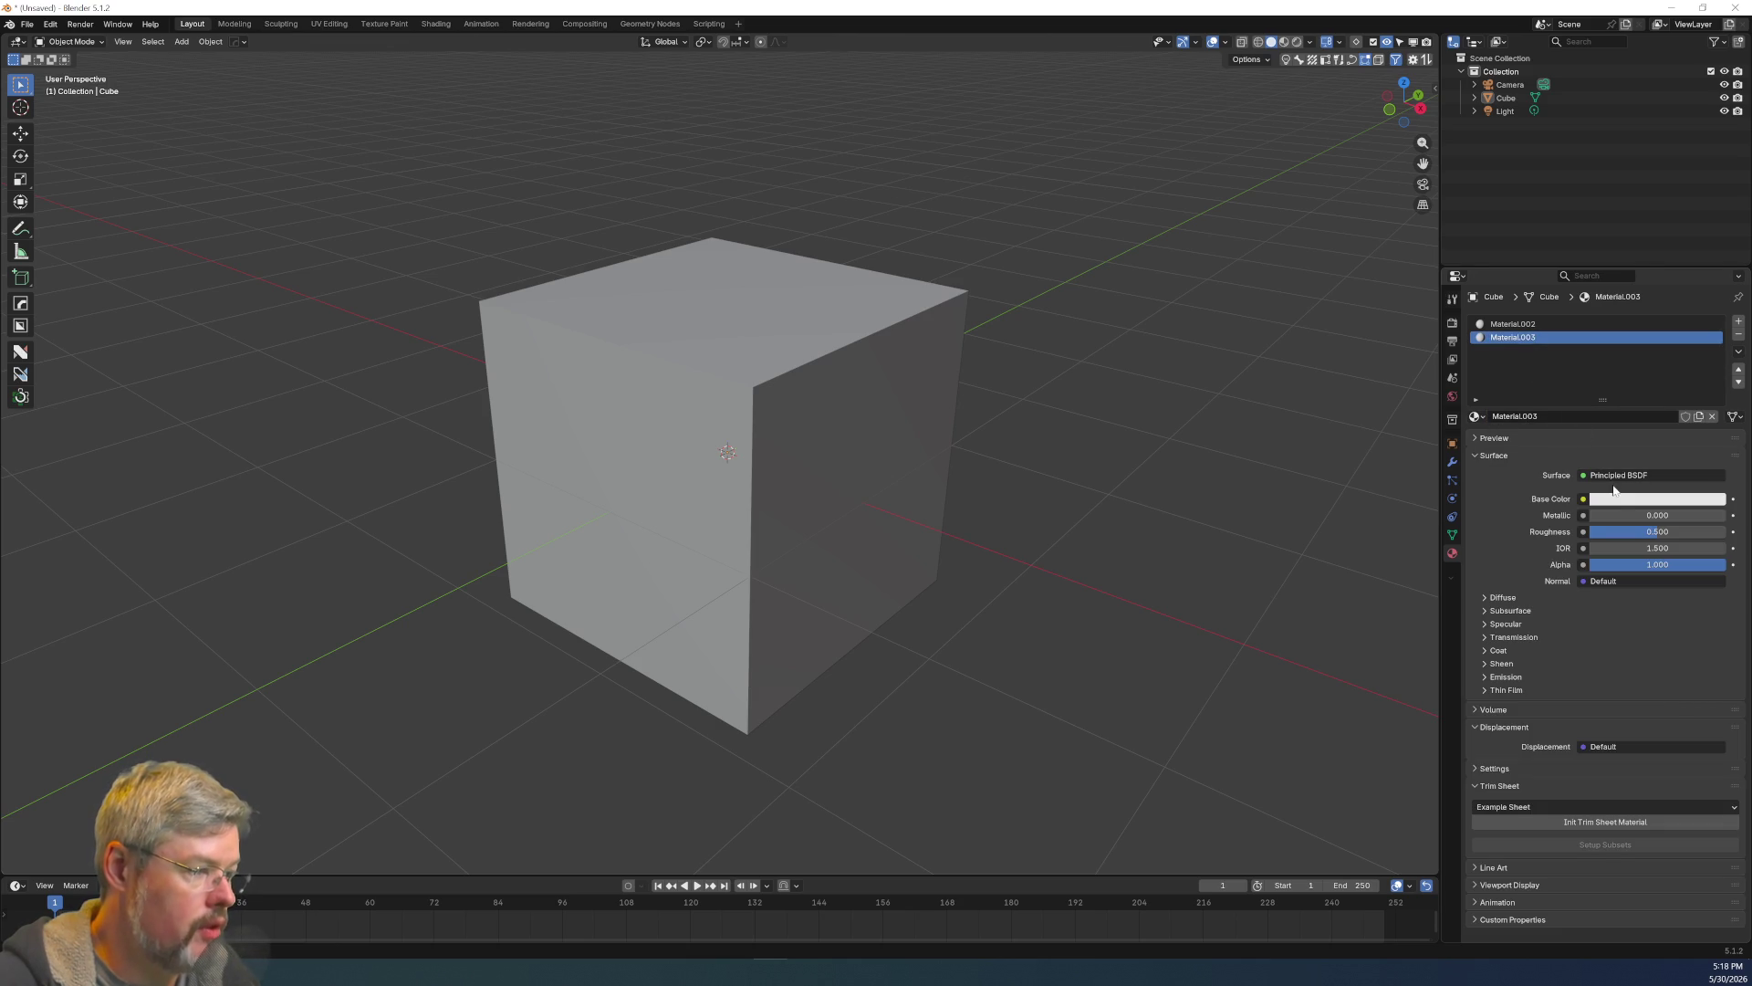
left_click(1611, 500)
left_click(1650, 356)
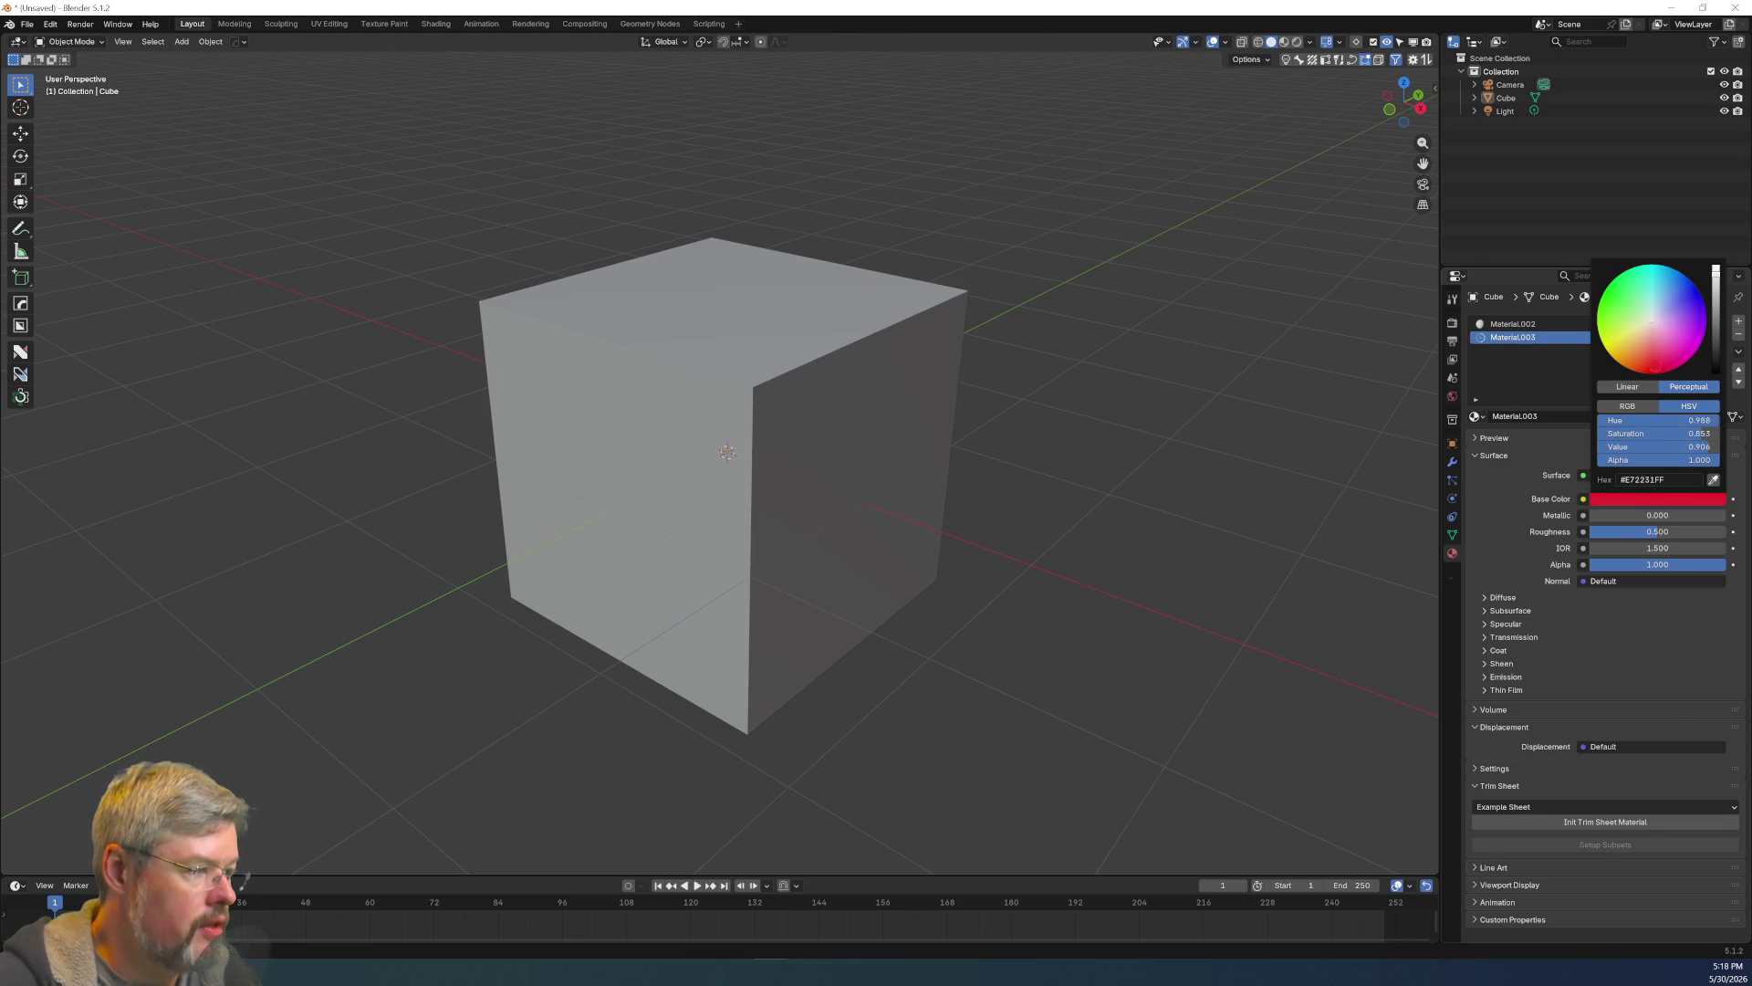
Set Material.002's base colour to blue, select the cube and change the viewport shading.
left_click(1542, 325)
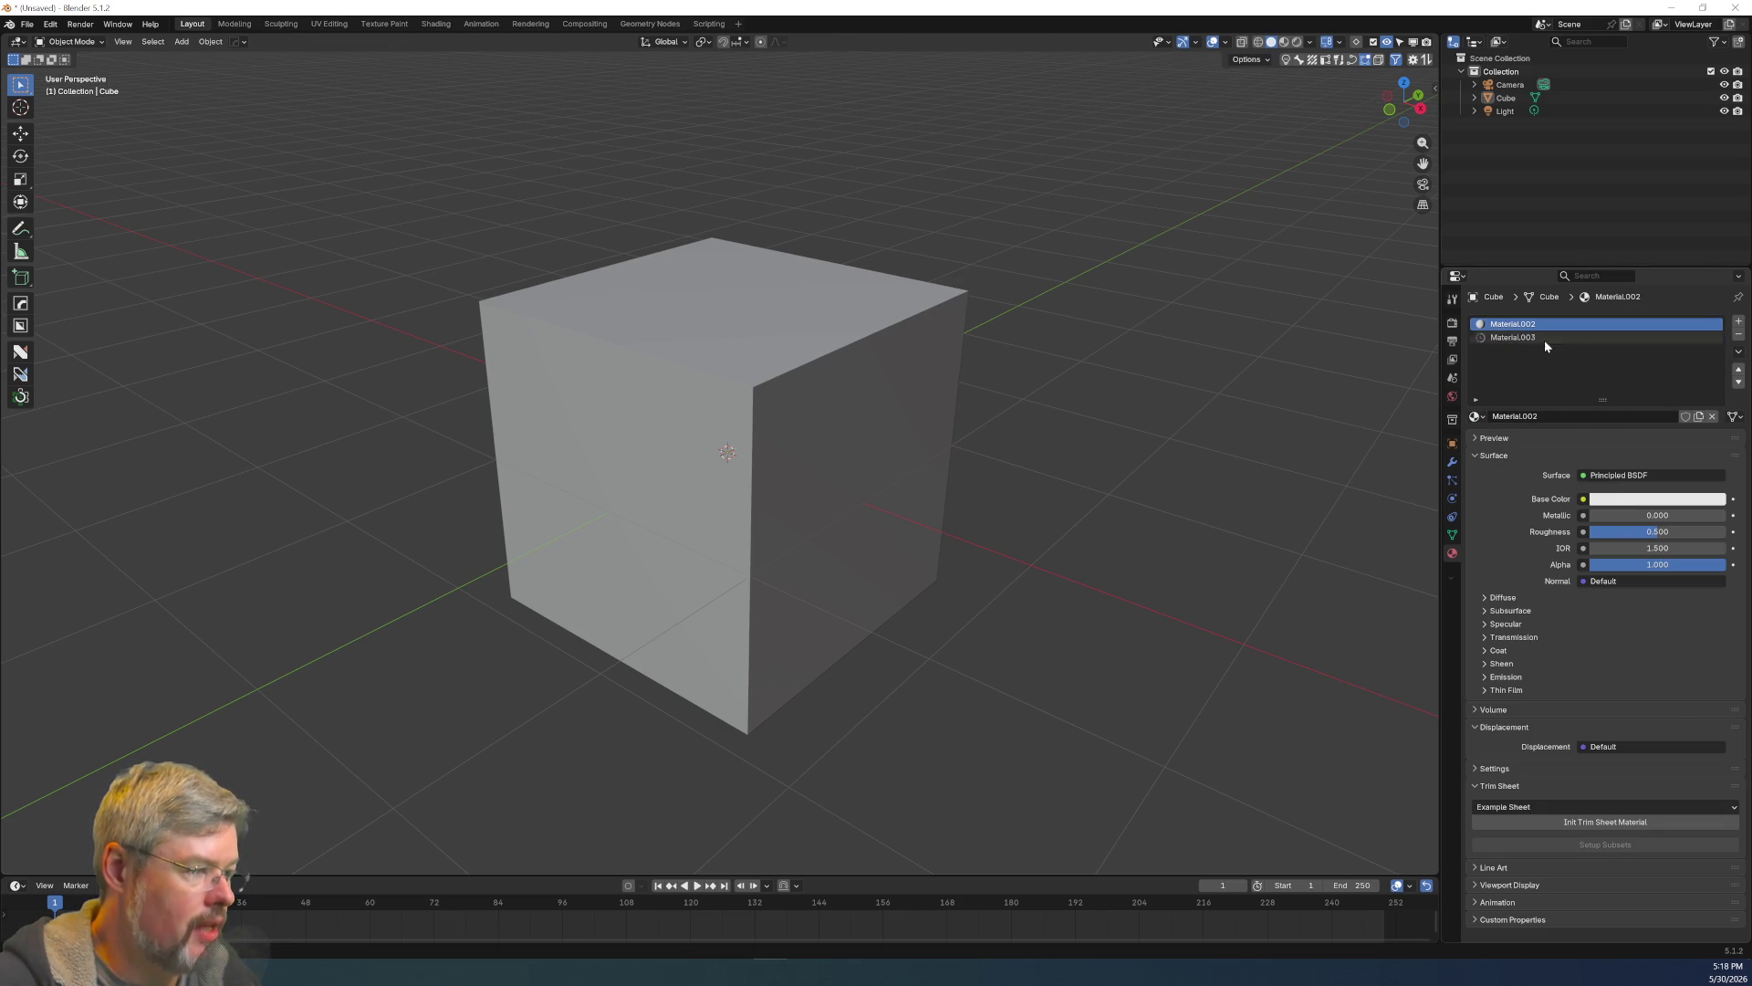
left_click(1631, 500)
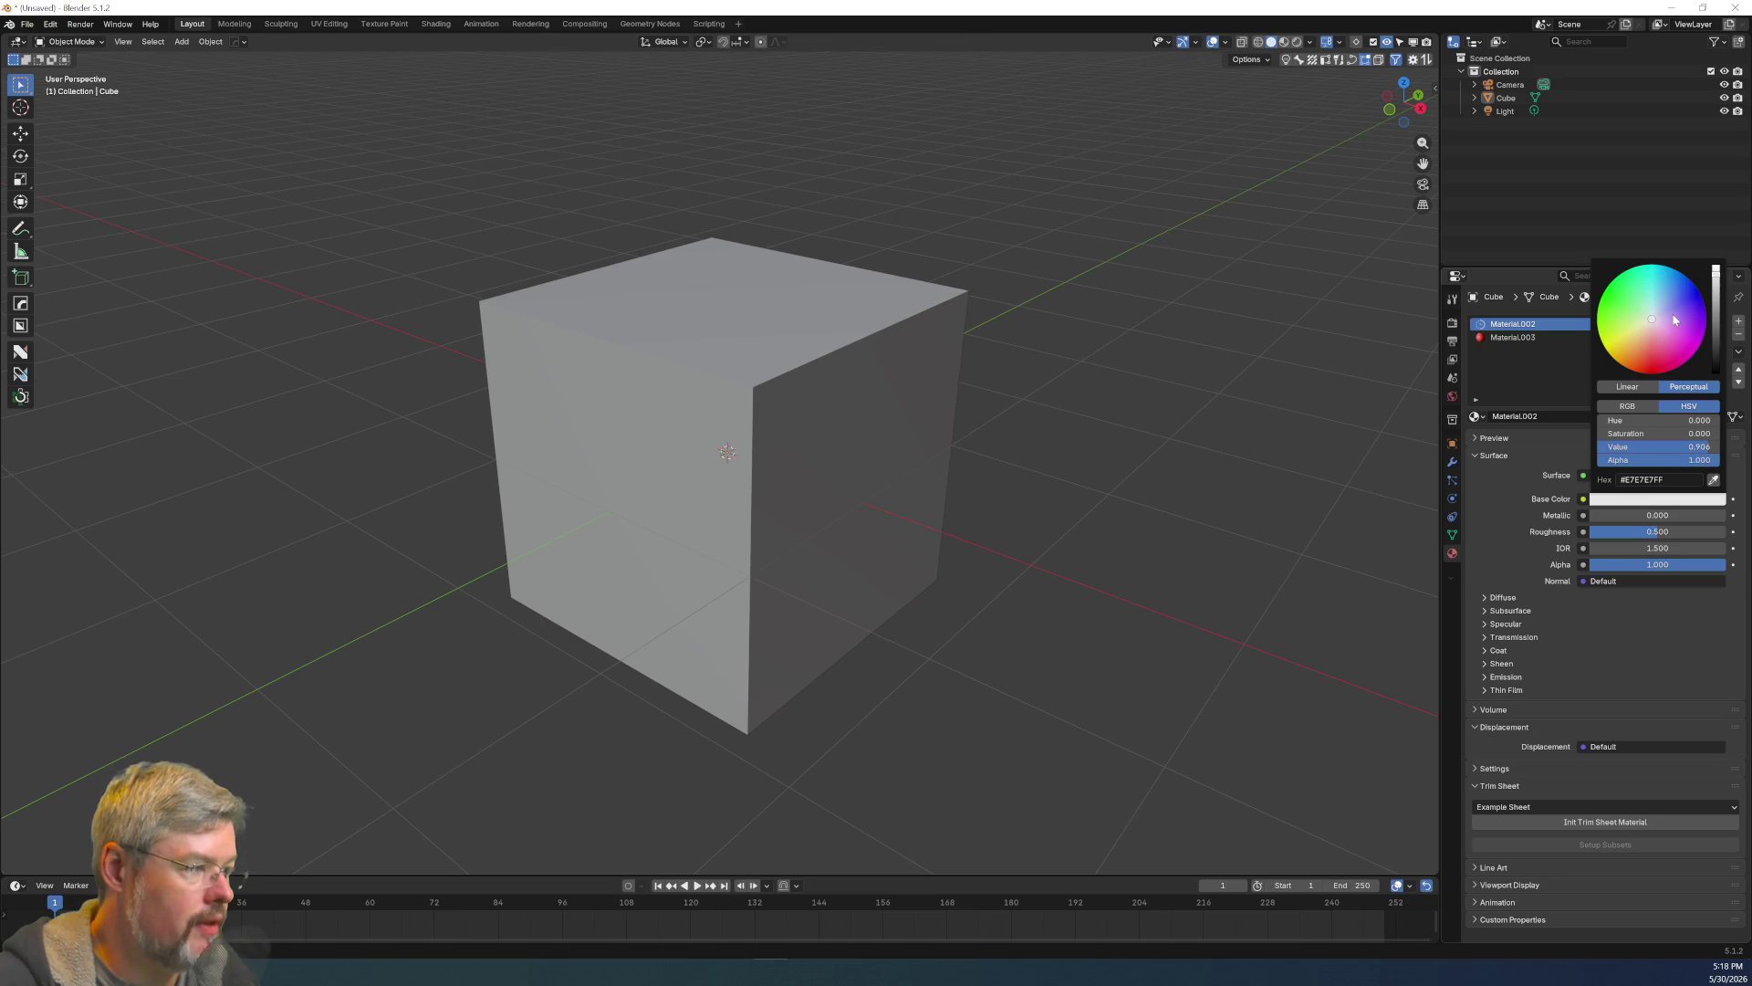
left_click(1692, 282)
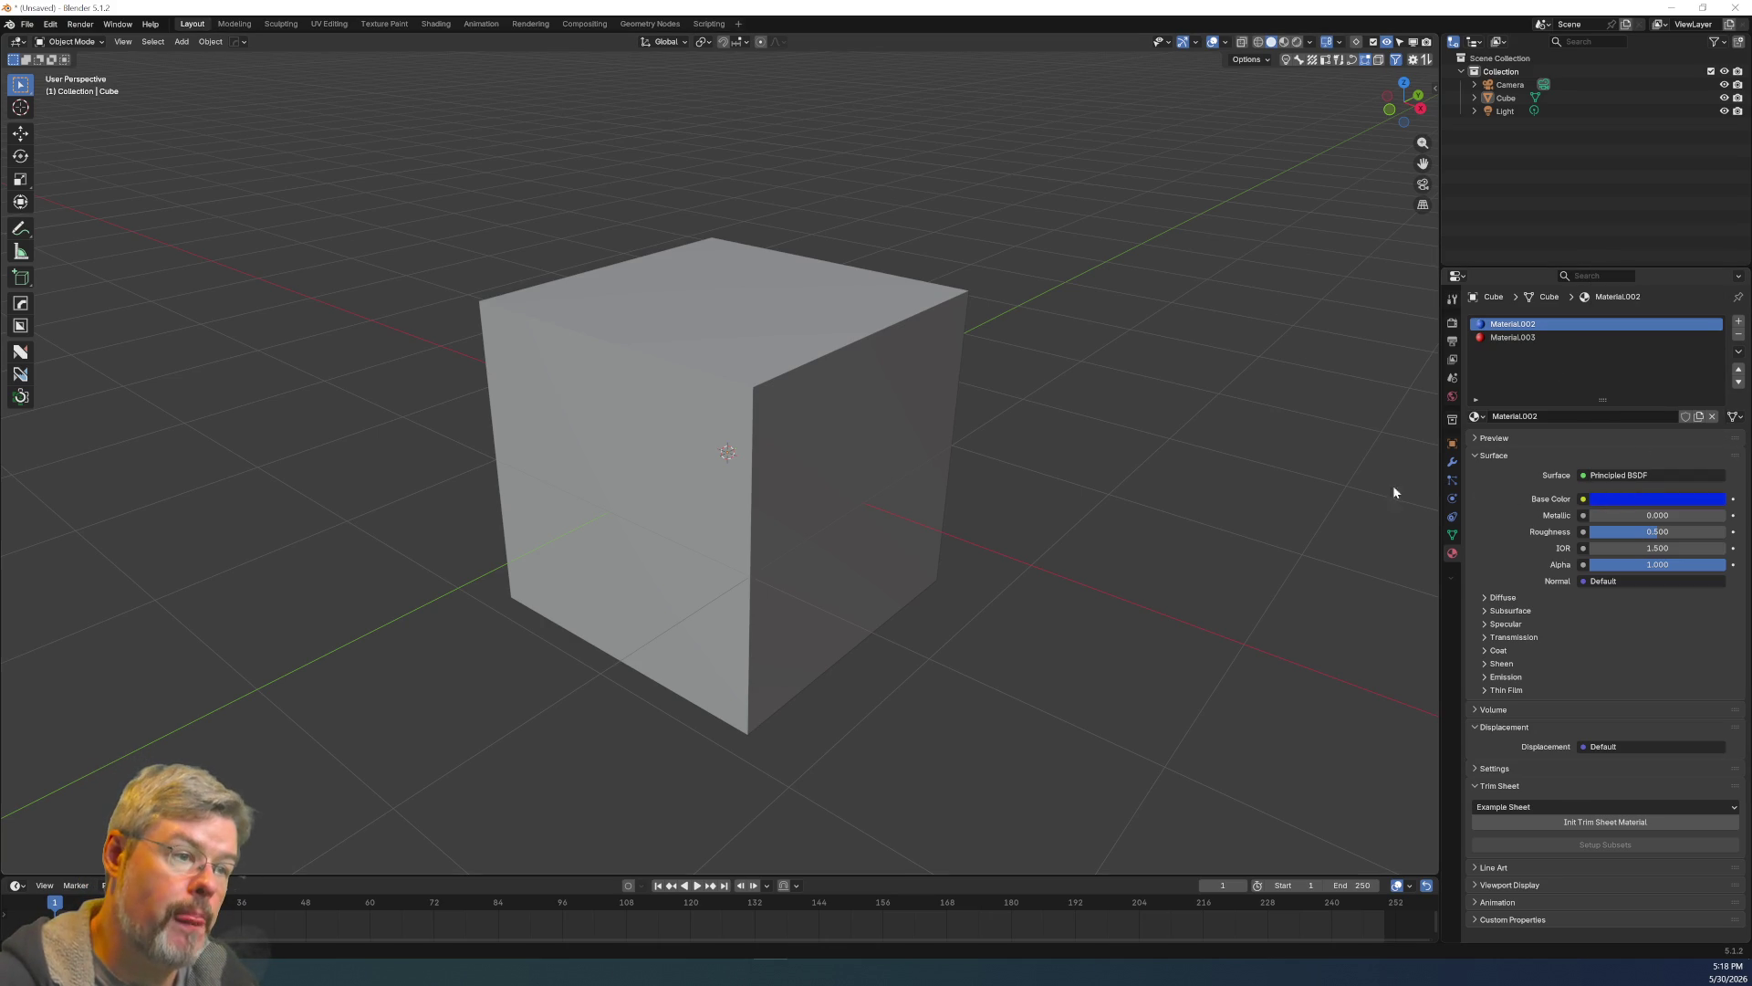
left_click(684, 381)
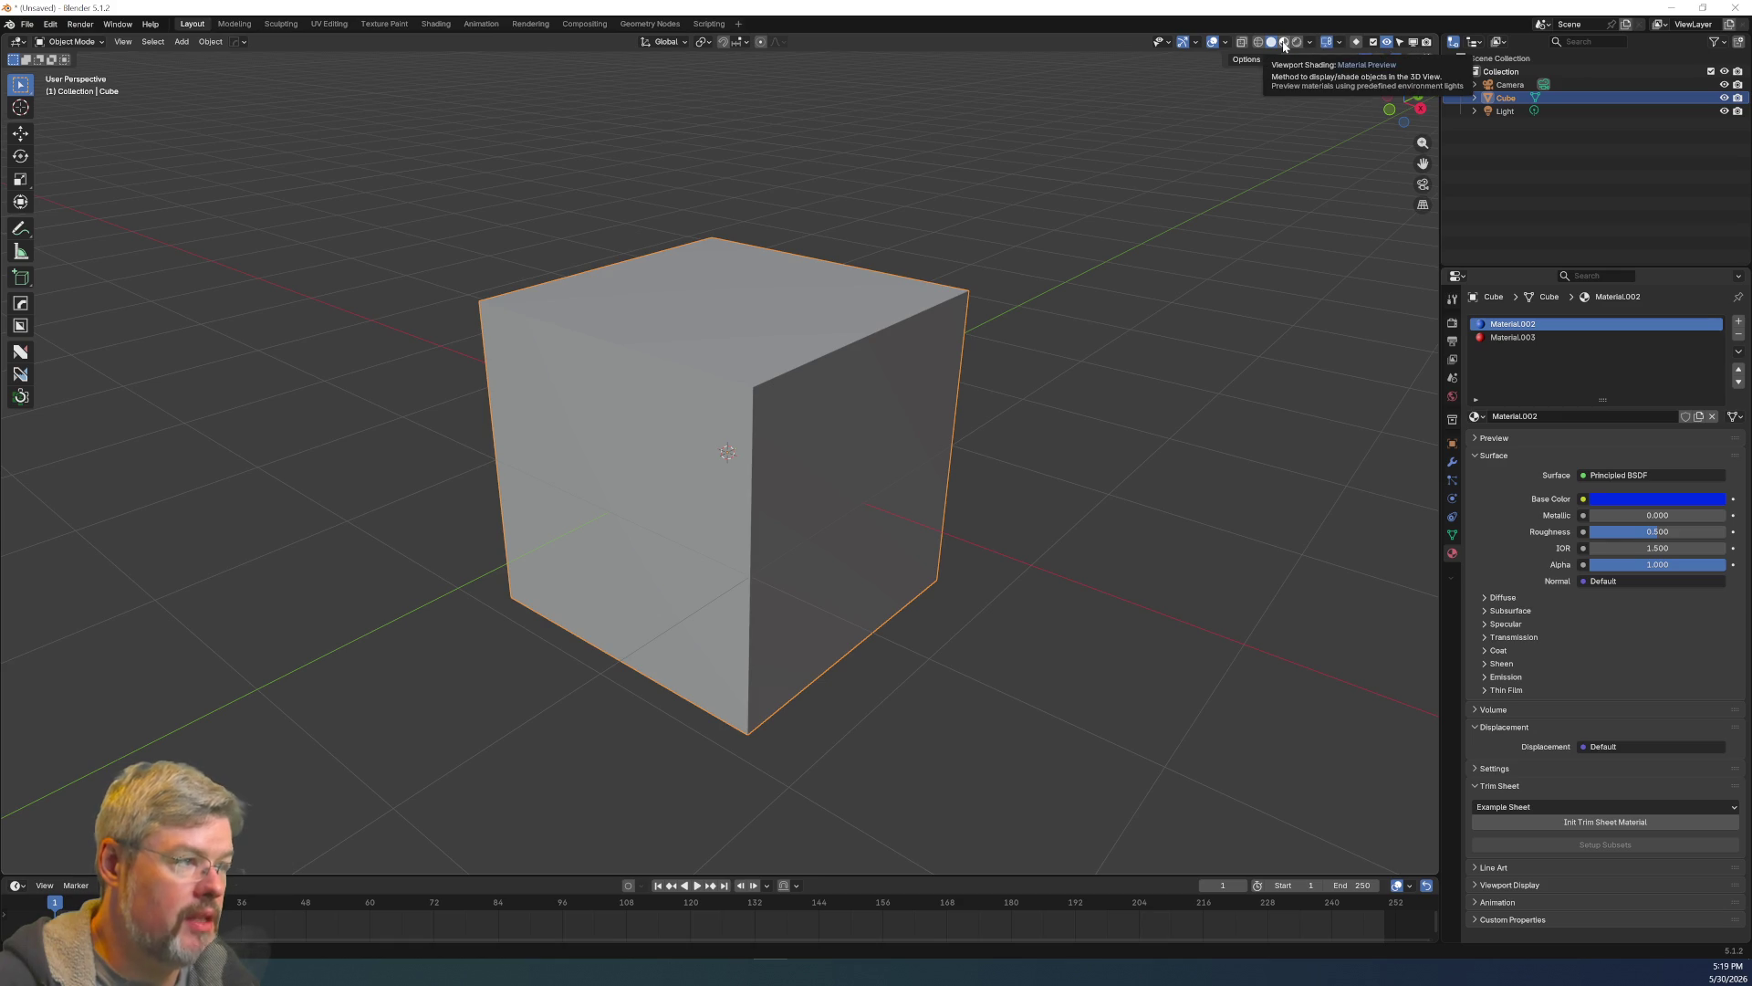
left_click(1284, 42)
Cycle through Wireframe, Solid, Material Preview and Rendered shading, ending on Material Preview.
left_click(1258, 42)
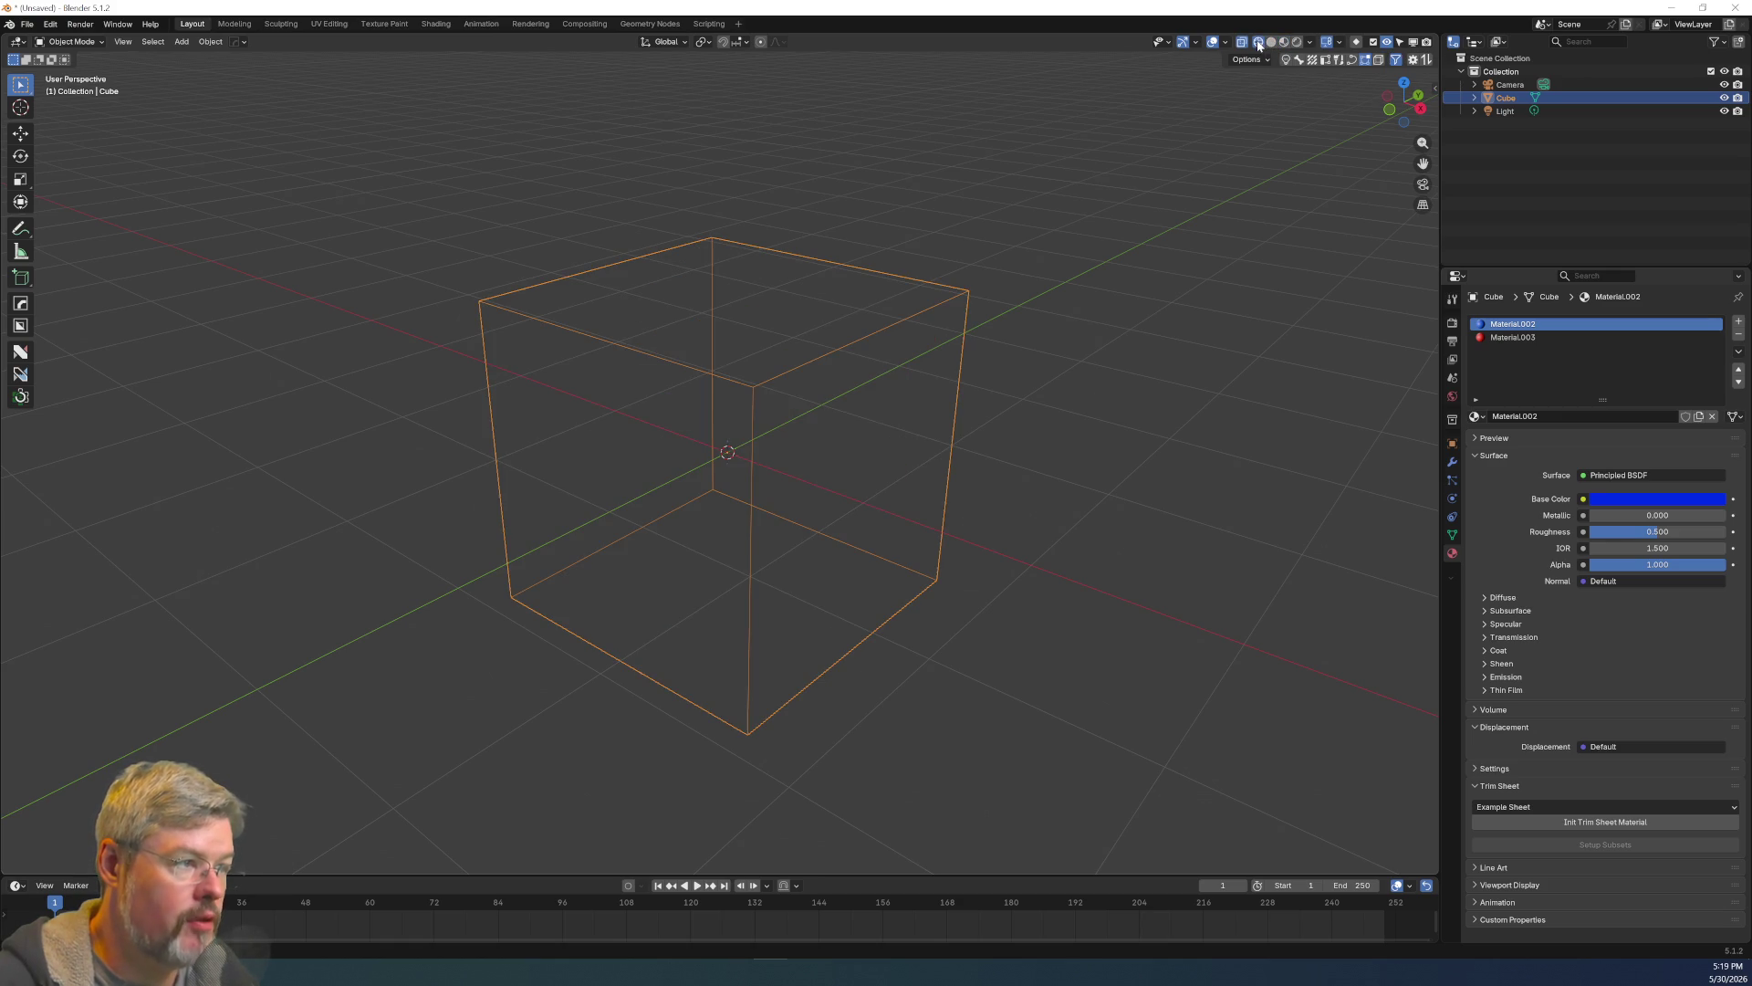
left_click(1270, 43)
left_click(1285, 43)
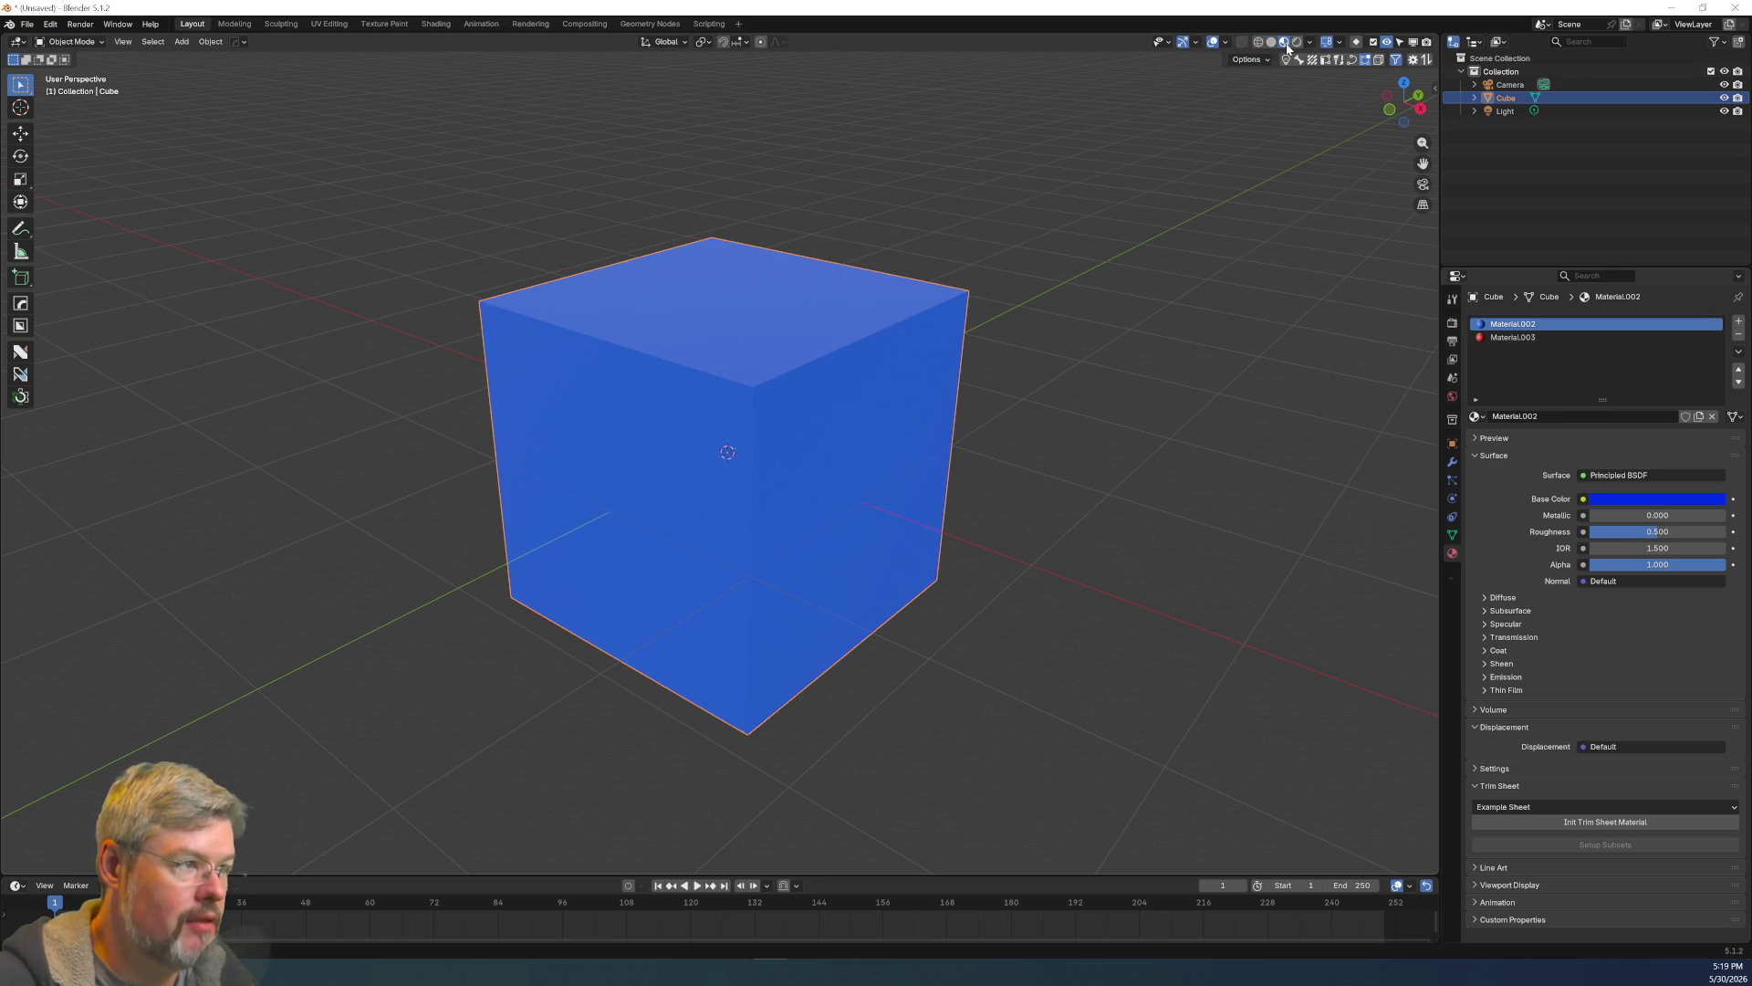
left_click(1296, 43)
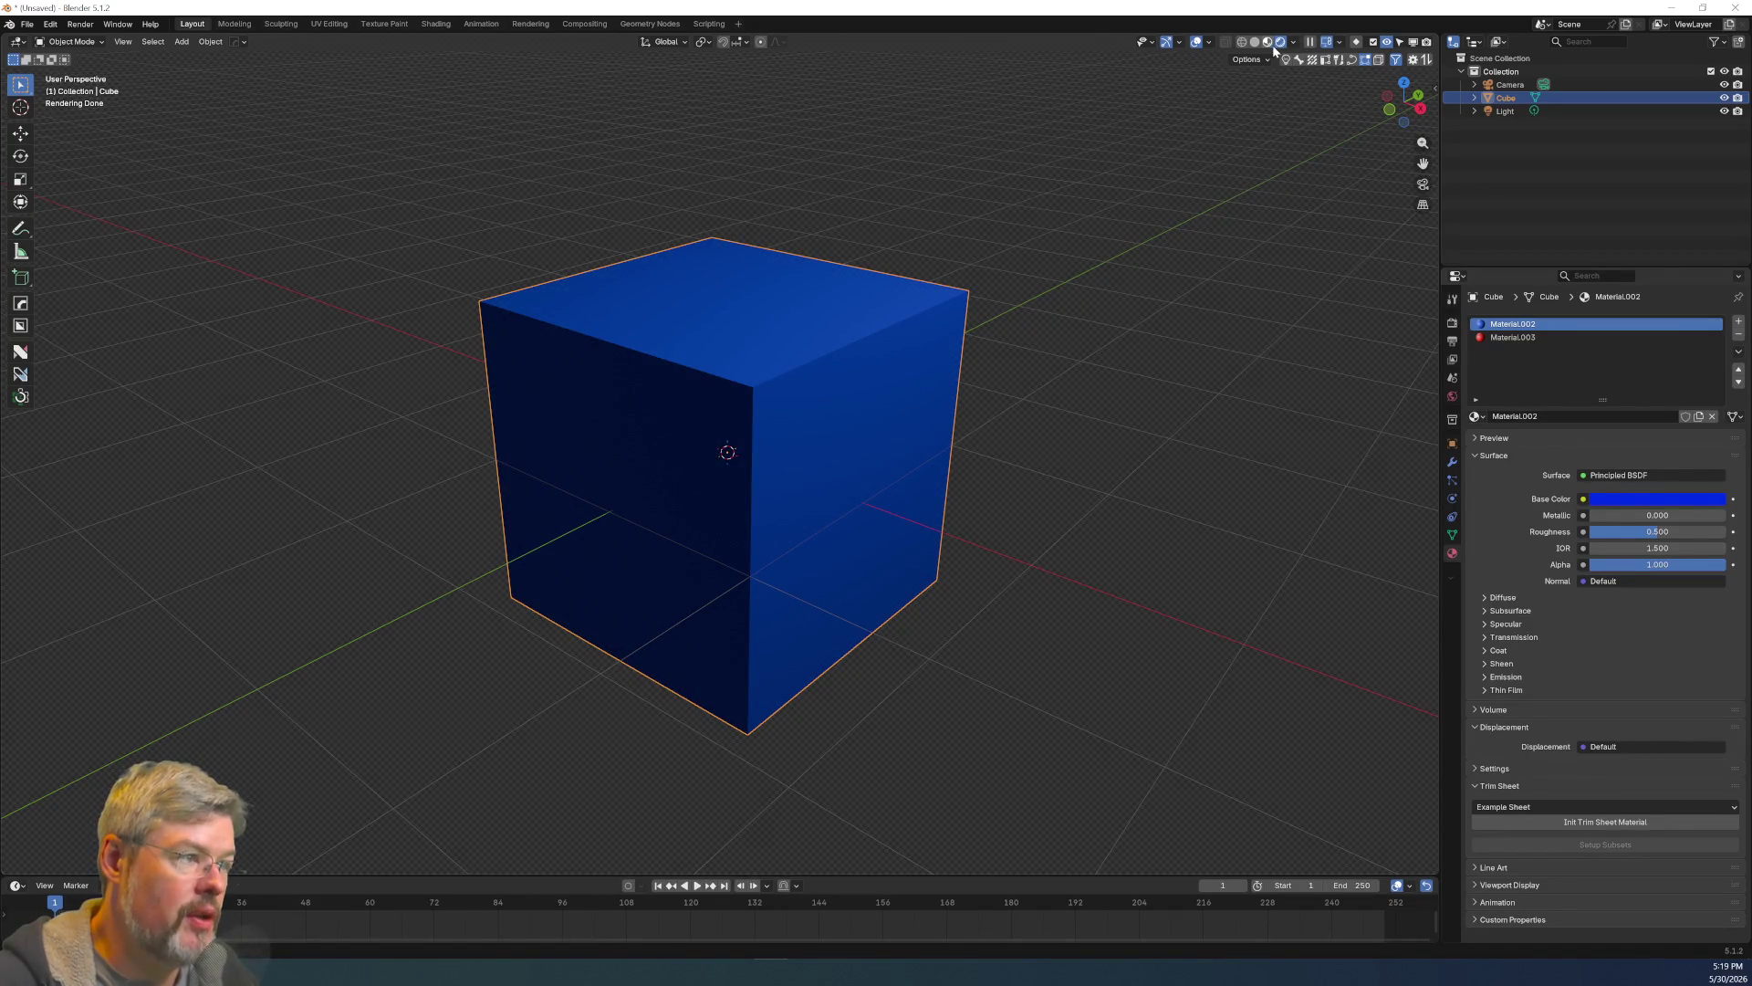
left_click(1269, 45)
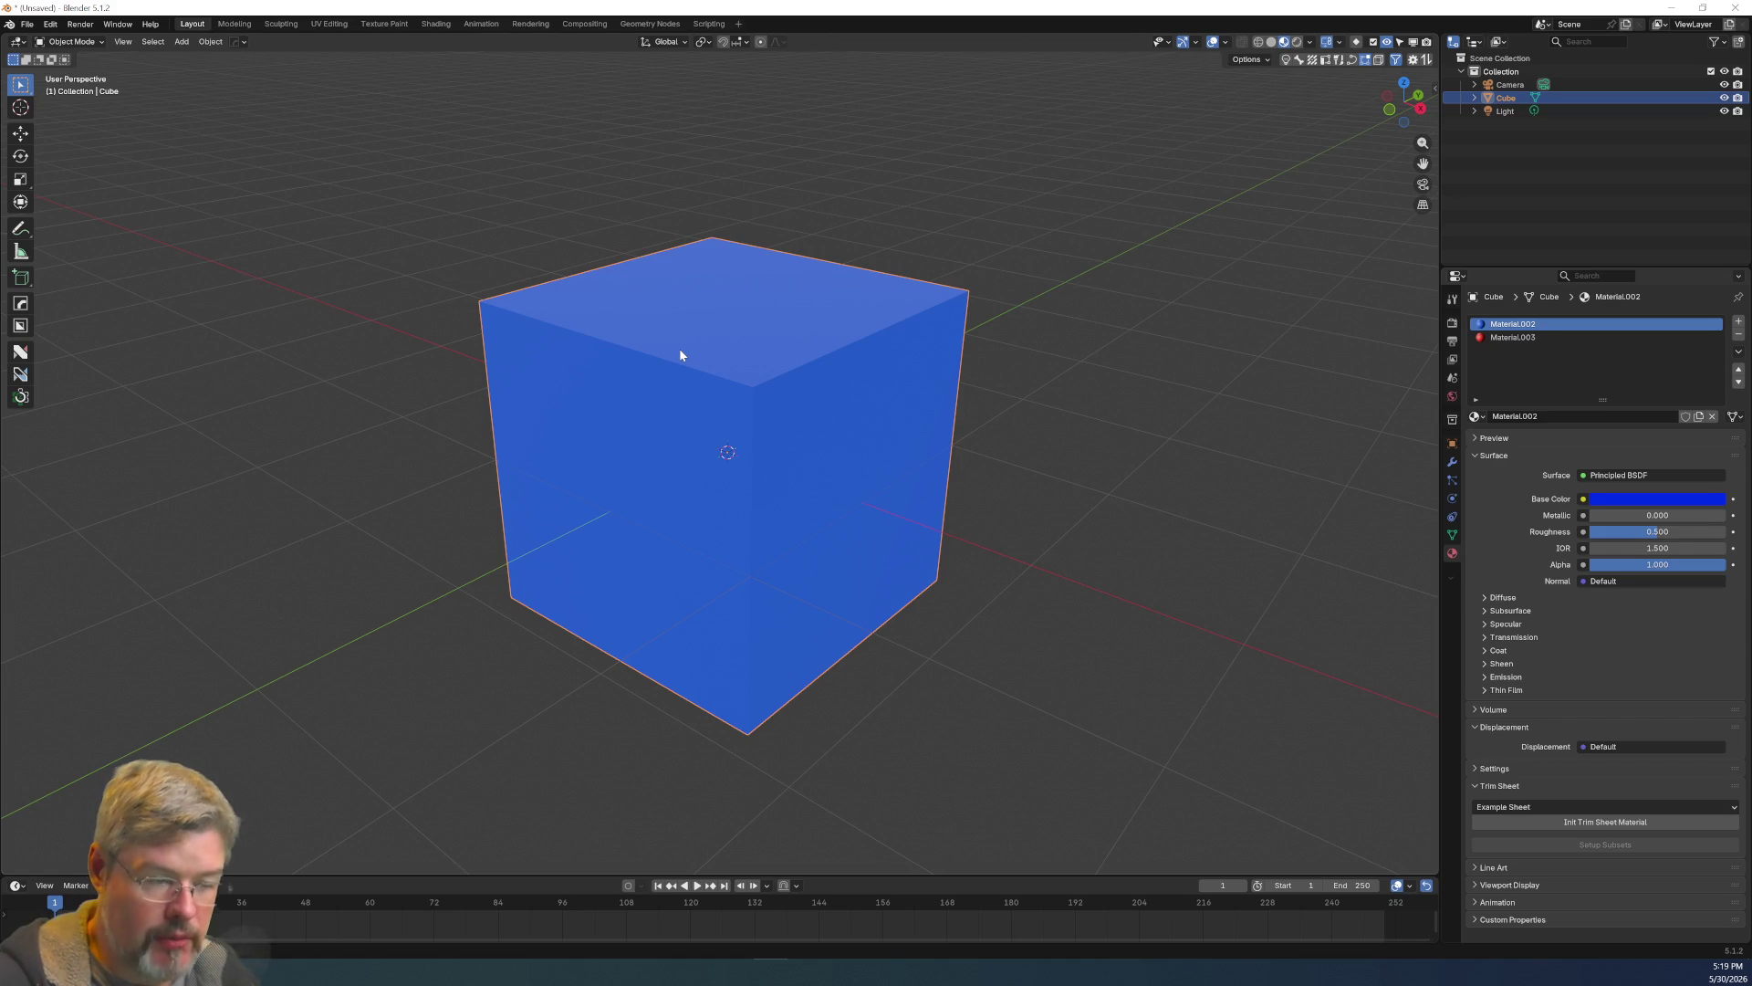
Enter Edit Mode on the cube and orbit the view to look down on its top face.
key("ctrl+Tab")
left_click(680, 271)
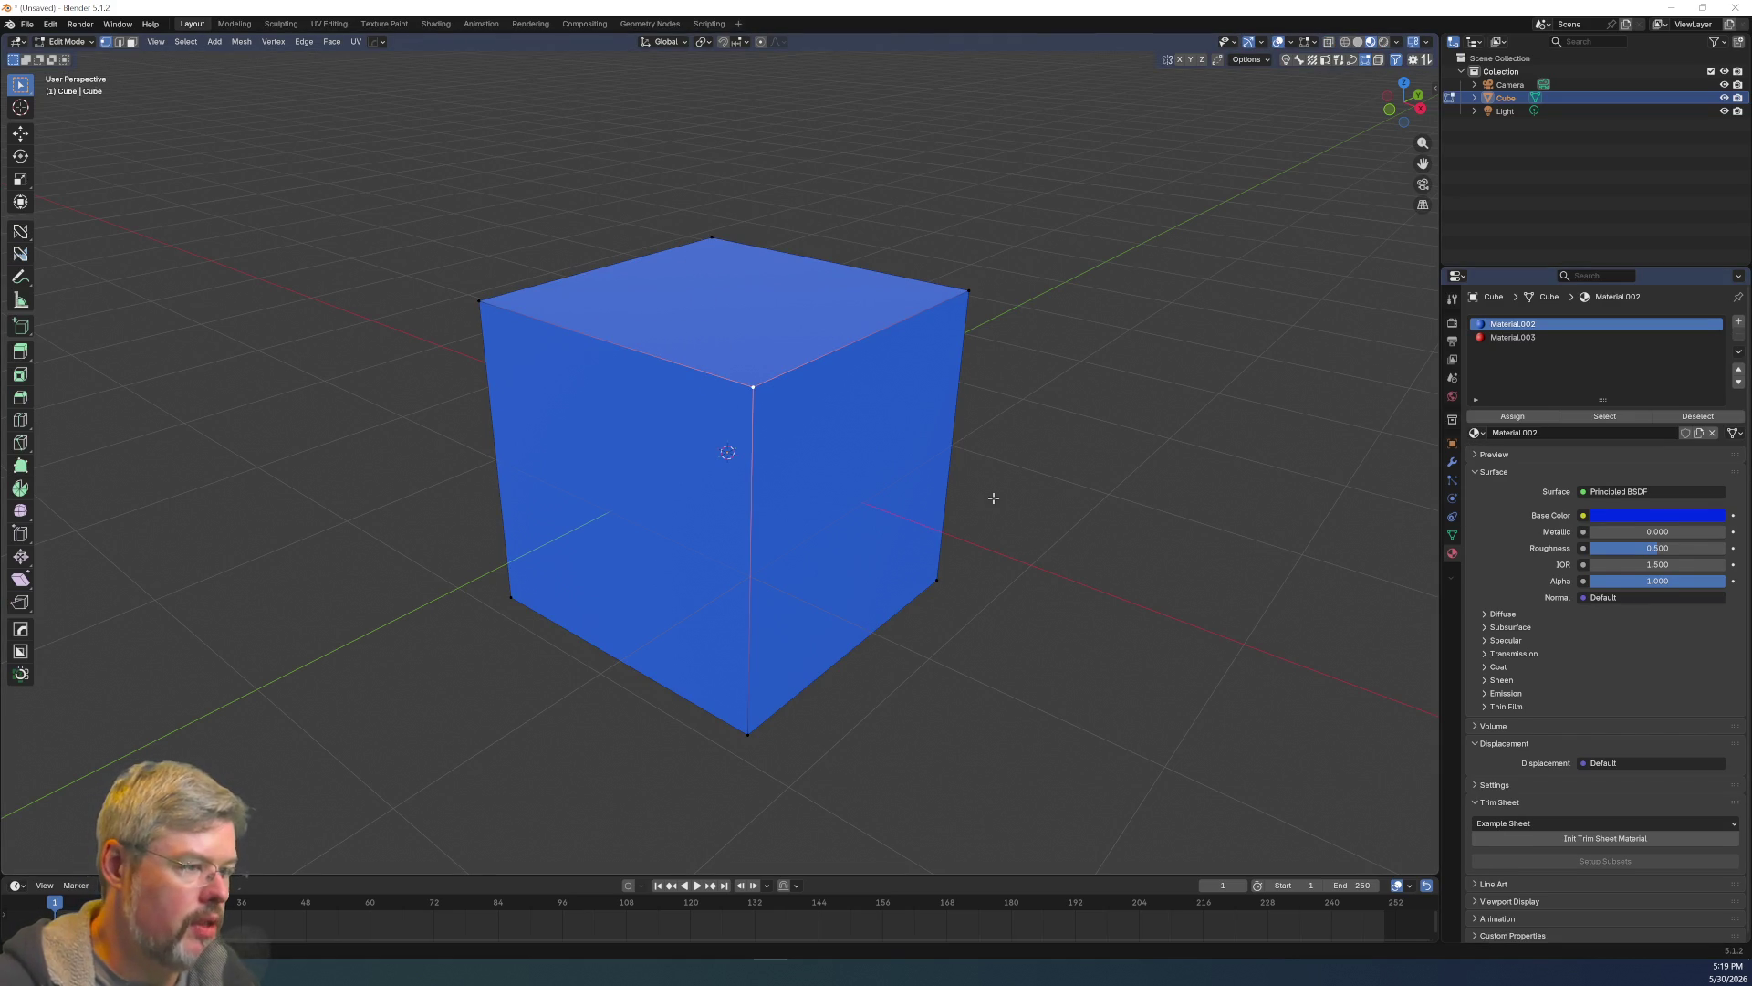
left_click(1512, 337)
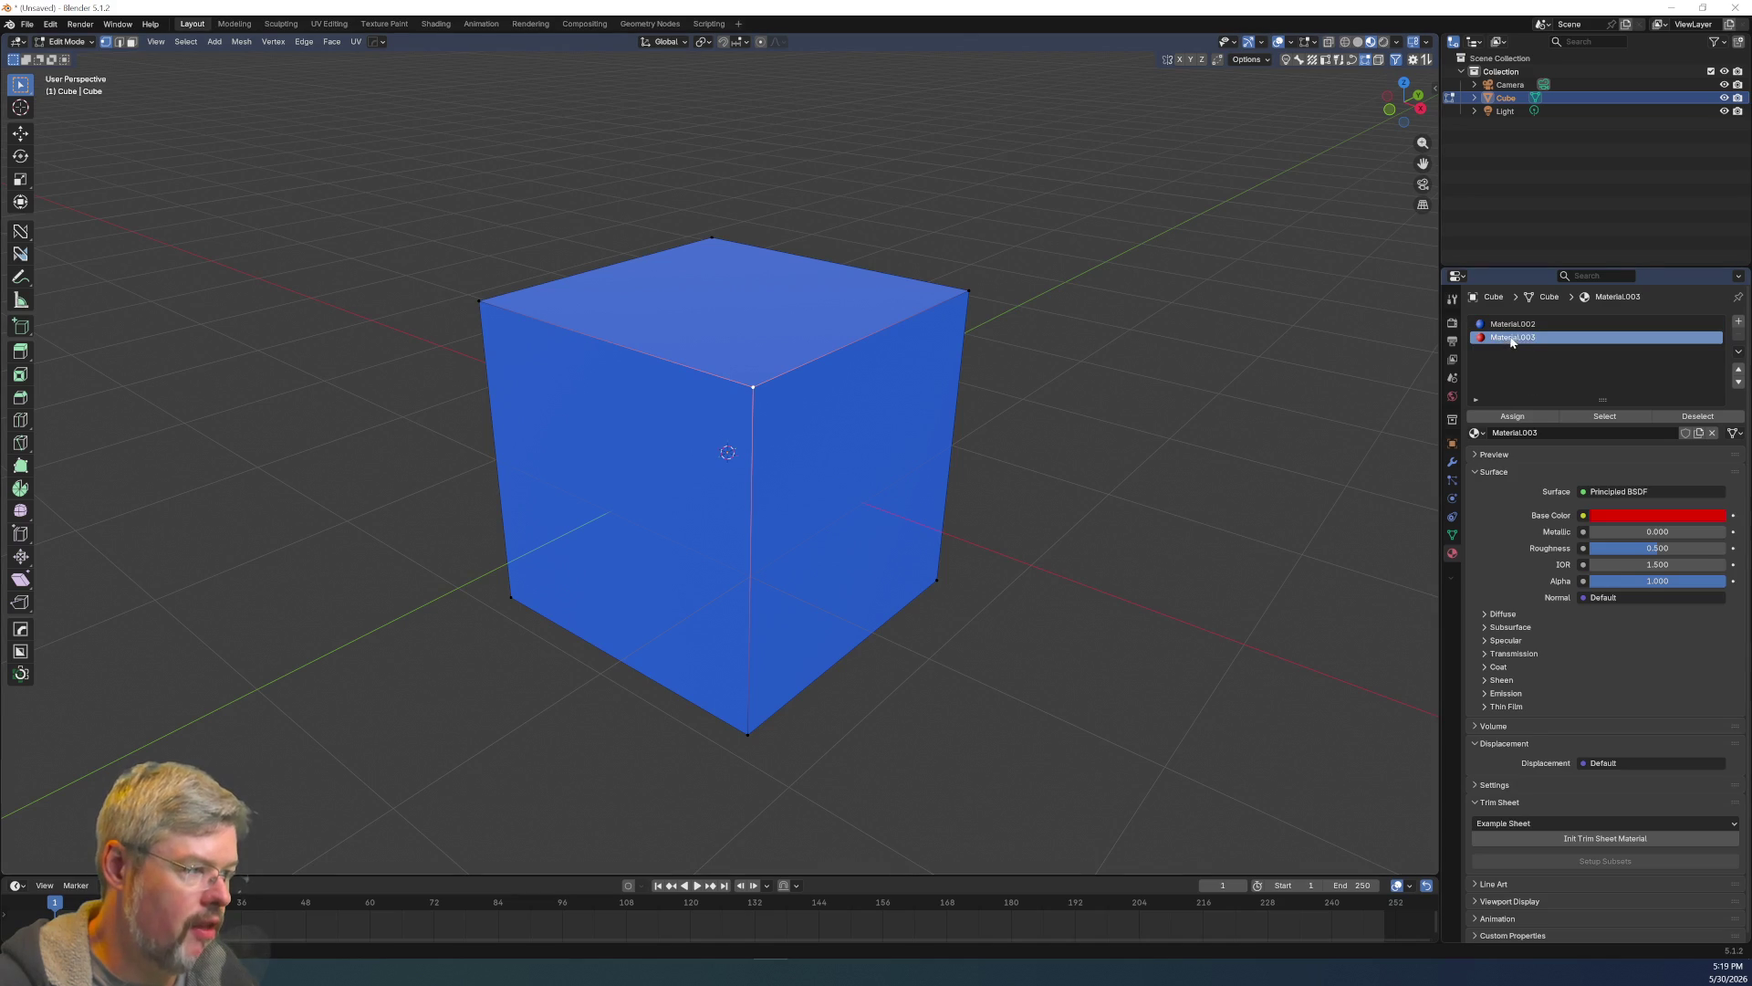
left_click(1512, 324)
mouse_move(945, 465)
middle_mouse_down()
mouse_move(1224, 293)
mouse_move(1128, 471)
mouse_move(967, 481)
mouse_move(919, 430)
middle_mouse_up()
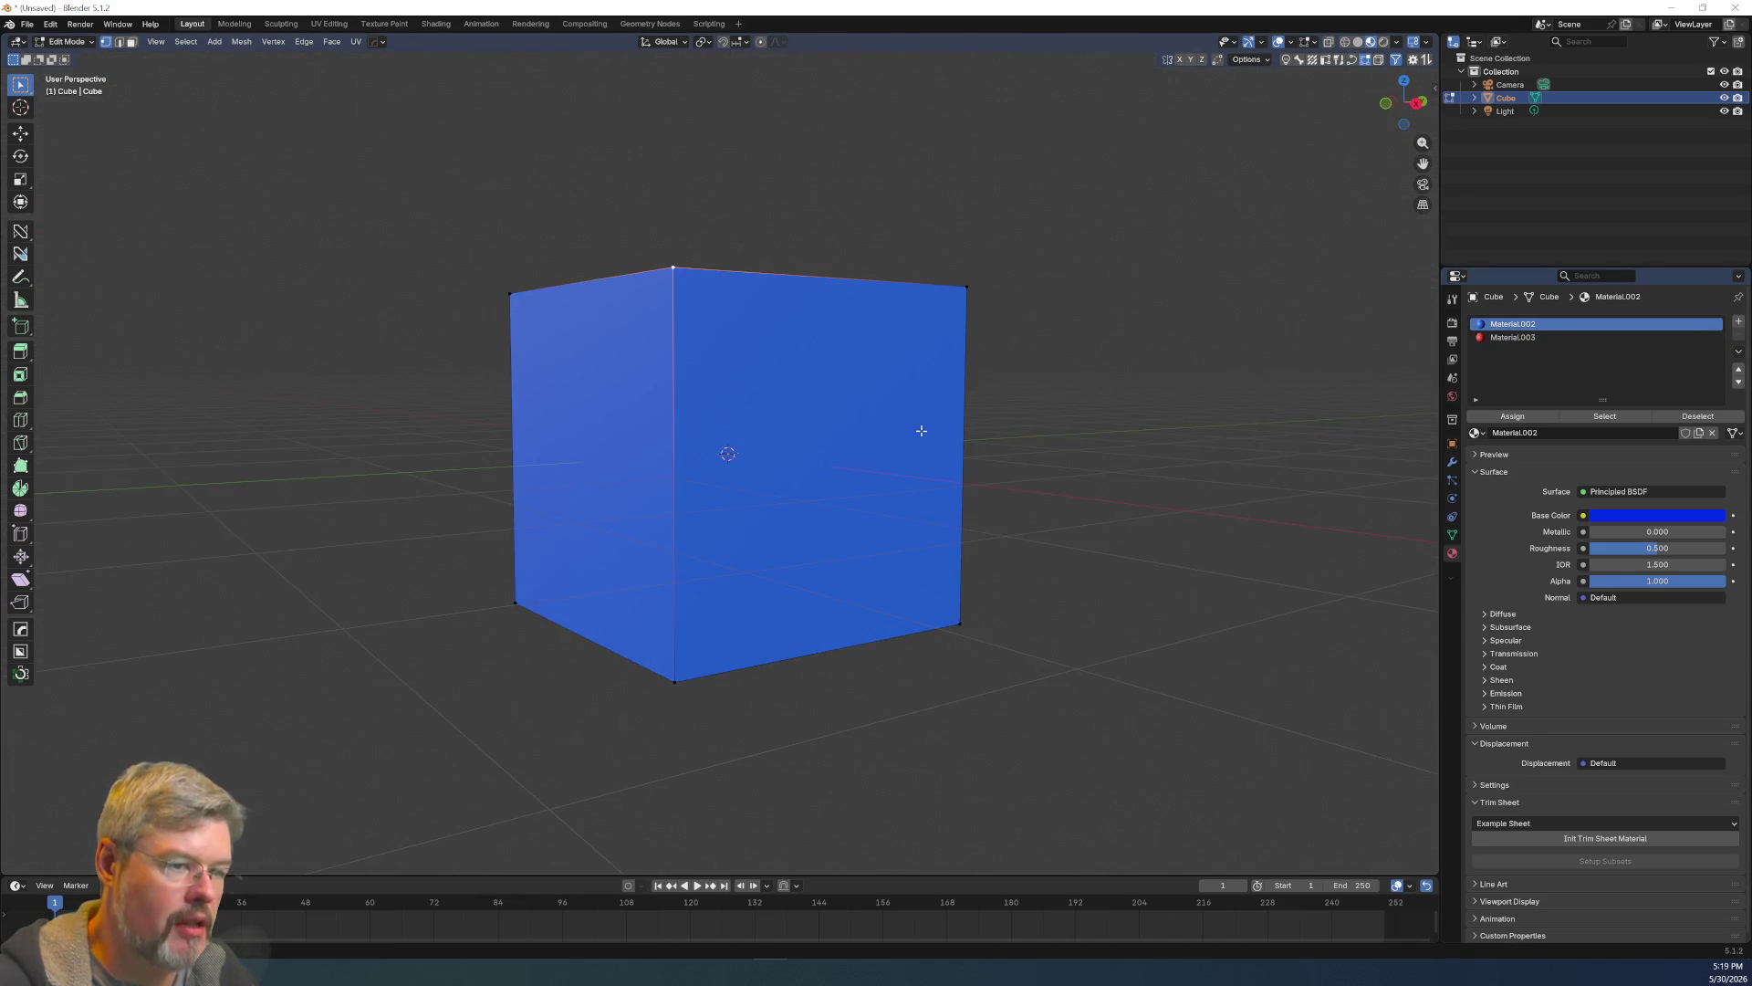
middle_click_drag(638, 274, 693, 397)
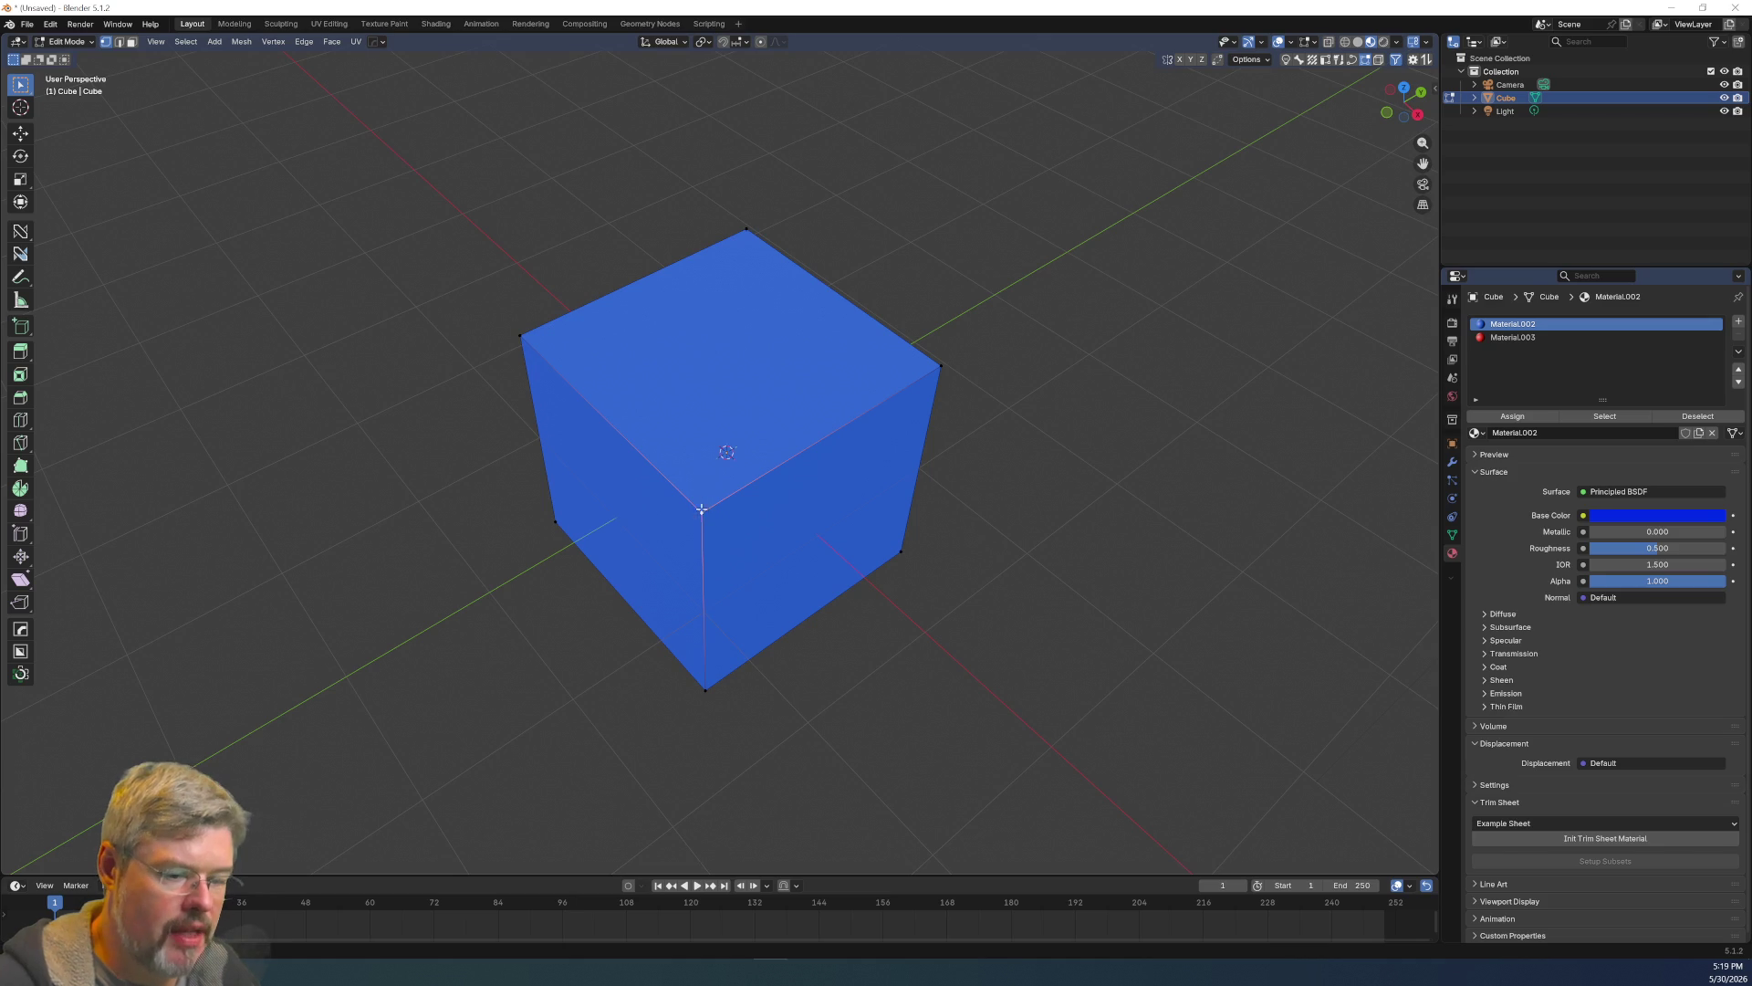
middle_click_drag(700, 491, 734, 463)
In face select mode, pick the top face and assign the red Material.003 to it.
key("2")
key("3")
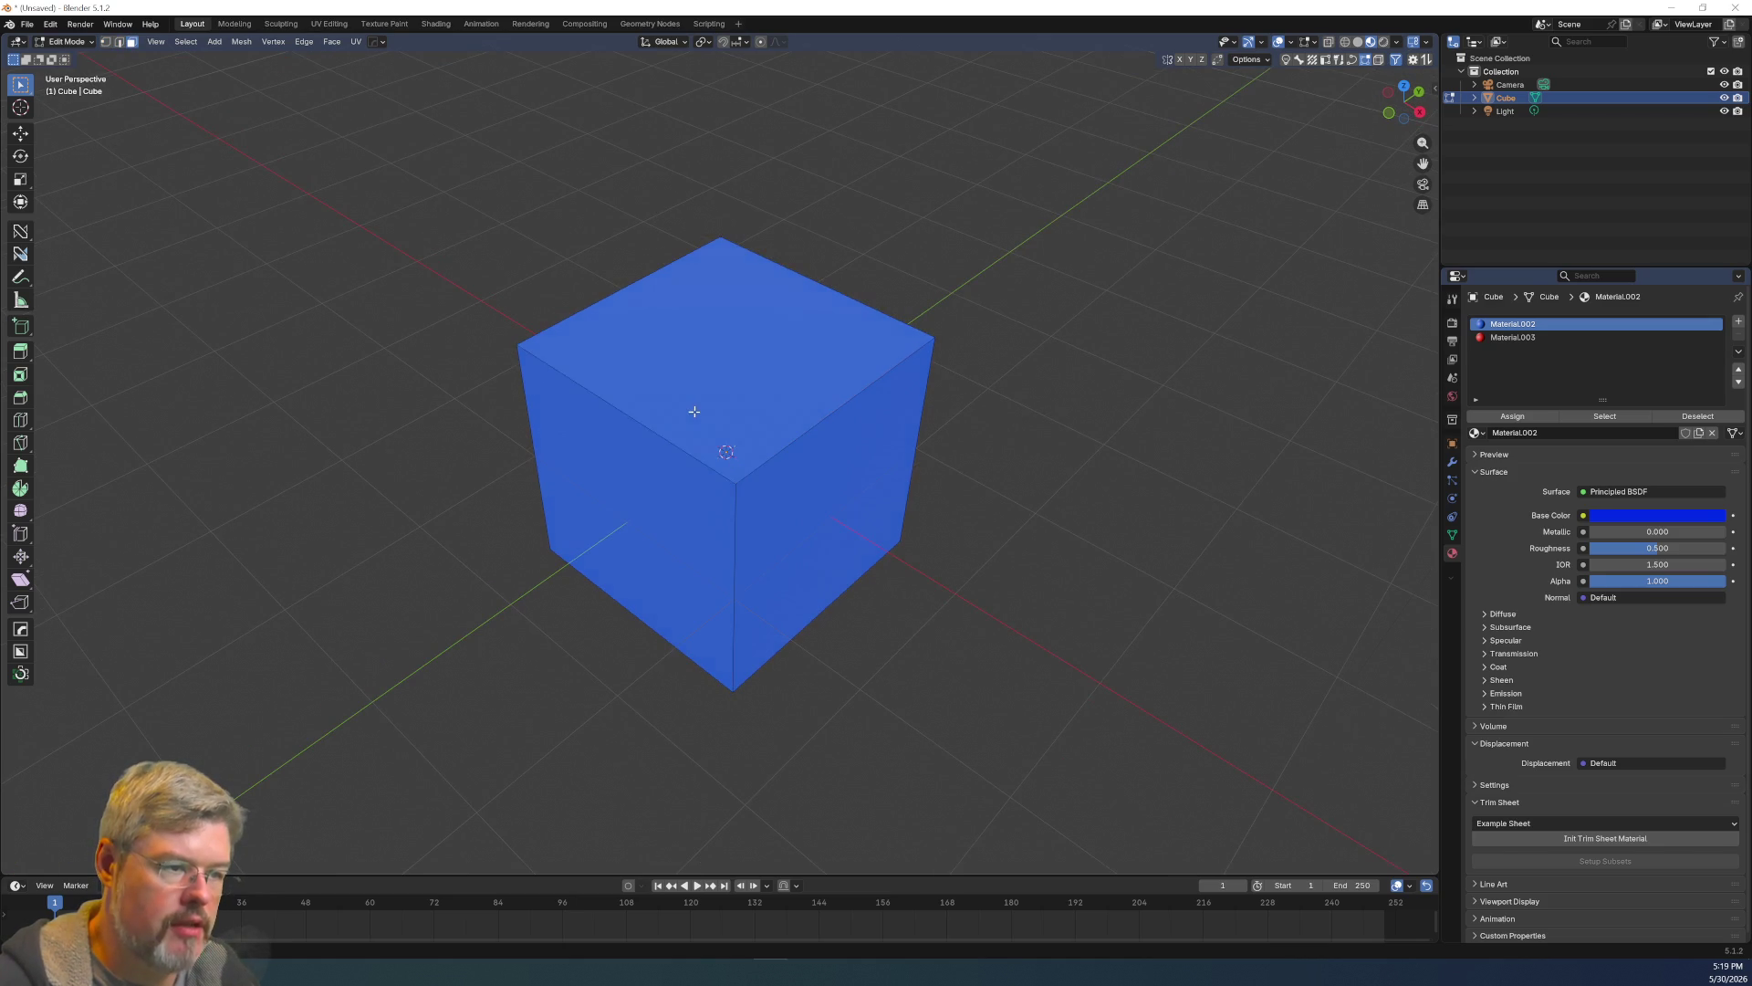
left_click(693, 411)
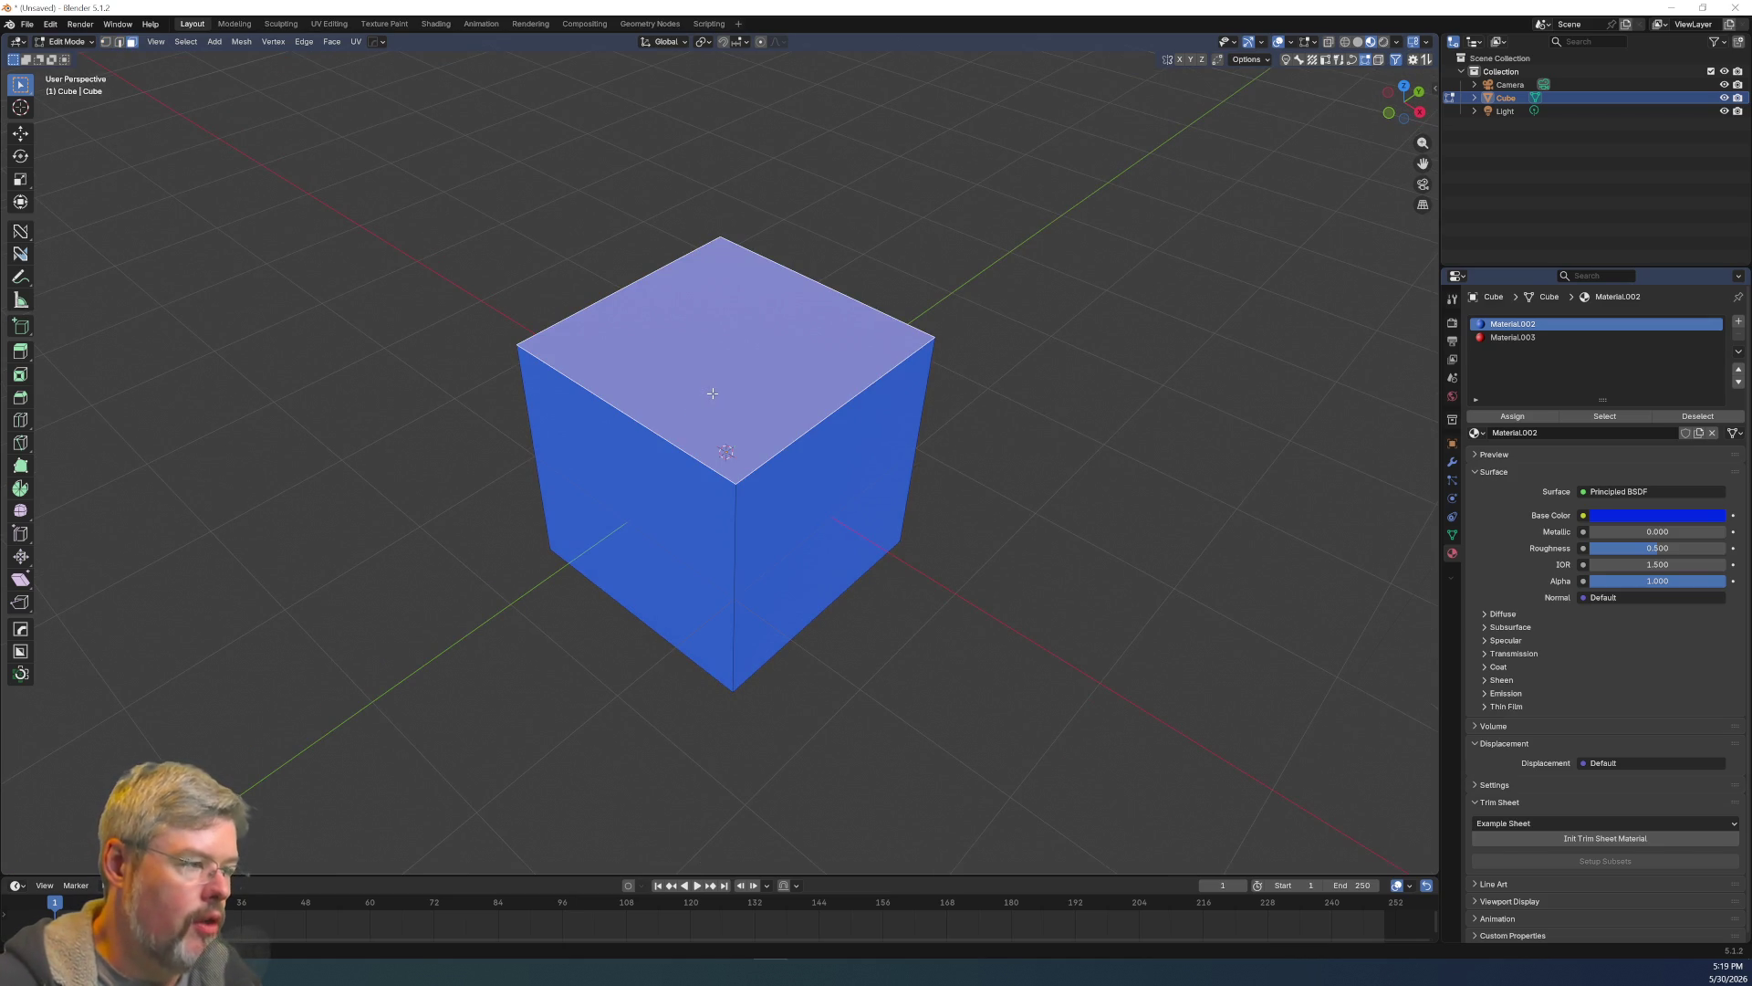
left_click(1512, 337)
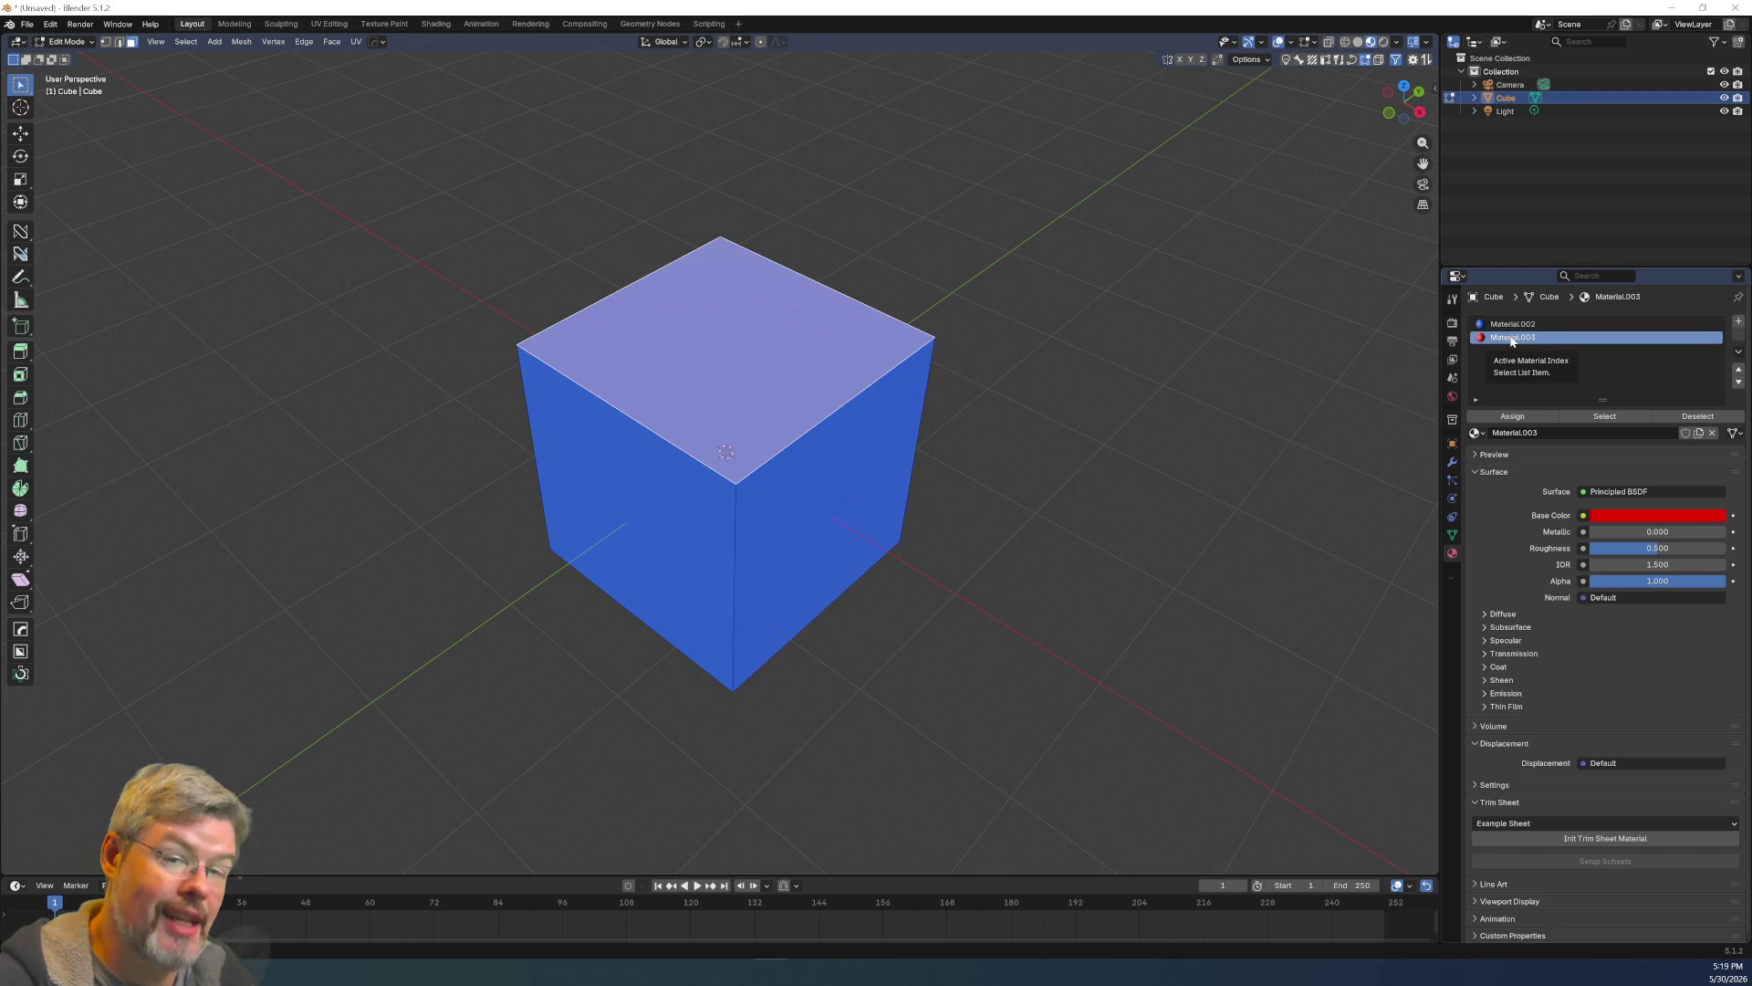
left_click(1512, 416)
left_click(967, 584)
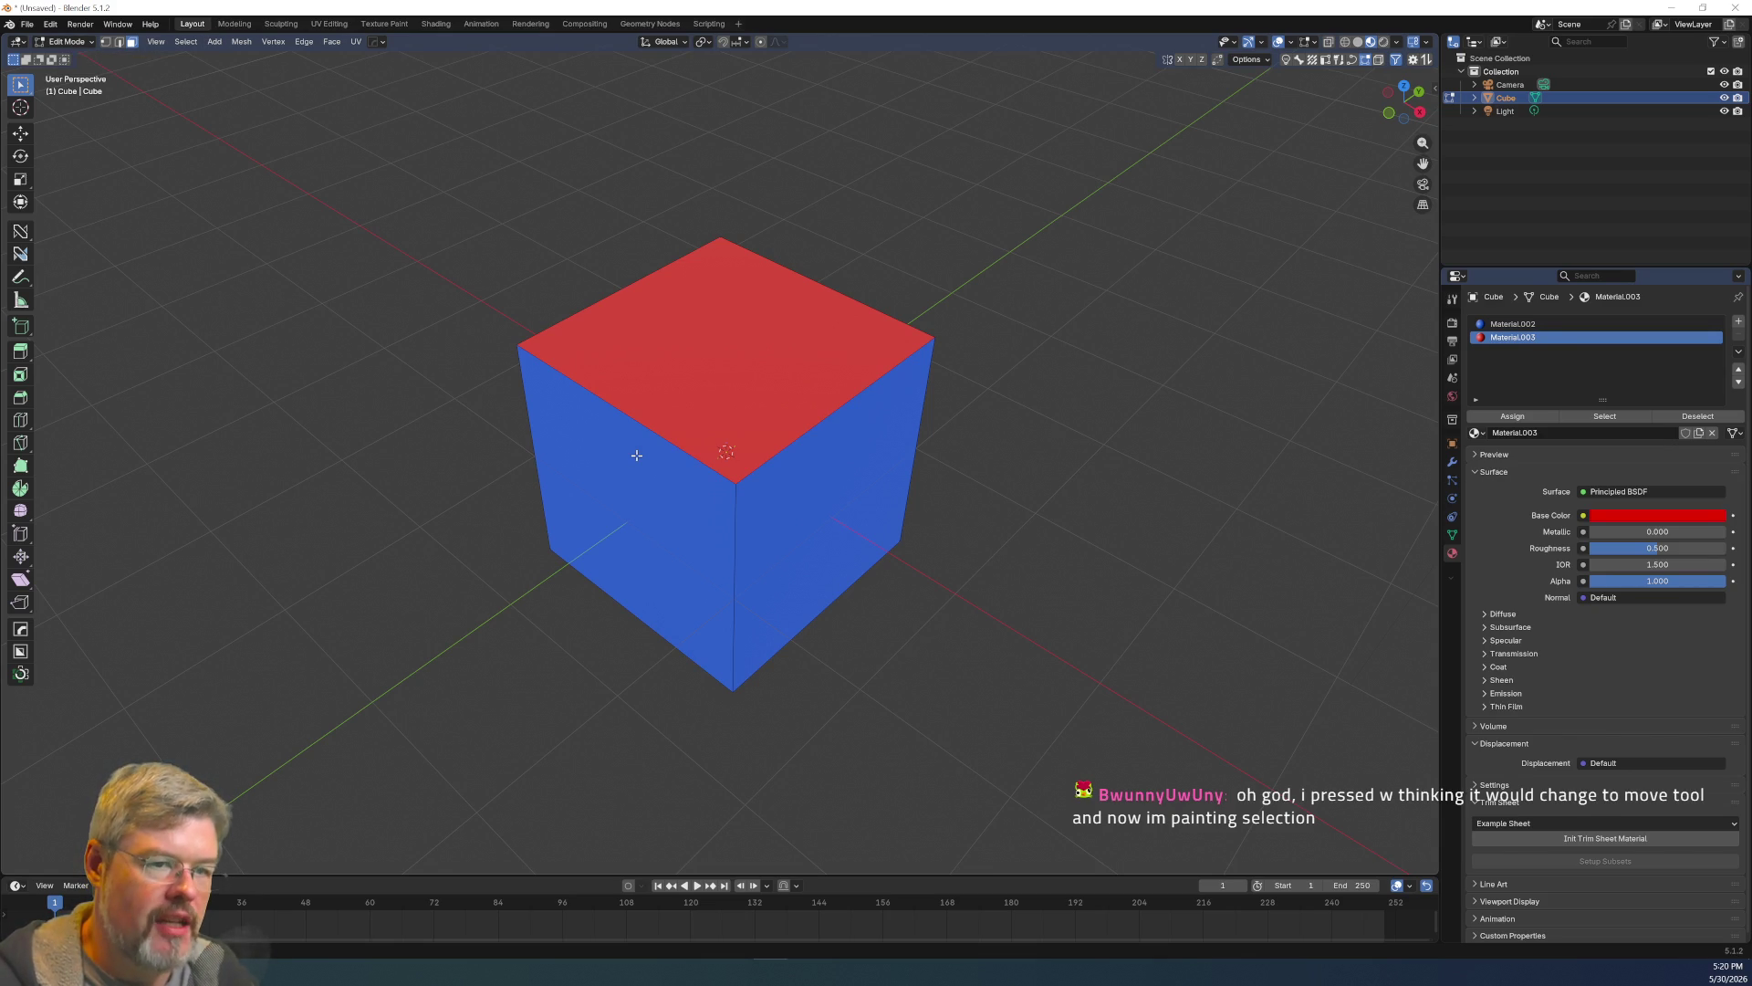
key("1")
mouse_move(681, 431)
middle_mouse_down()
mouse_move(736, 391)
mouse_move(822, 375)
middle_mouse_up()
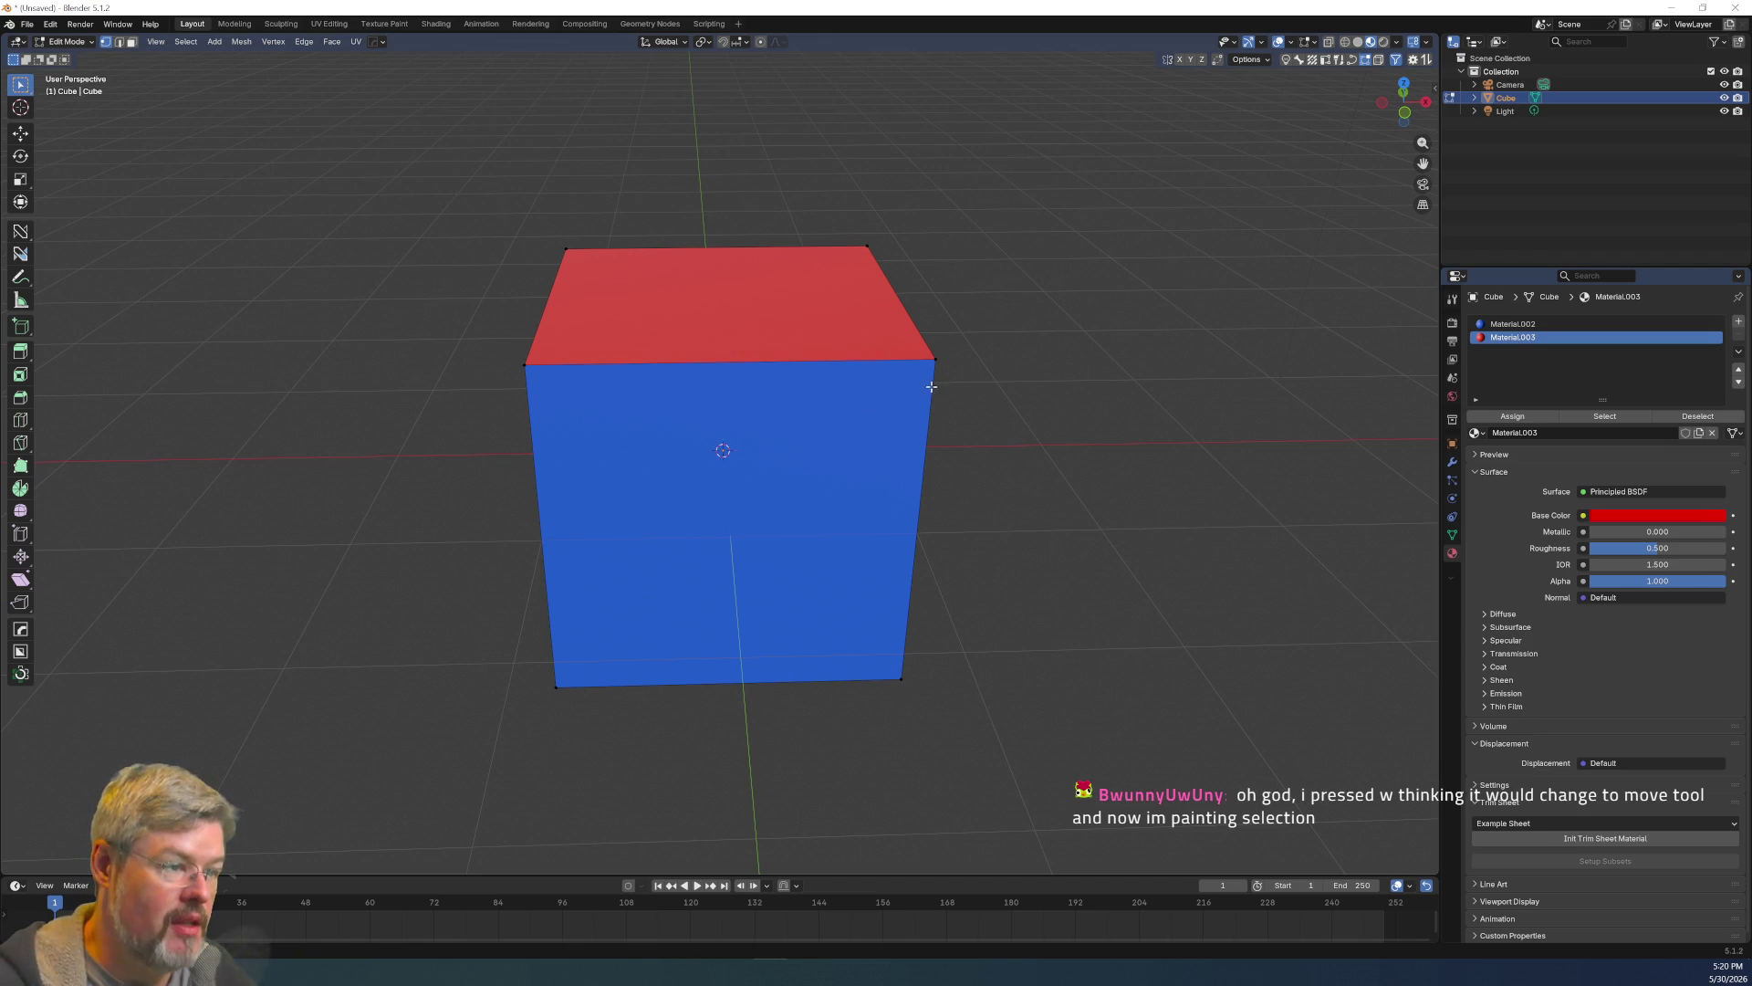
key("c")
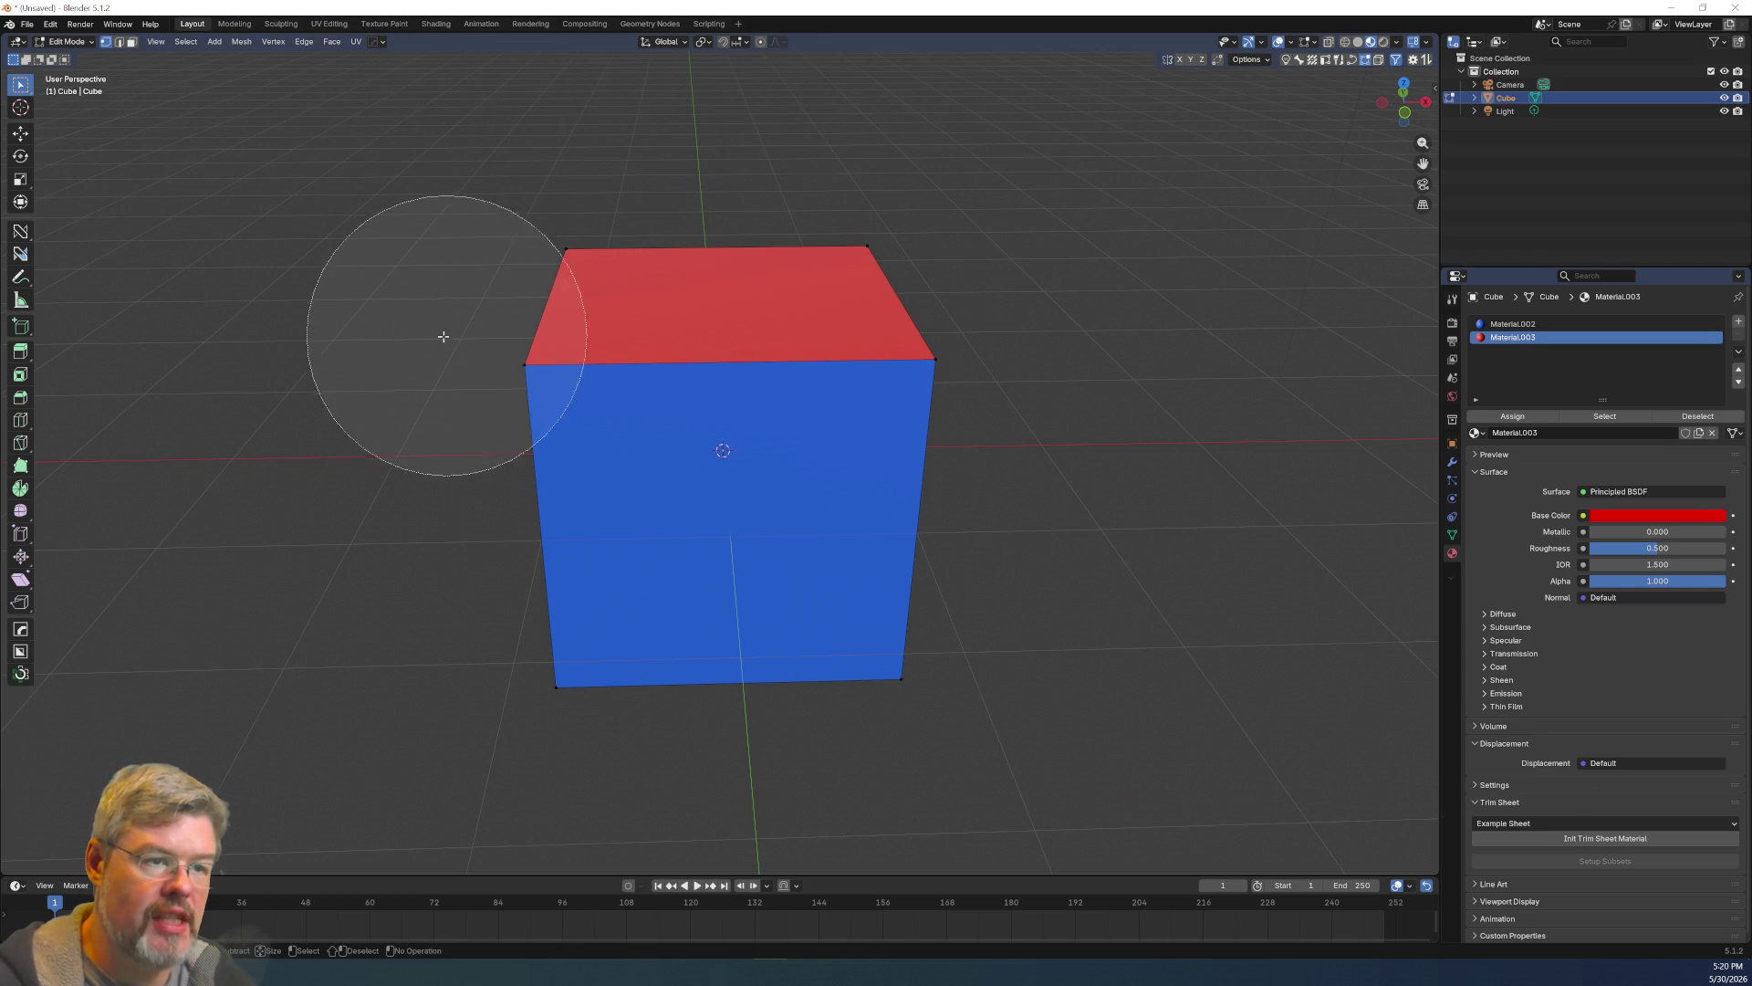
mouse_move(344, 380)
left_mouse_down()
mouse_move(813, 293)
mouse_move(688, 293)
left_mouse_up()
right_click(741, 366)
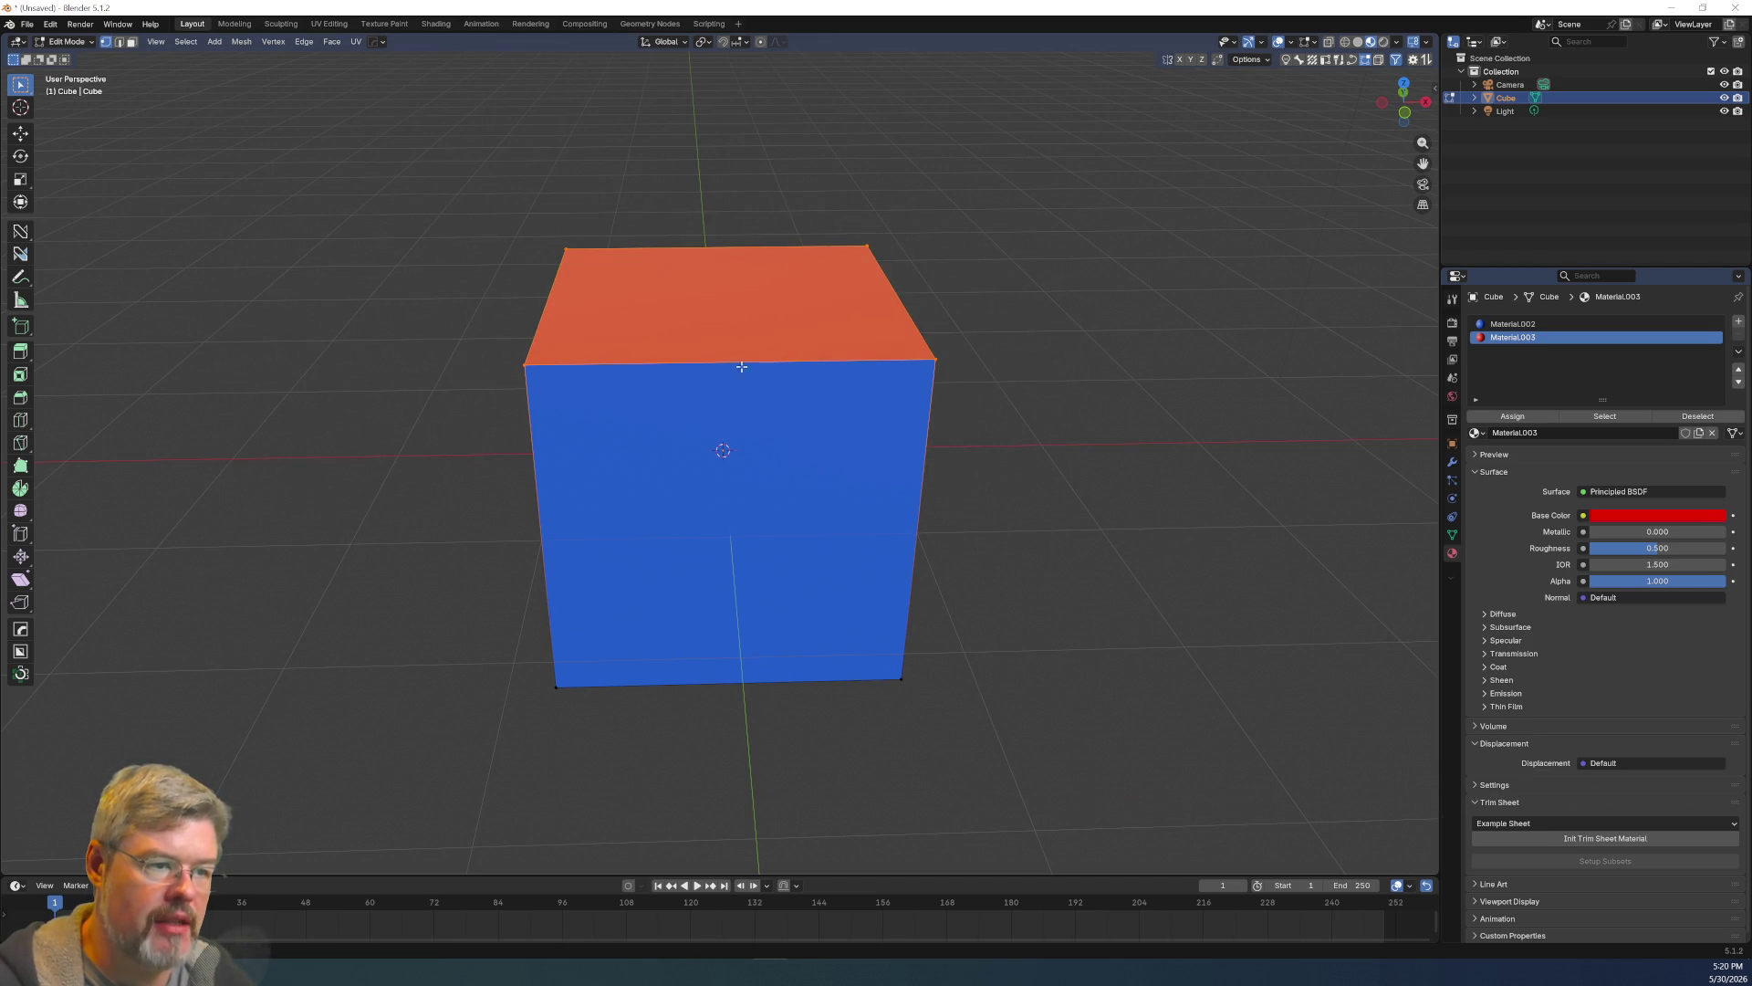
key("q")
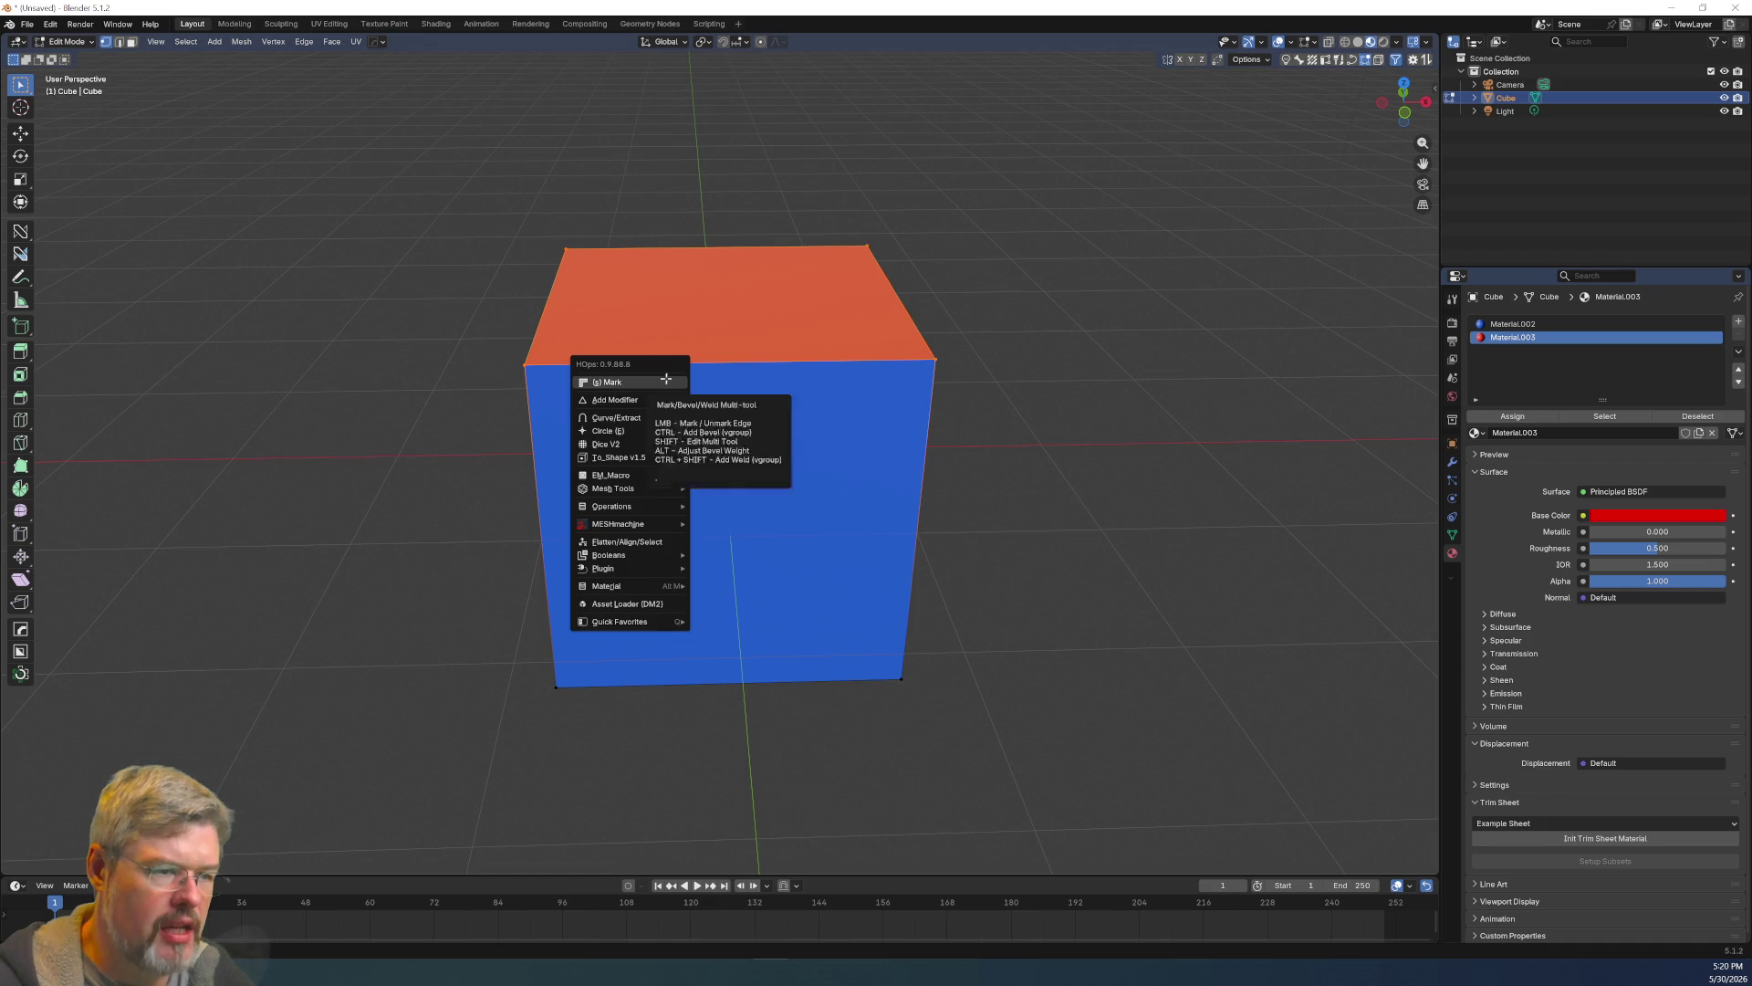
left_click(665, 379)
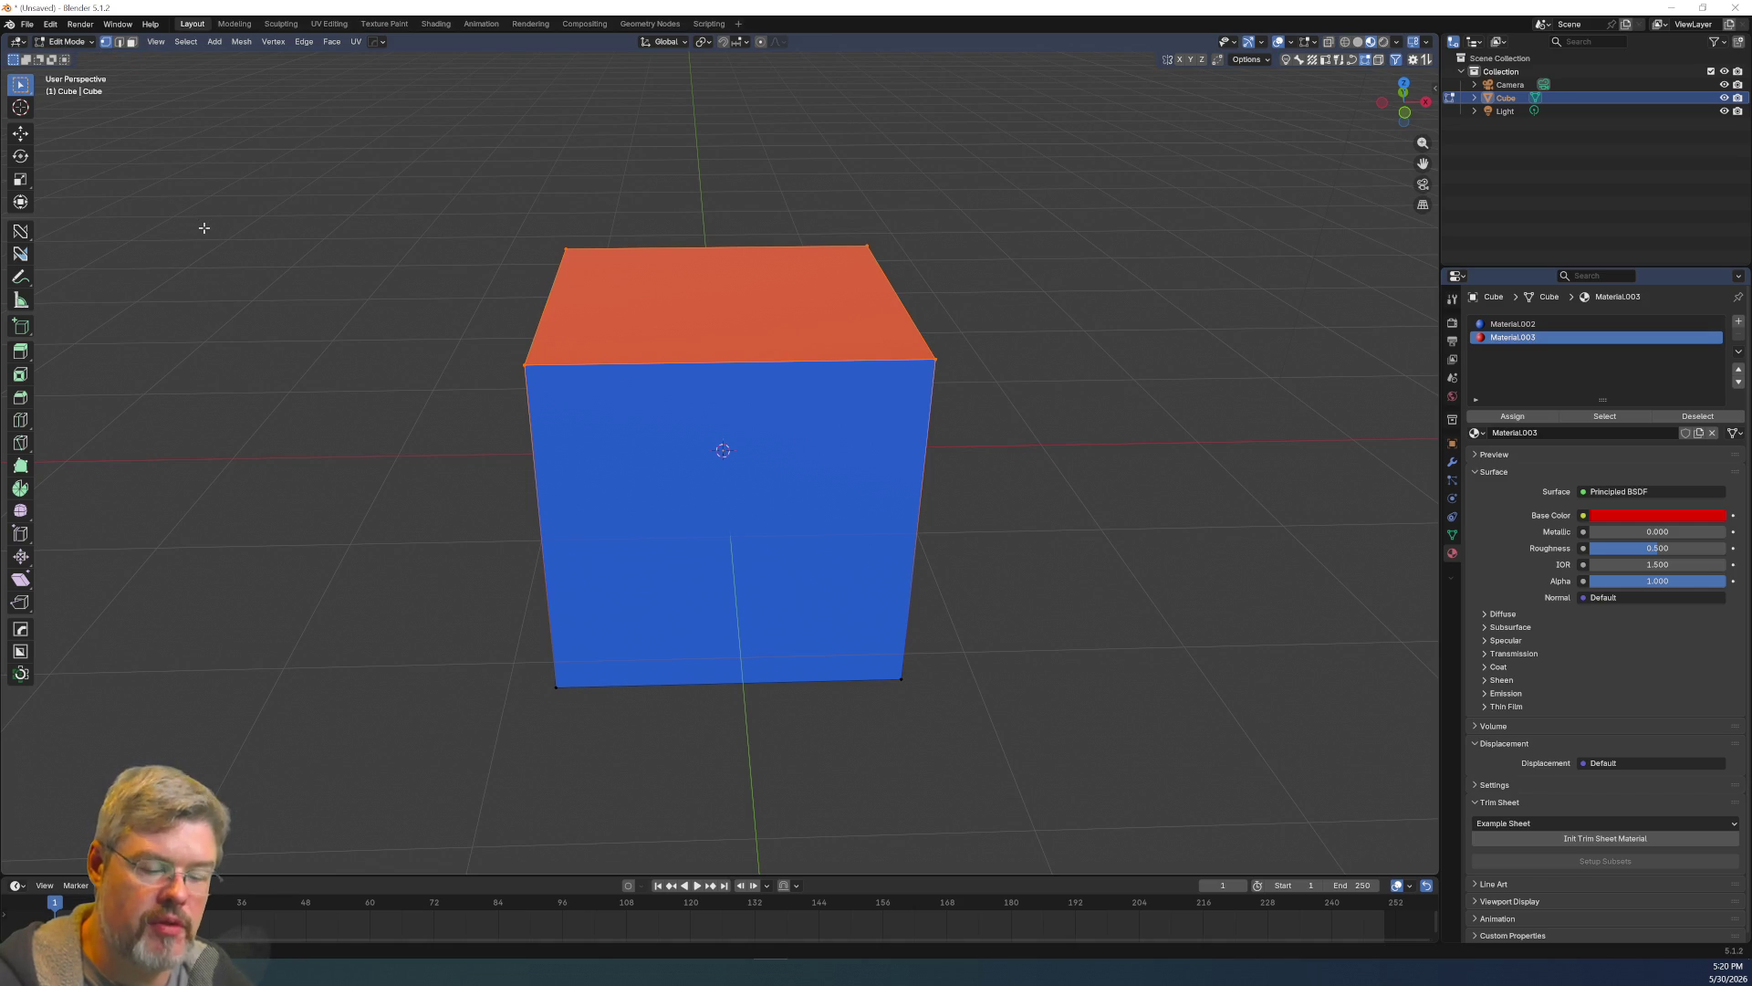
mouse_move(383, 178)
left_mouse_down("ctrl")
mouse_move(895, 560)
mouse_move(1045, 757)
left_mouse_up("ctrl")
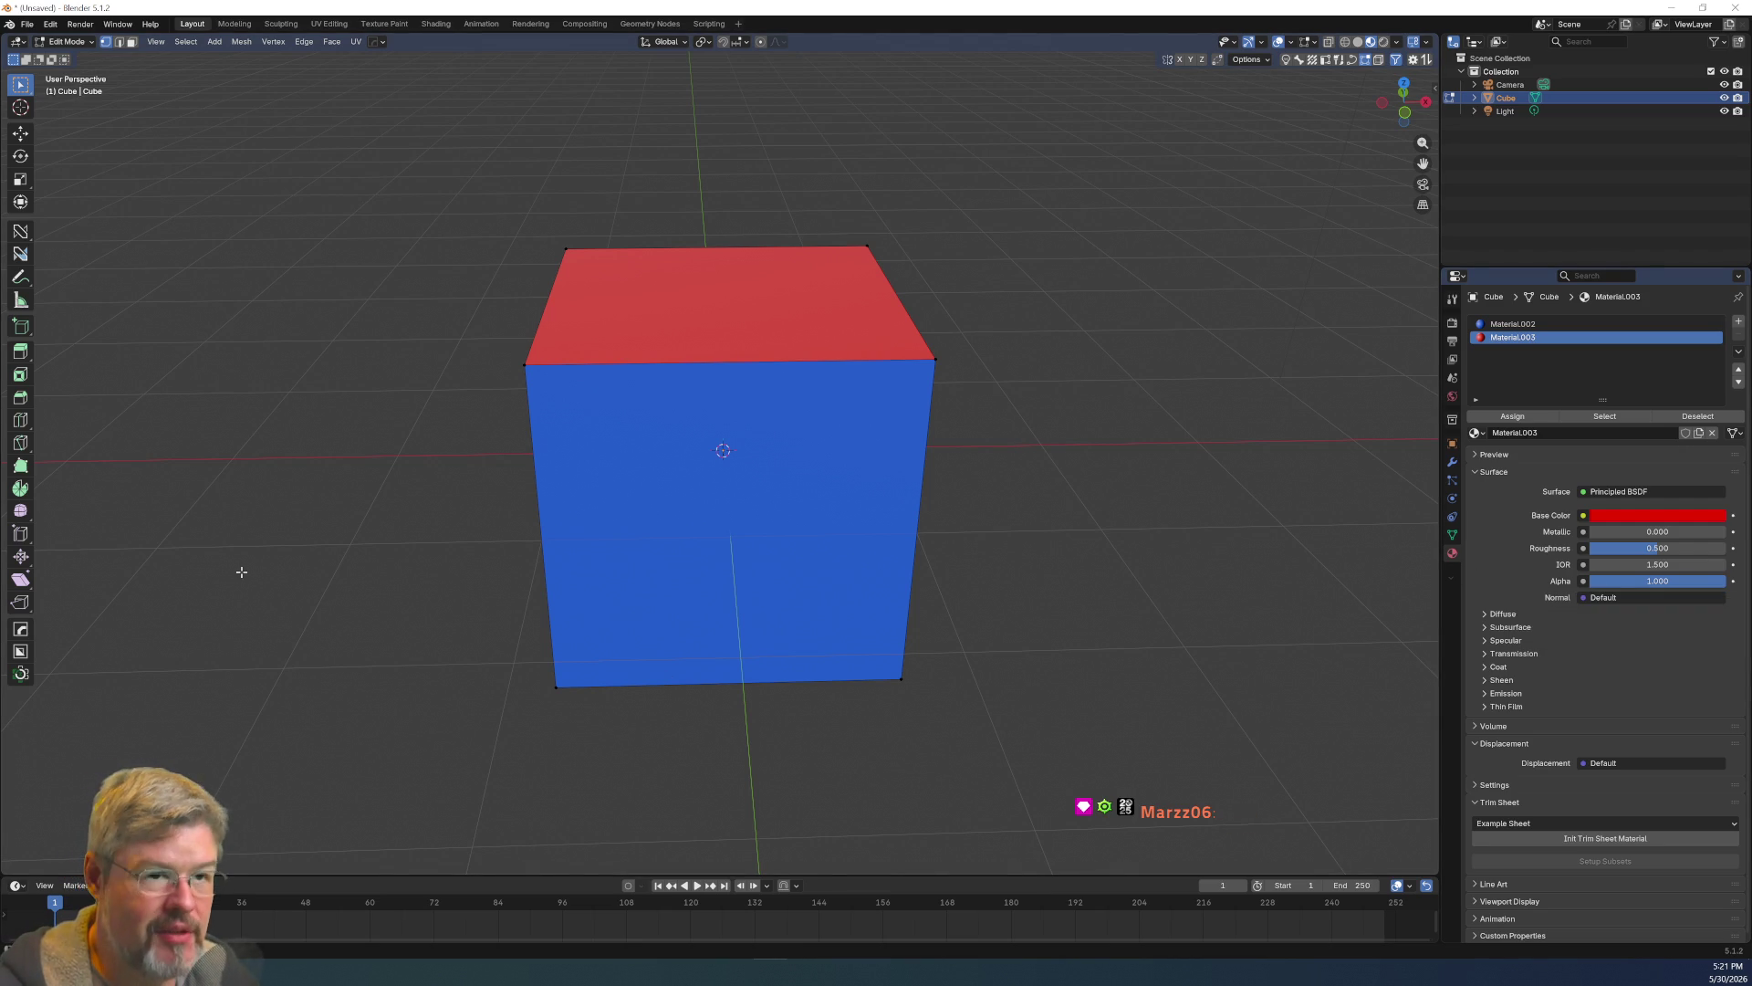
scroll(352, 484, "up", 1)
middle_click_drag(789, 367, 958, 374)
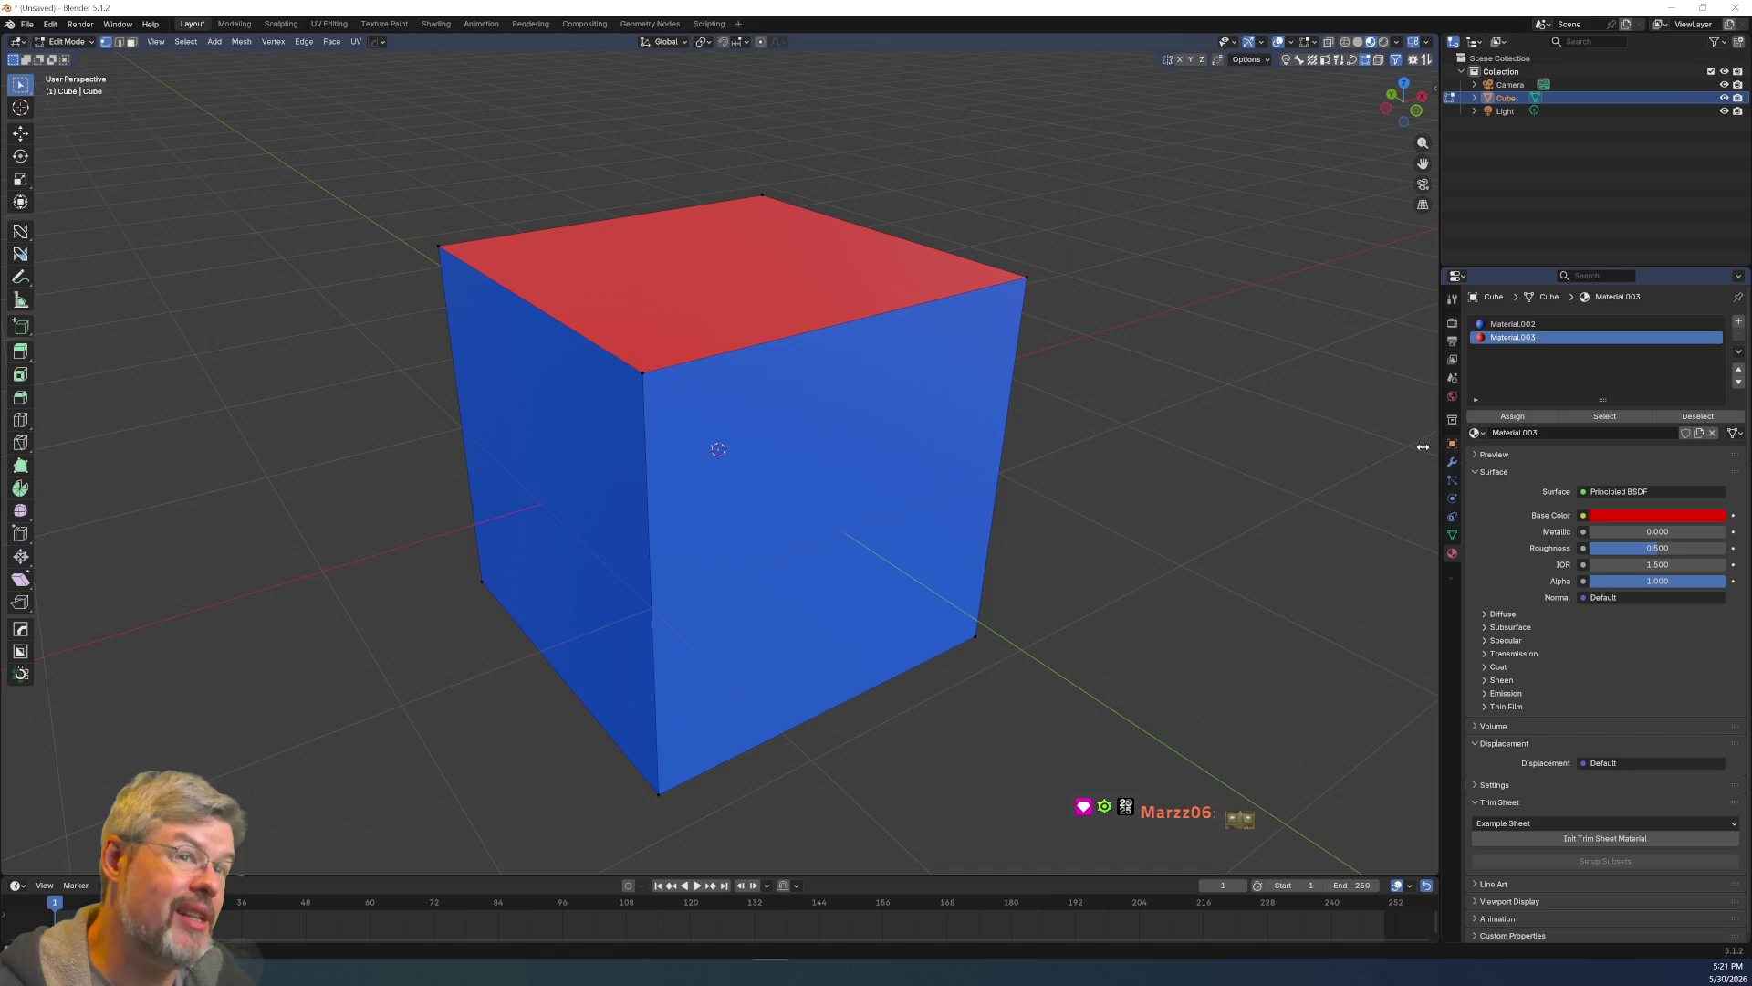
left_click(27, 24)
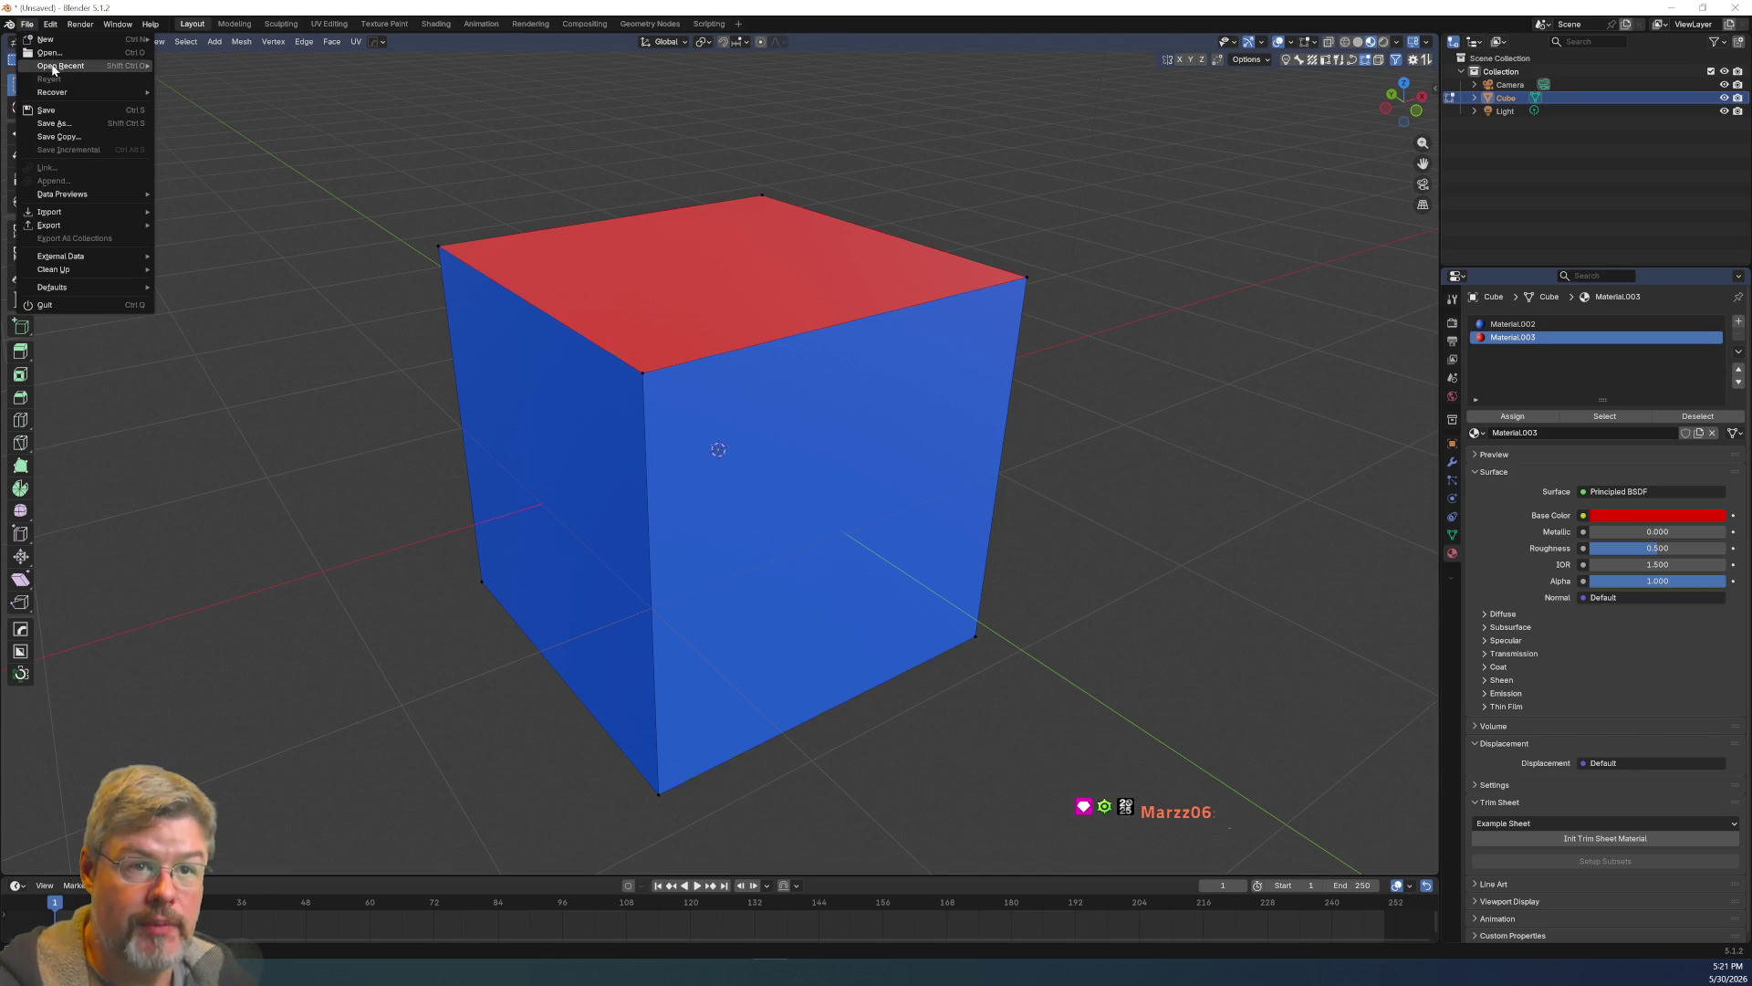
mouse_move(53, 68)
left_click(167, 69)
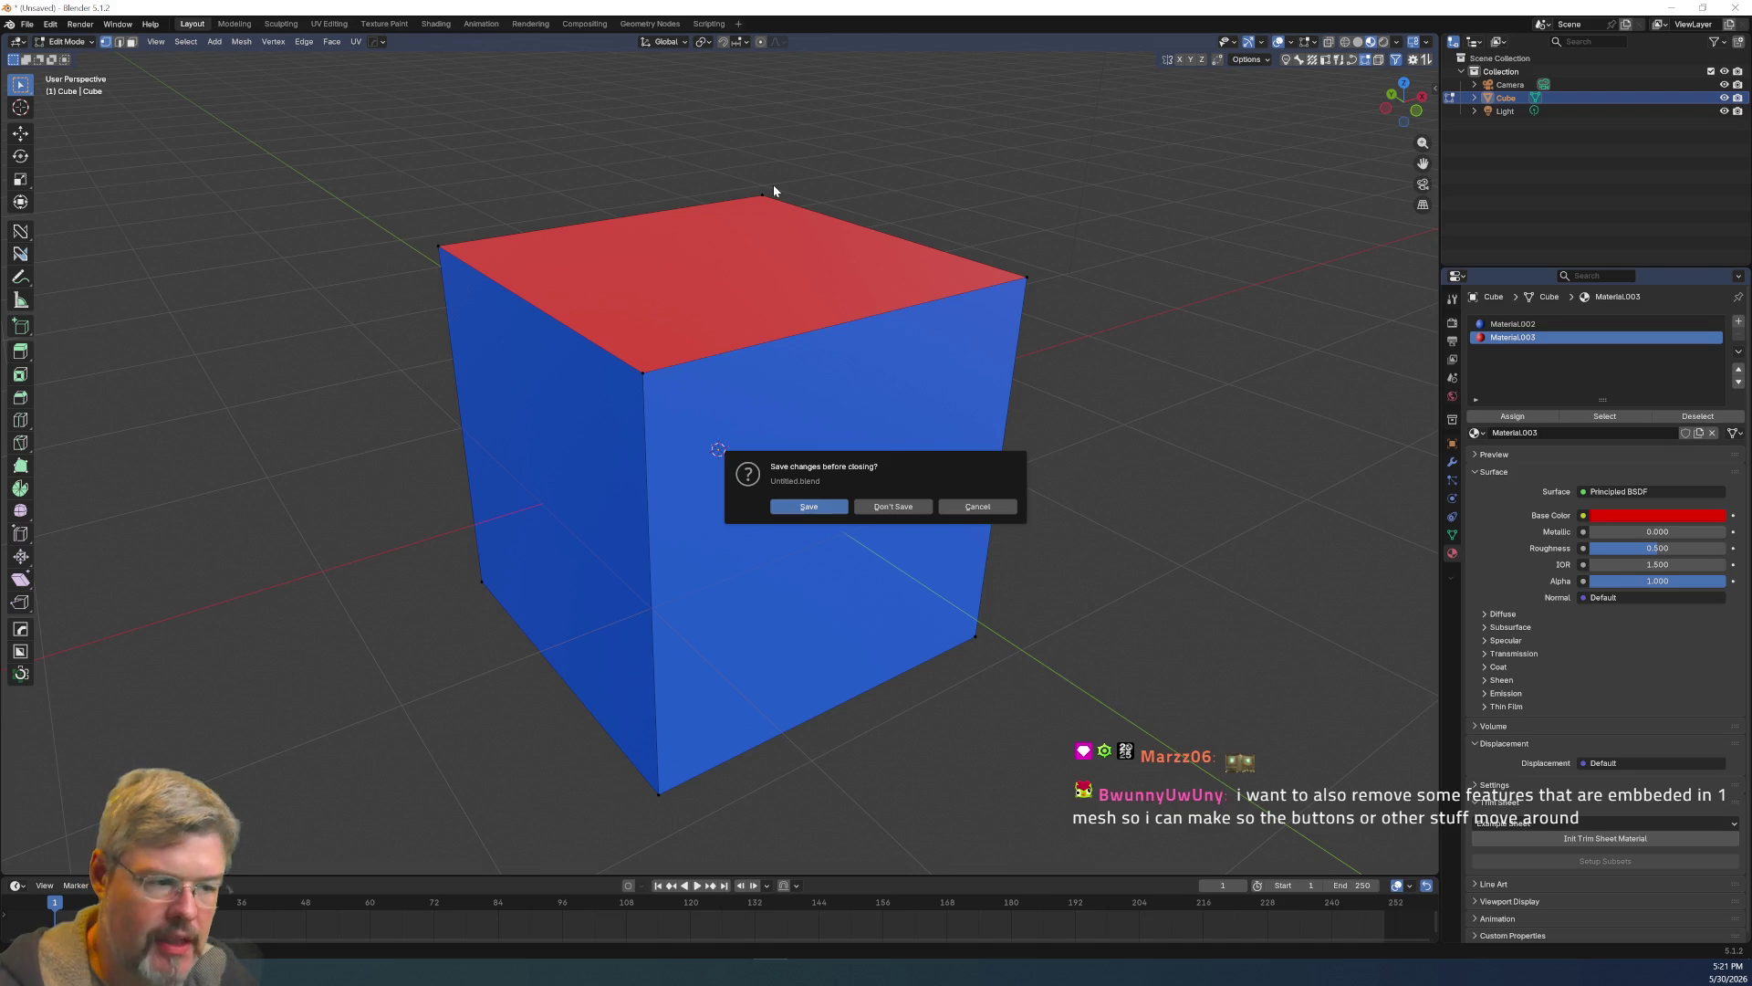
key("Escape")
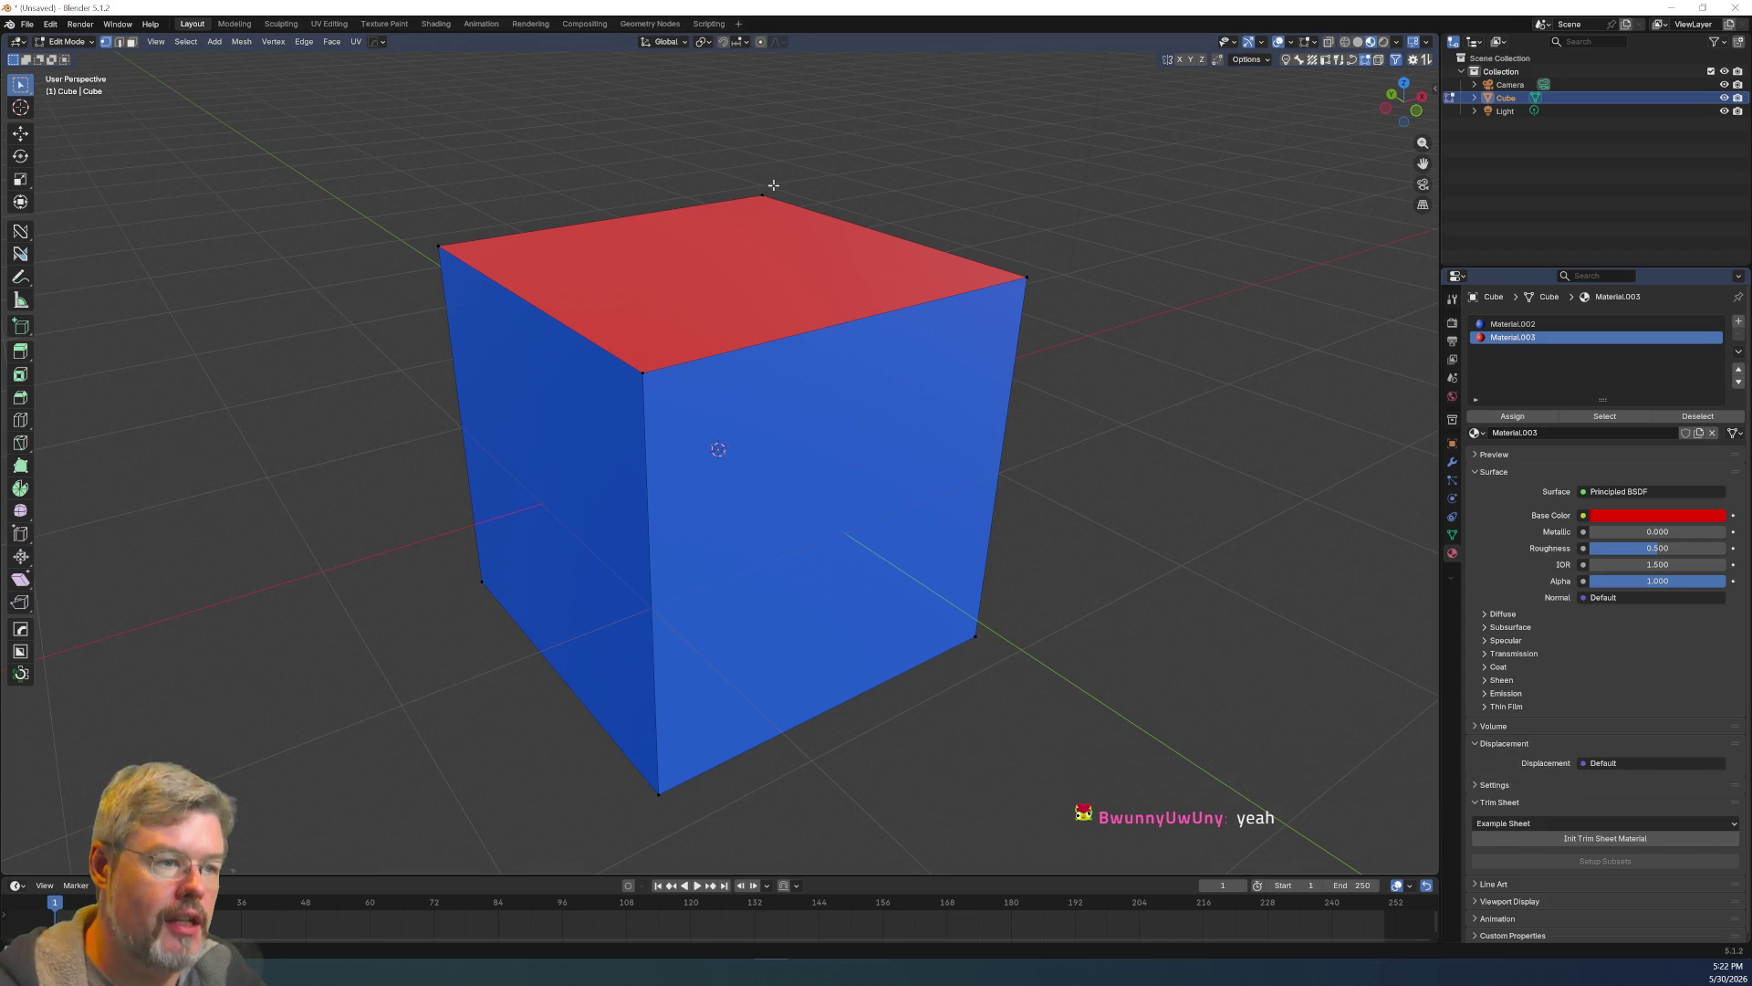
key("ctrl+Tab")
In Object Mode, add a cylinder to the scene and scale it down.
left_click(235, 363)
mouse_move(236, 363)
middle_mouse_down()
mouse_move(520, 277)
mouse_move(613, 282)
mouse_move(764, 346)
middle_mouse_up()
key("ctrl+Tab")
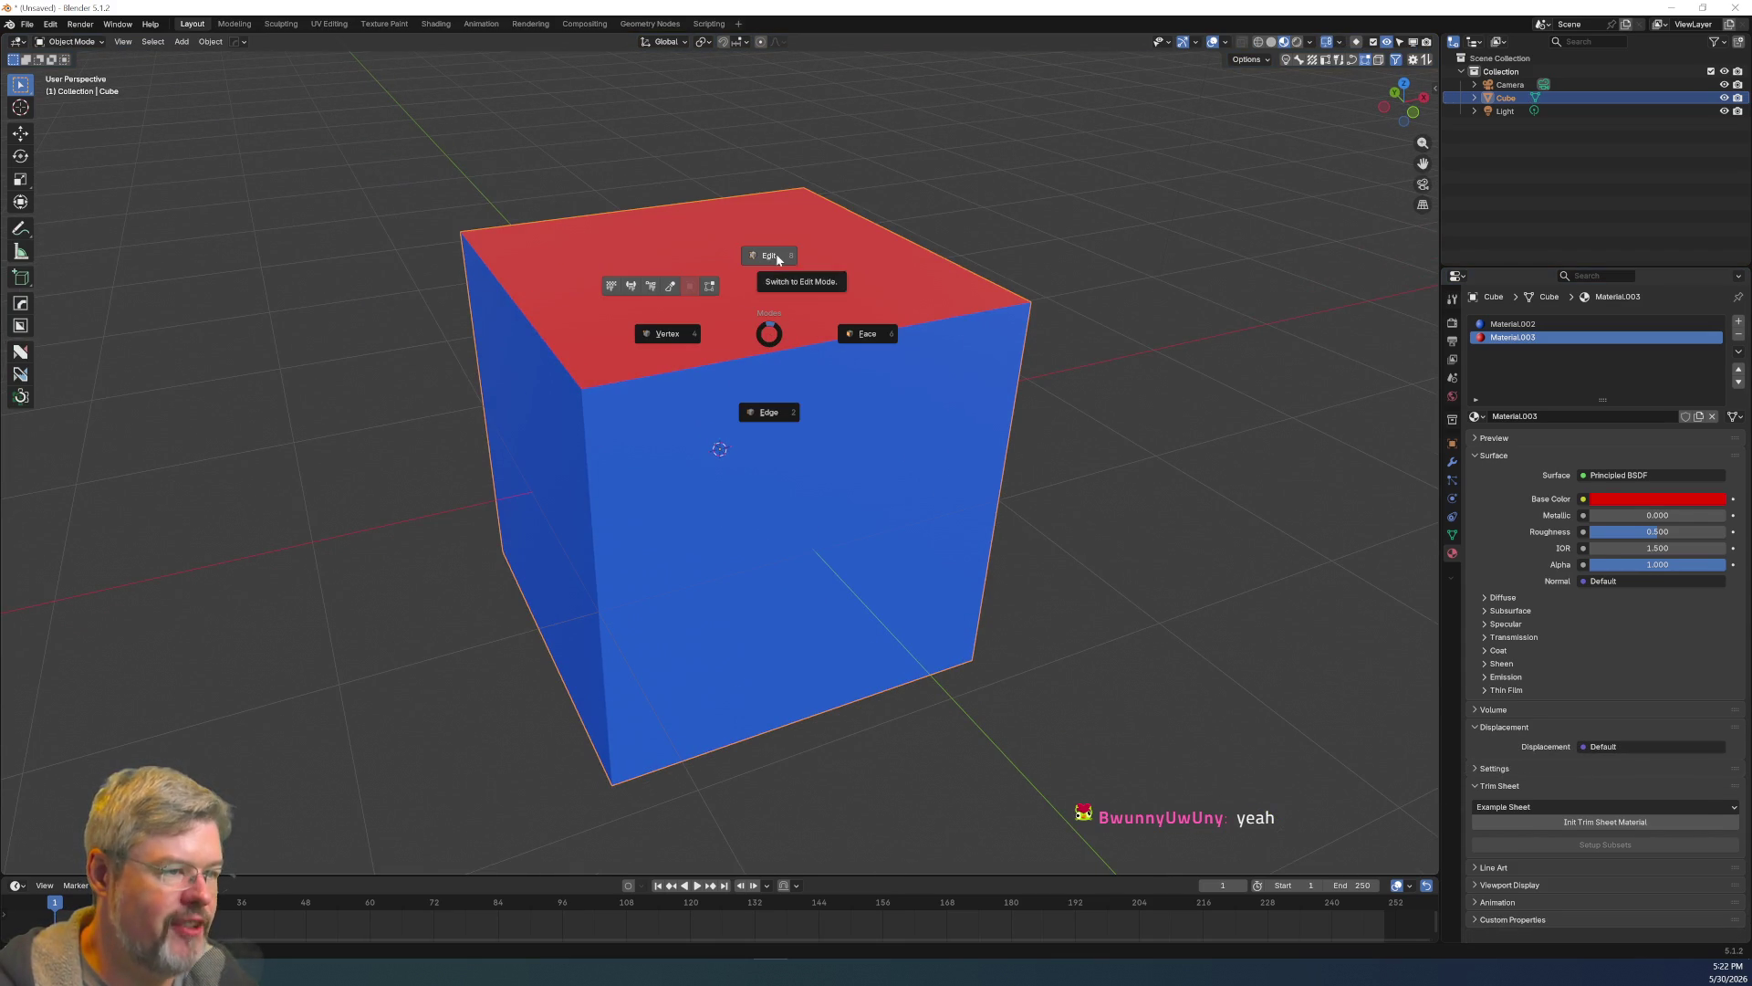
key("Escape")
key("shift+a")
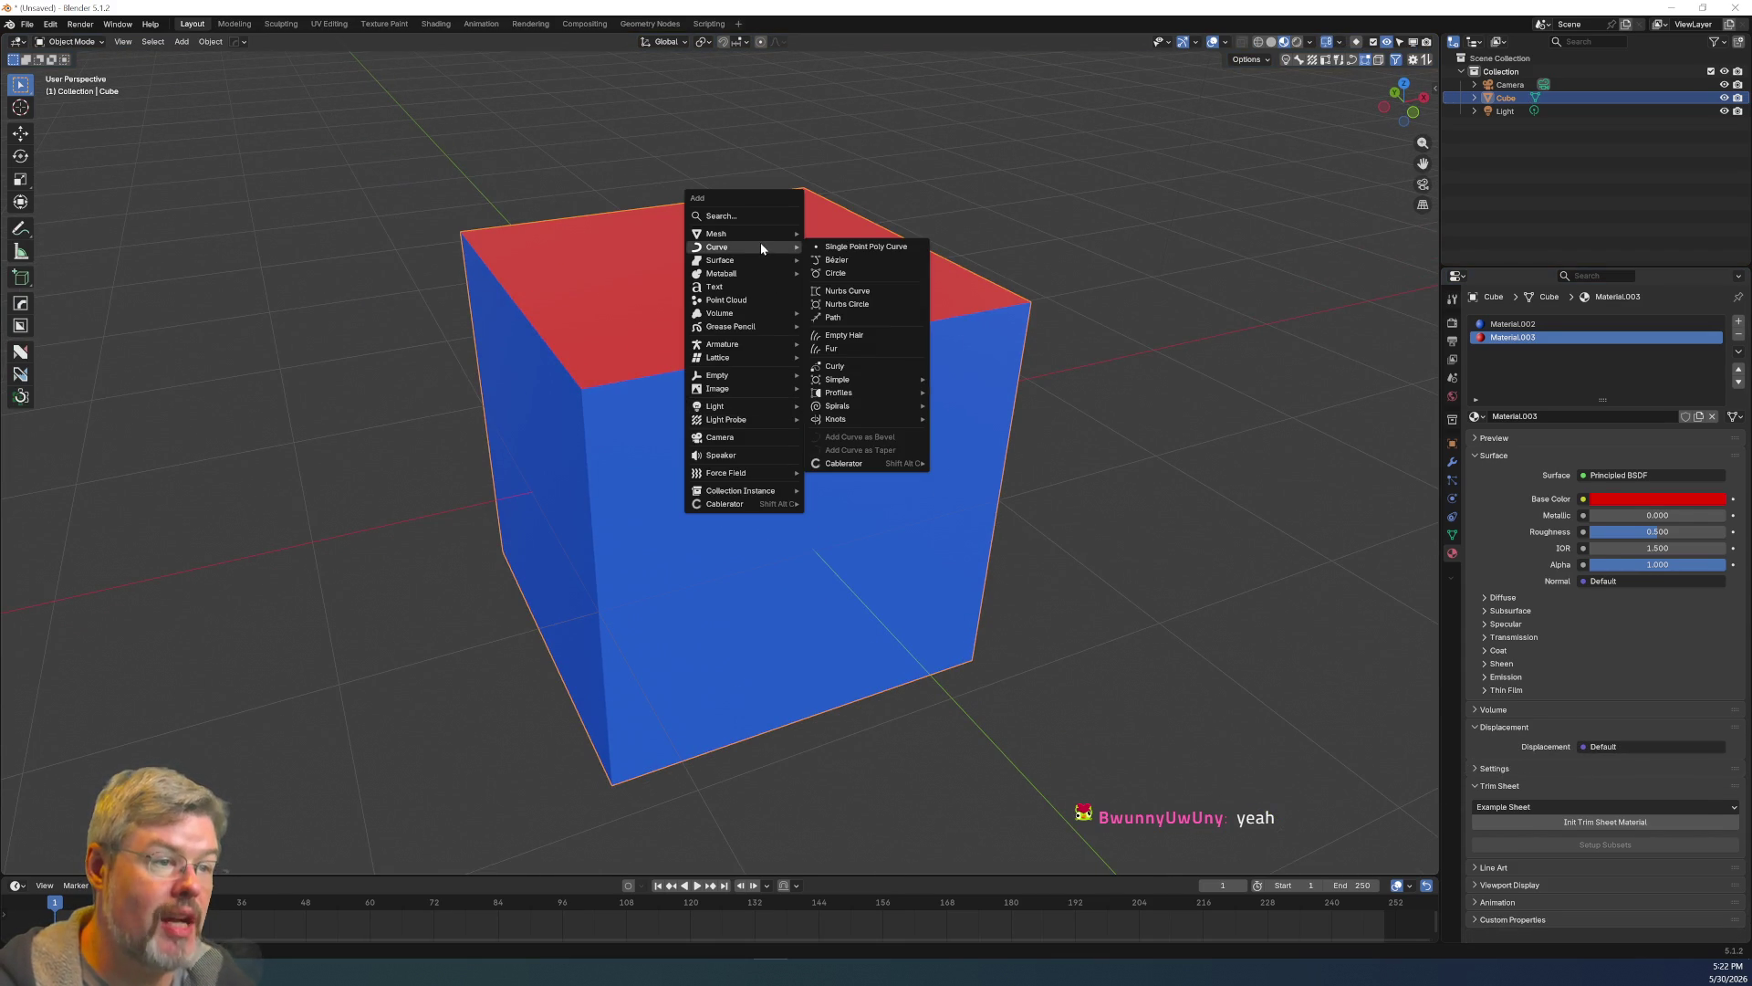
mouse_move(761, 235)
left_click(858, 302)
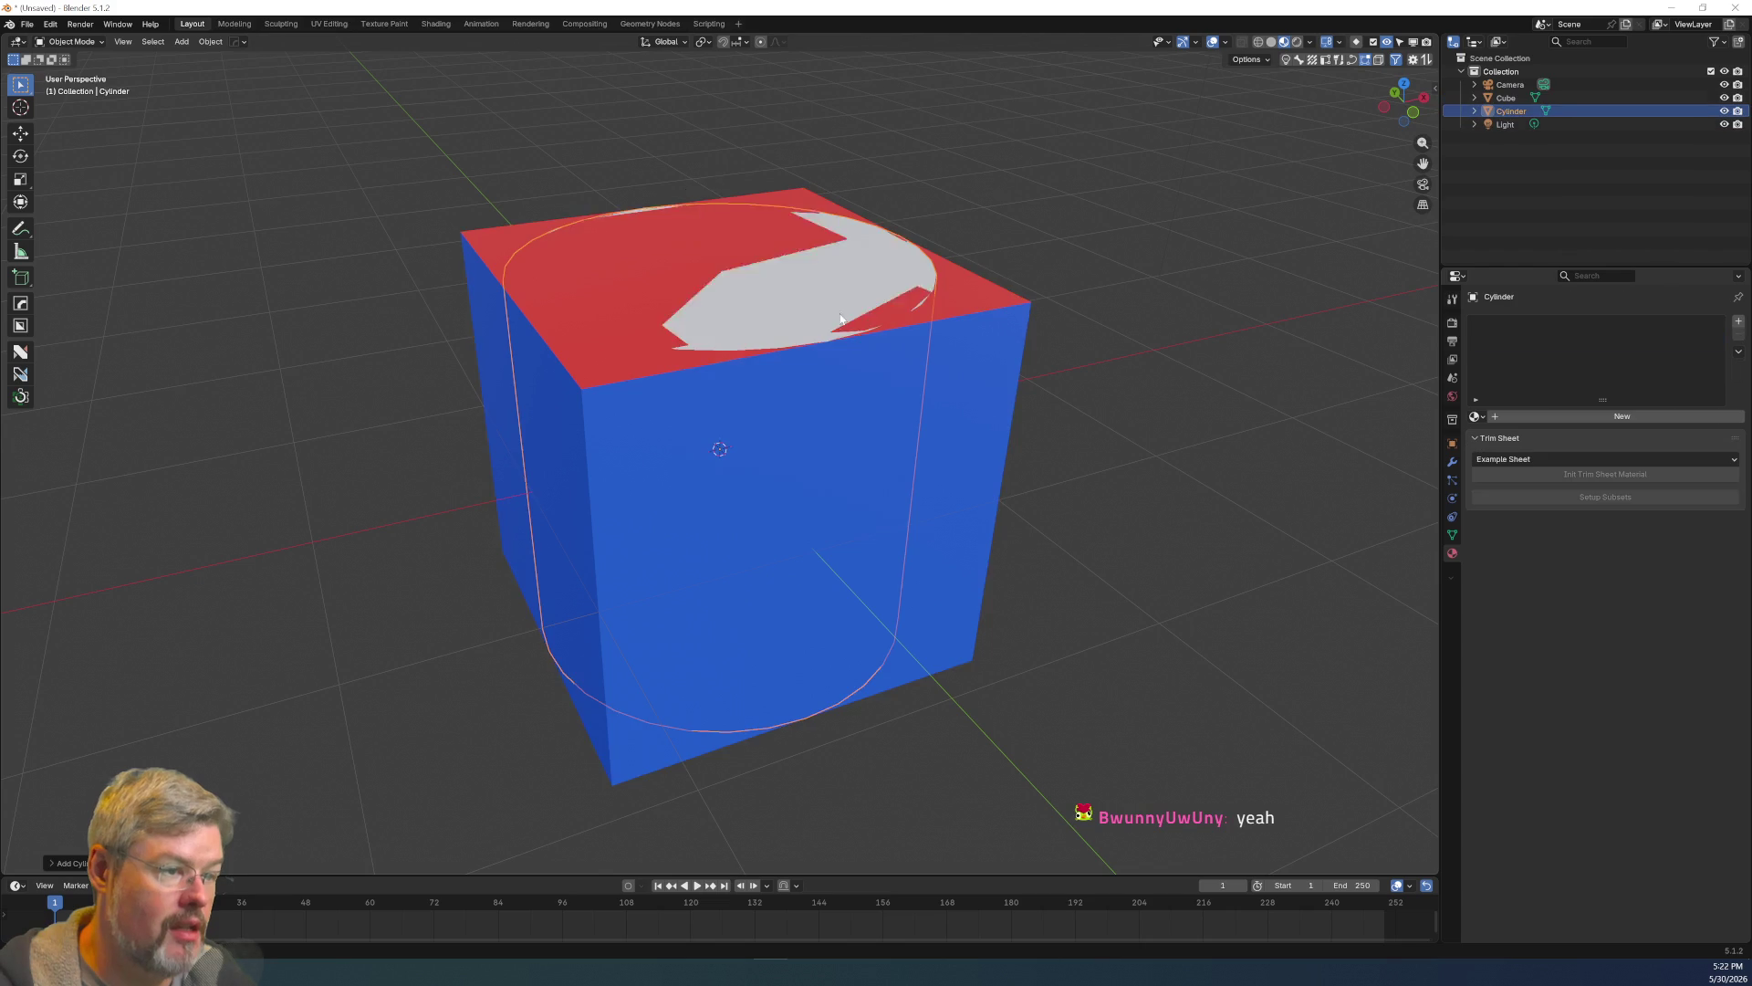
key("s")
left_click(986, 585)
Raise the cylinder on Z above the cube, then lower it into the cube's top.
key("g")
key("z")
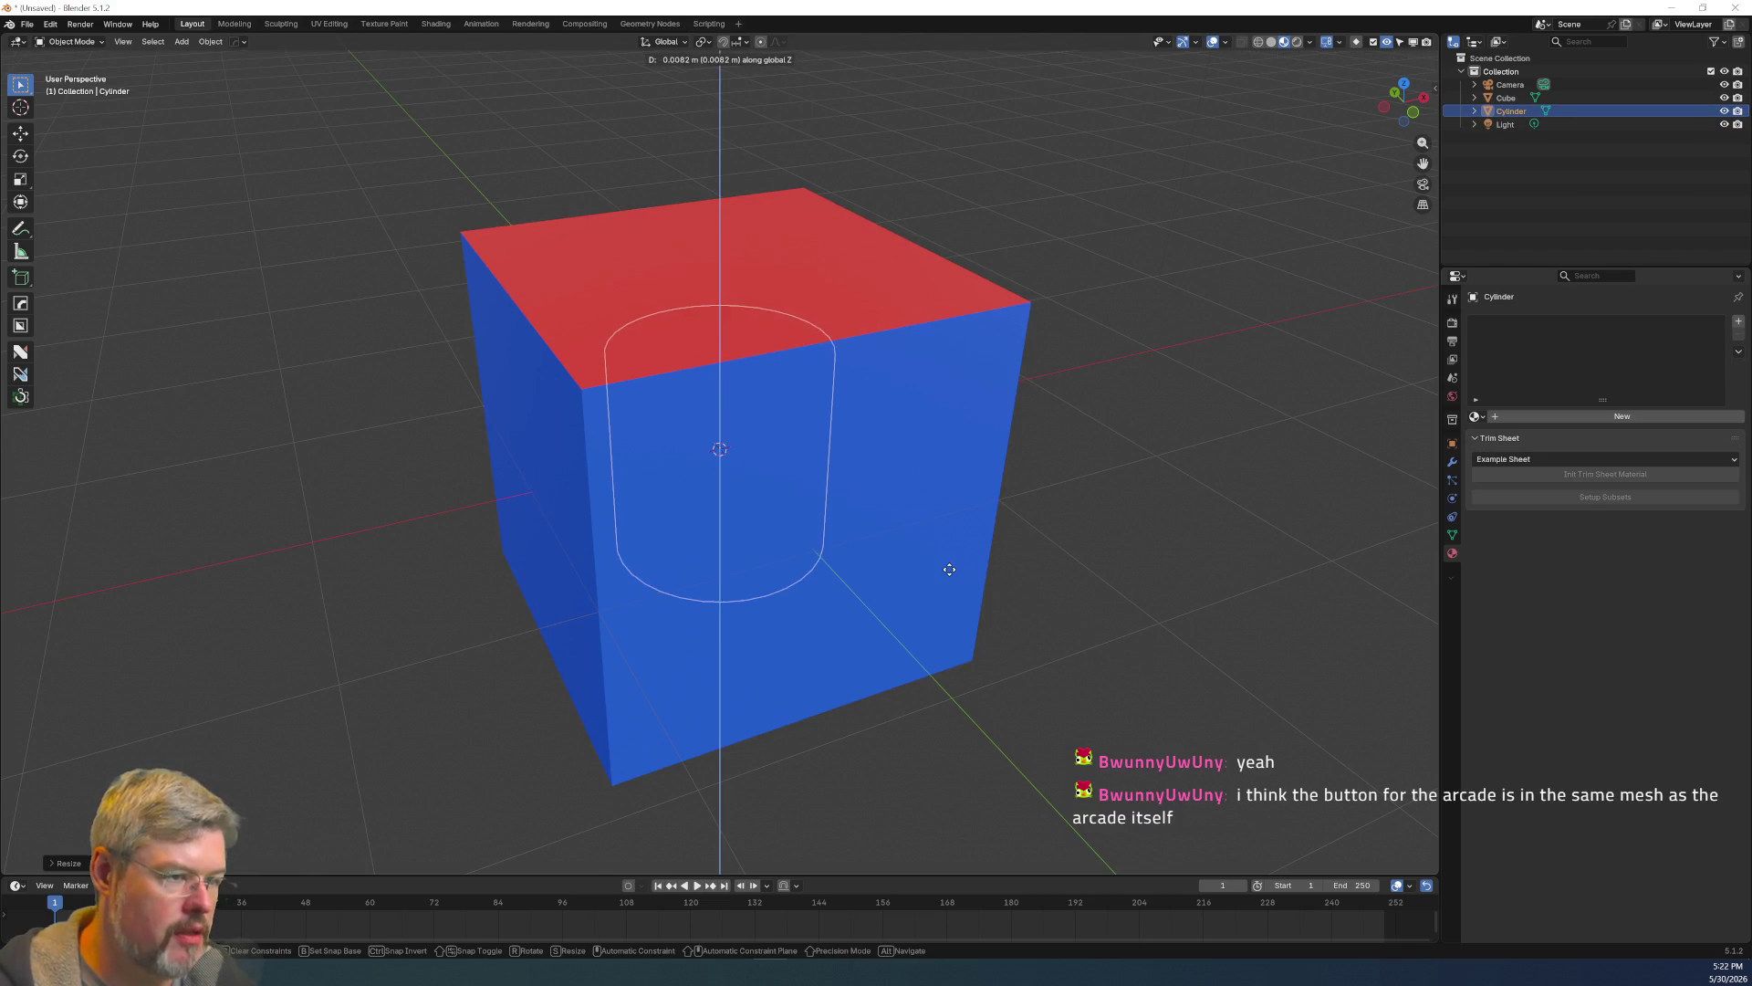
left_click(743, 343)
scroll(796, 354, "up", 5)
middle_click_drag(796, 354, 777, 380)
scroll(777, 380, "down", 5)
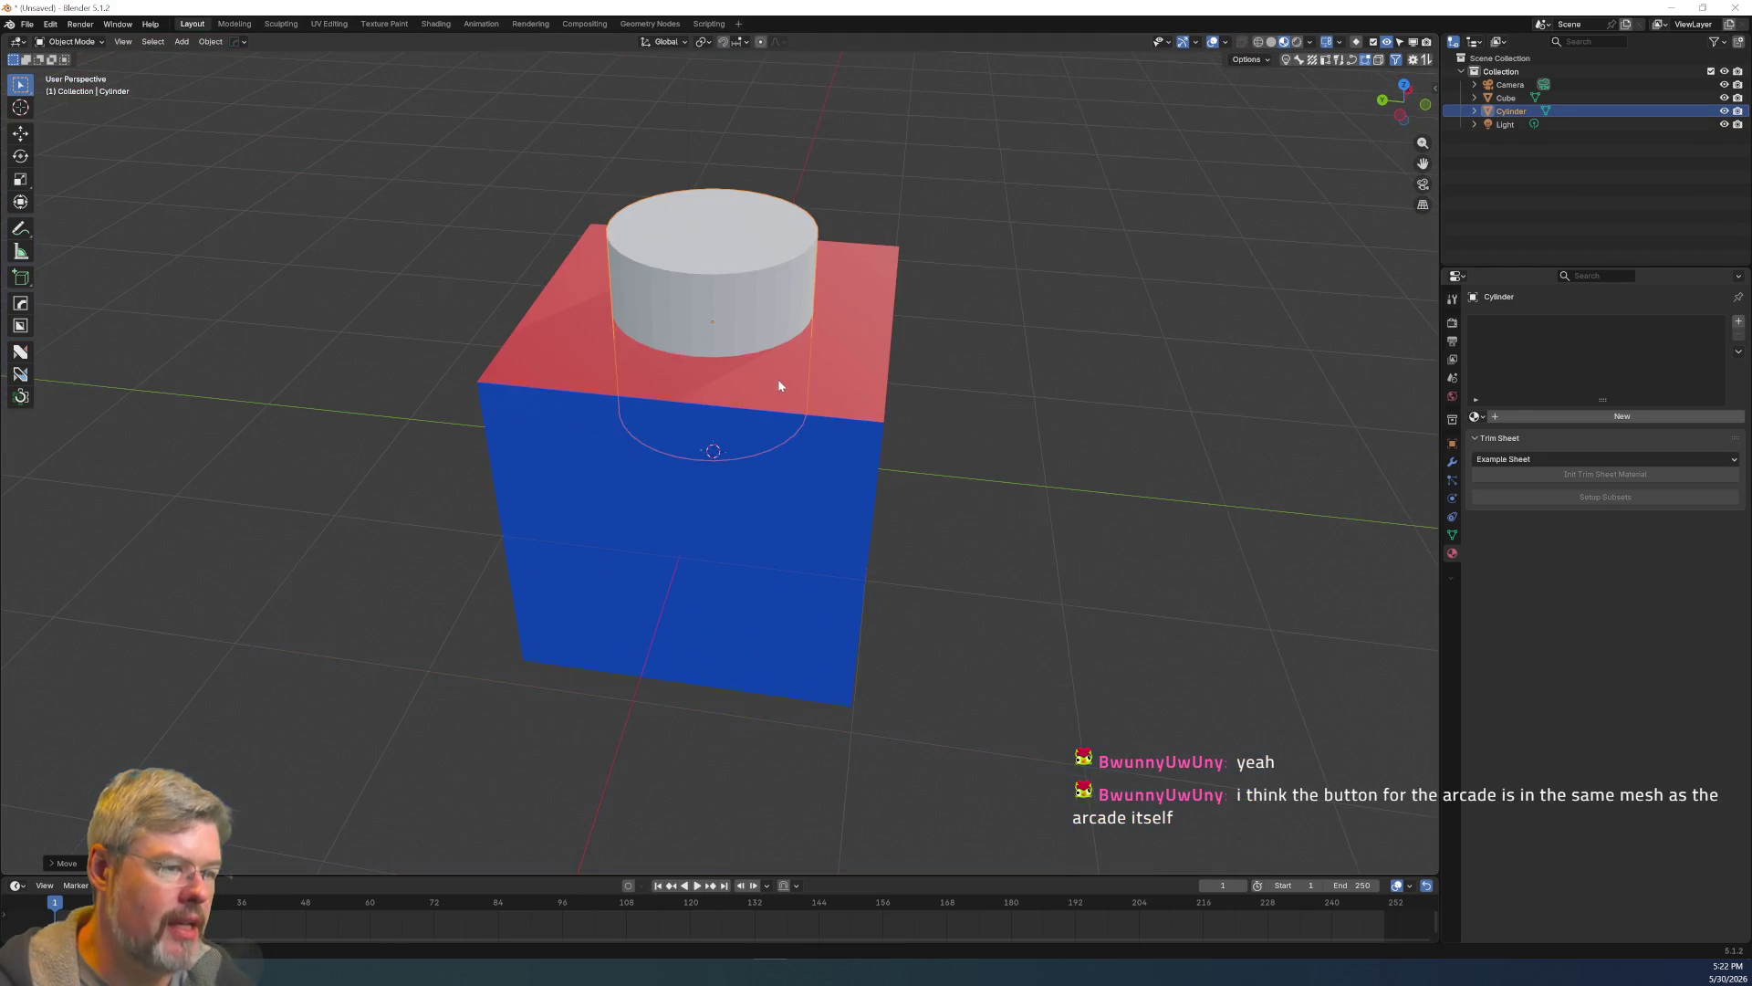
key("g")
key("z")
left_click(790, 363)
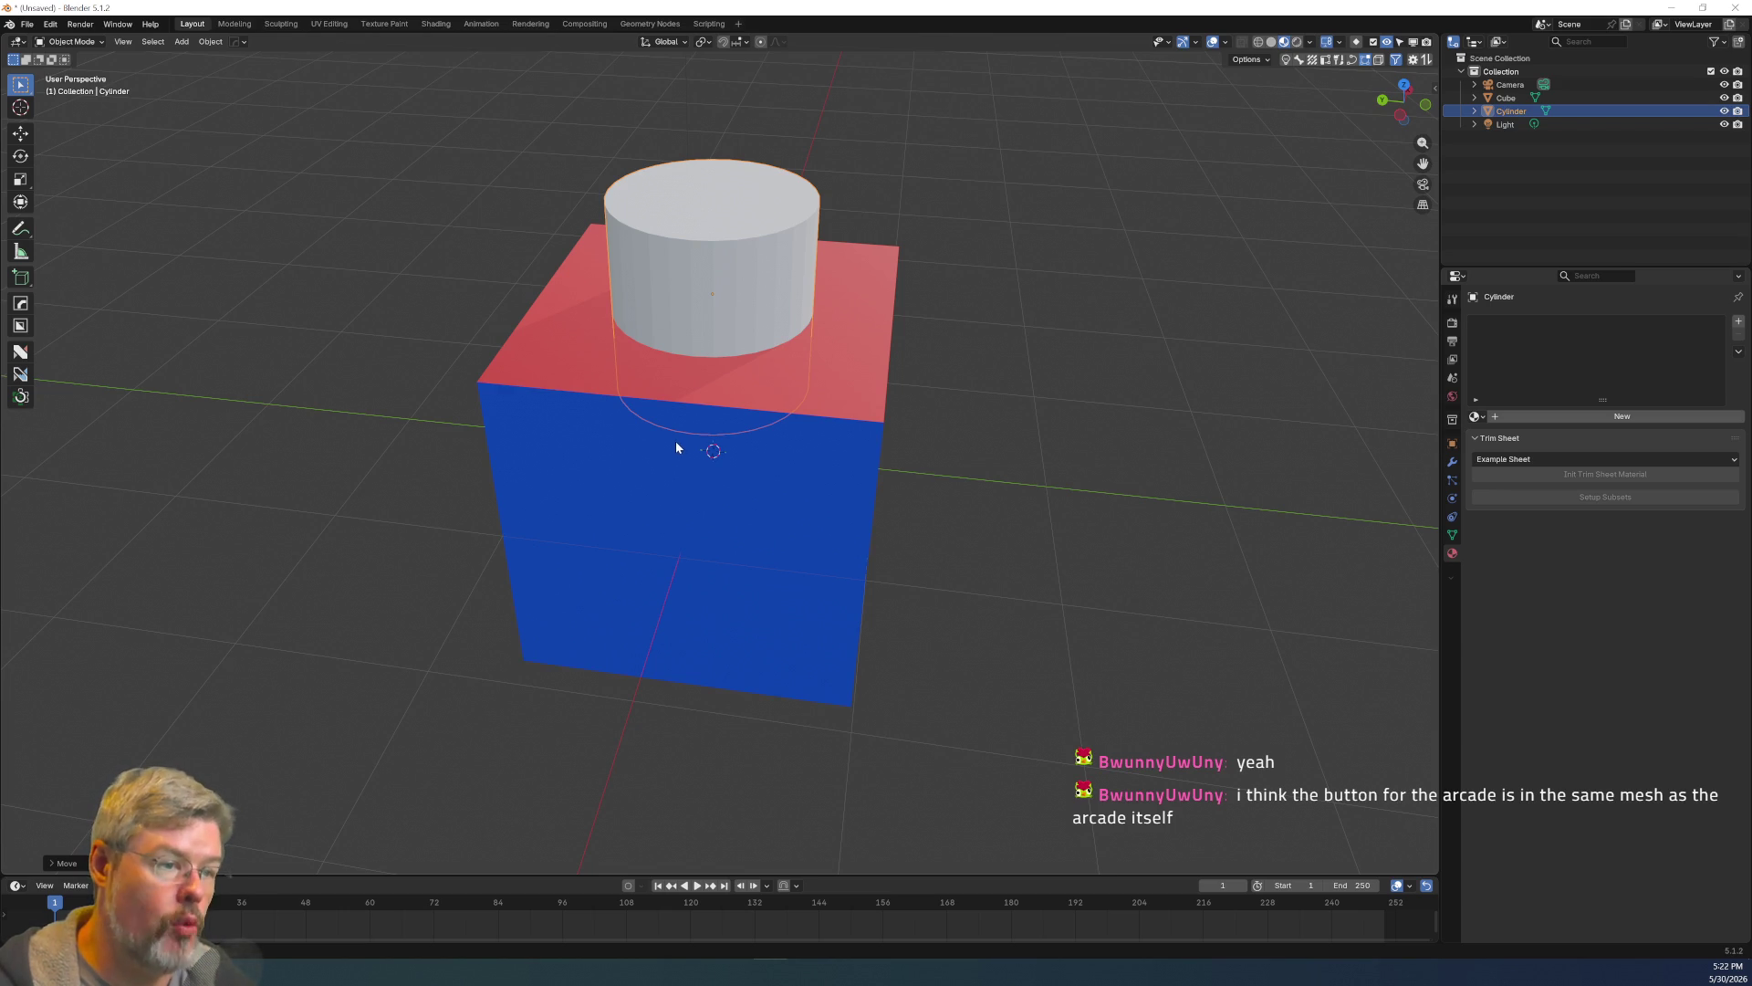
Delete the test cylinder and select the cube again.
key("x")
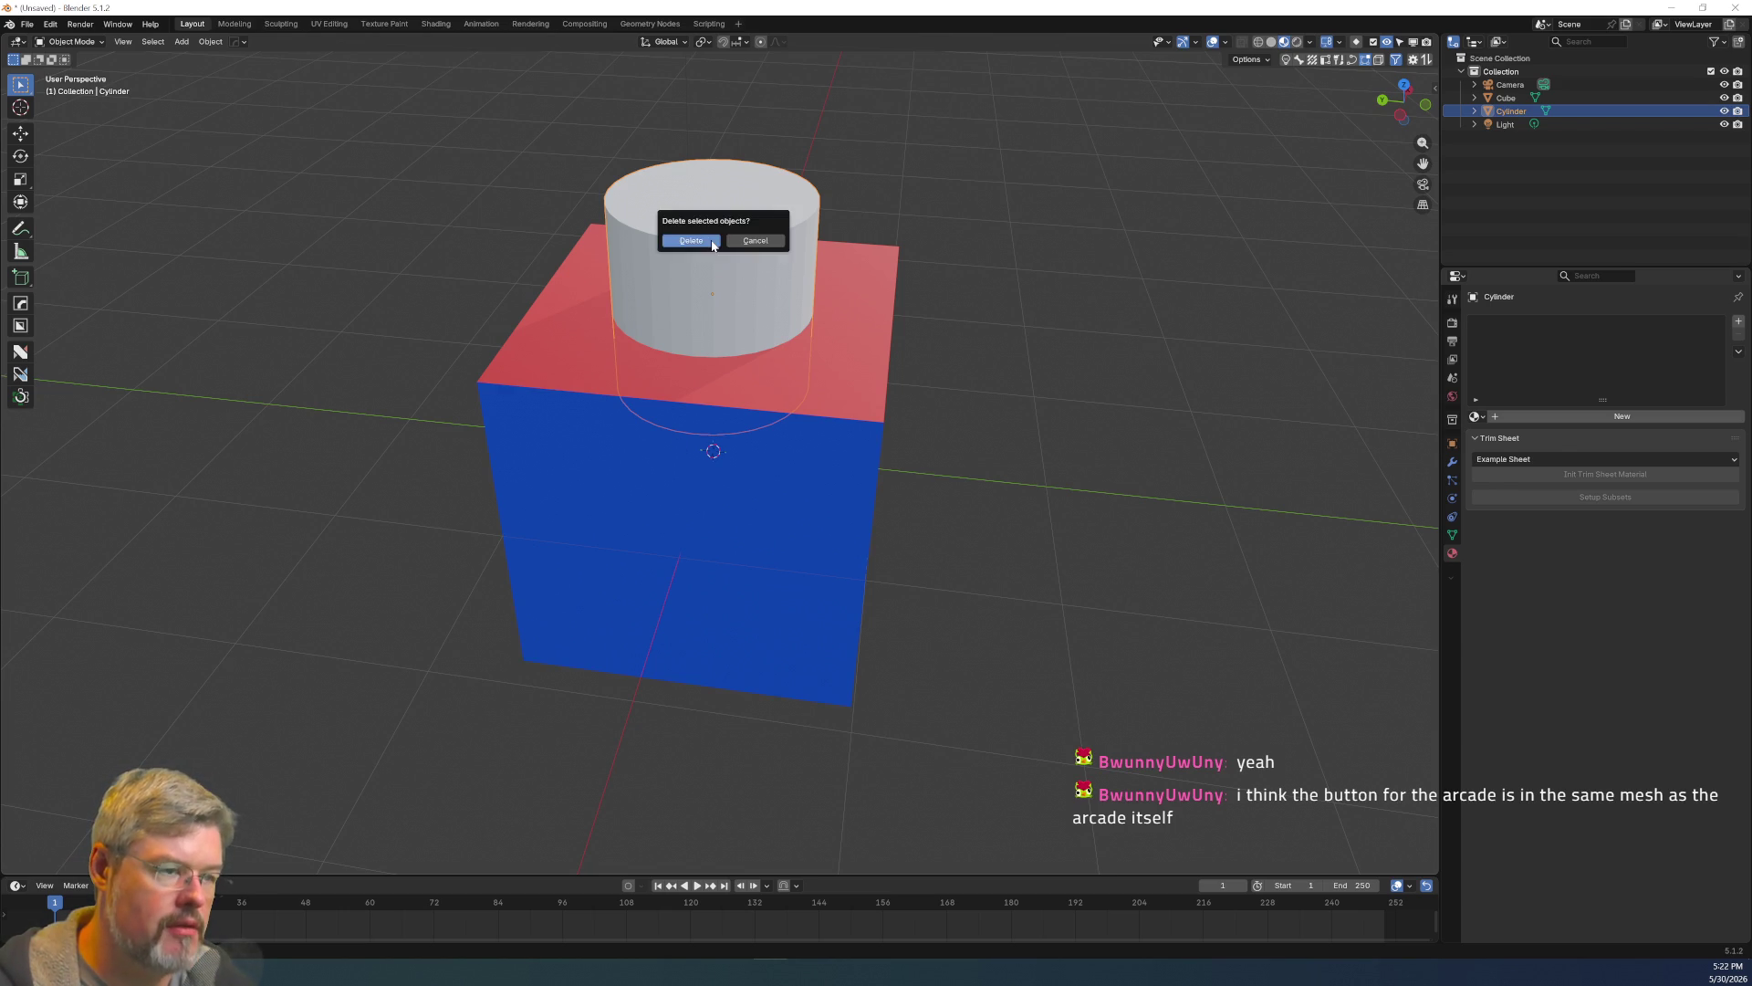
left_click(711, 249)
left_click(730, 430)
right_click(730, 430)
In the cube's Edit Mode, add a cylinder, scale it down and move it above the top on Z.
key("Escape")
key("Tab")
key("shift+a")
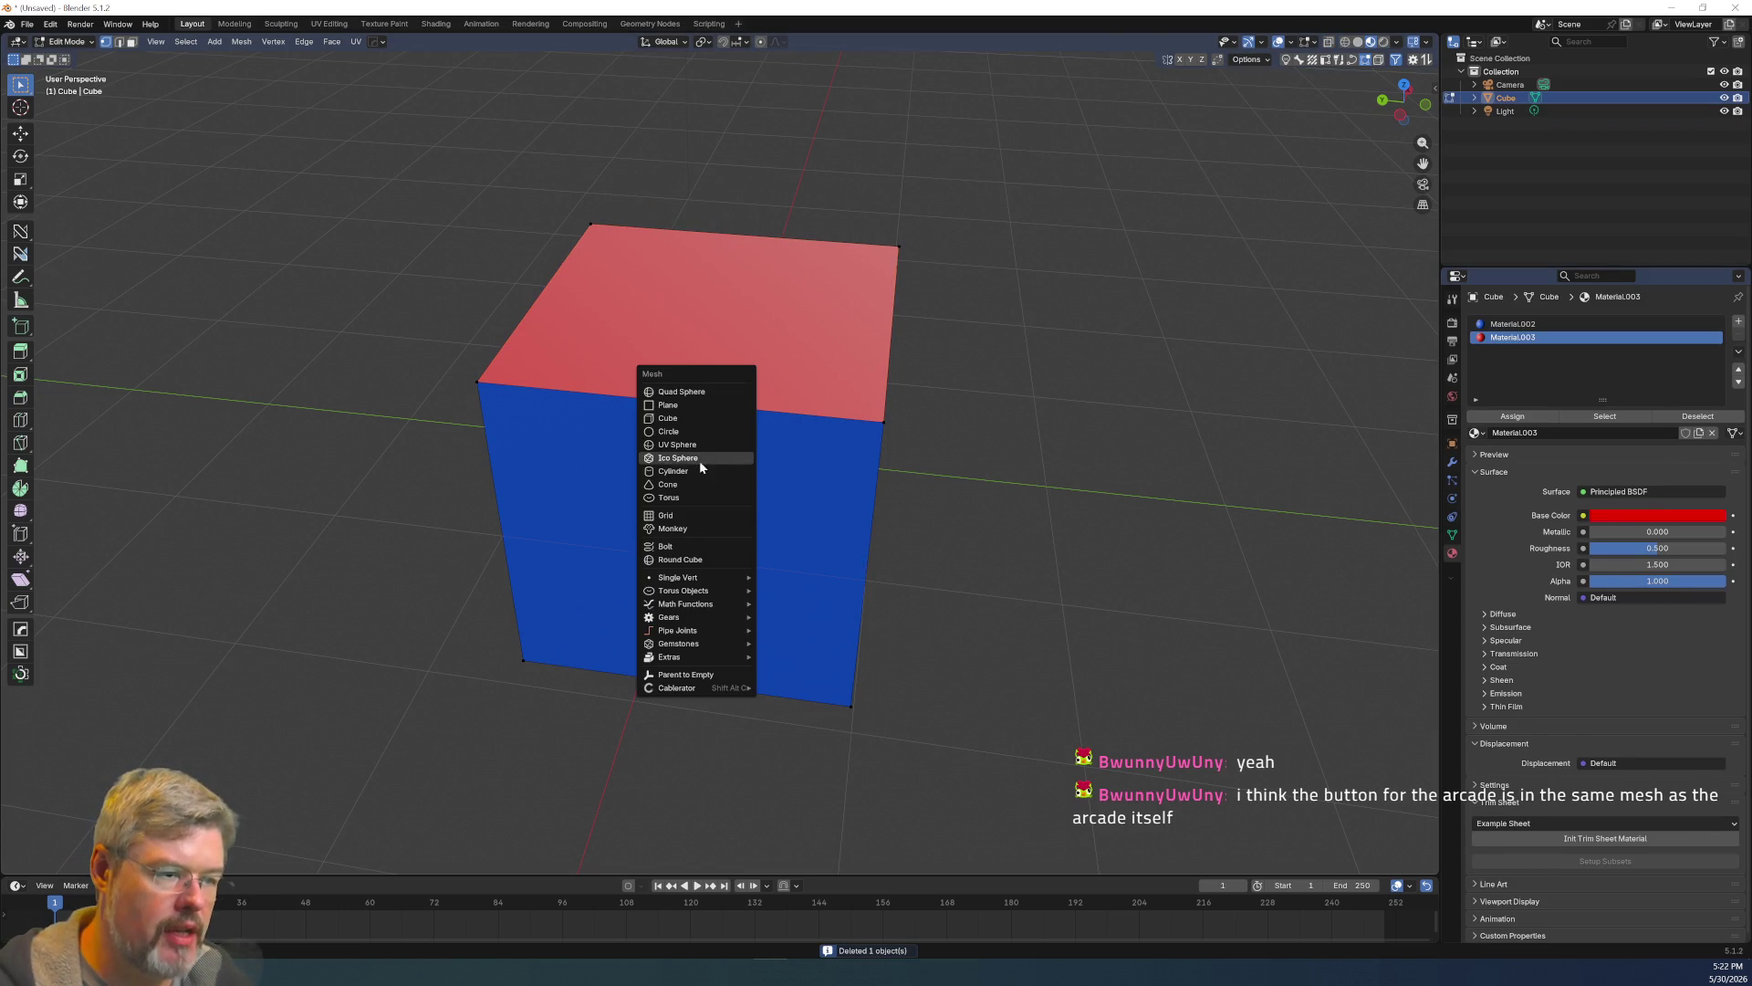
left_click(699, 471)
key("s")
left_click(943, 535)
key("g")
key("z")
left_click(931, 364)
scroll(898, 357, "down", 2)
Lower the cylinder's top face, move the linked cylinder faces on Z, then return to Object Mode.
key("3")
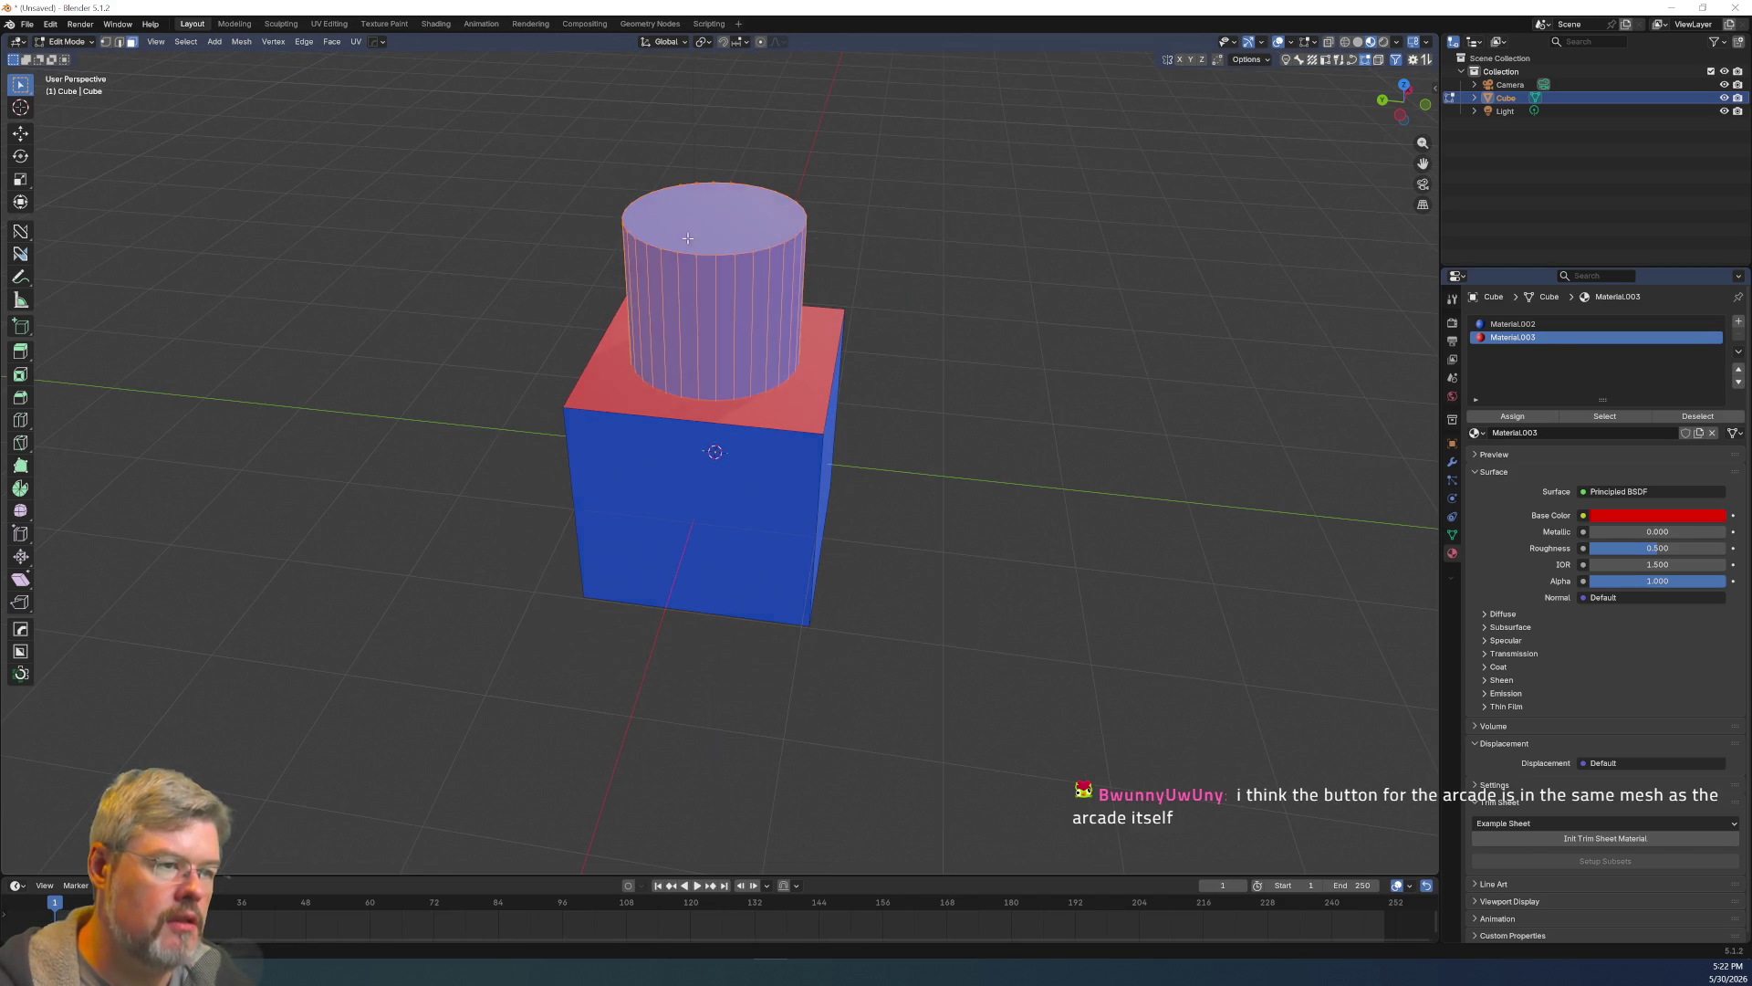
left_click(714, 219)
key("g")
key("z")
left_click(847, 343)
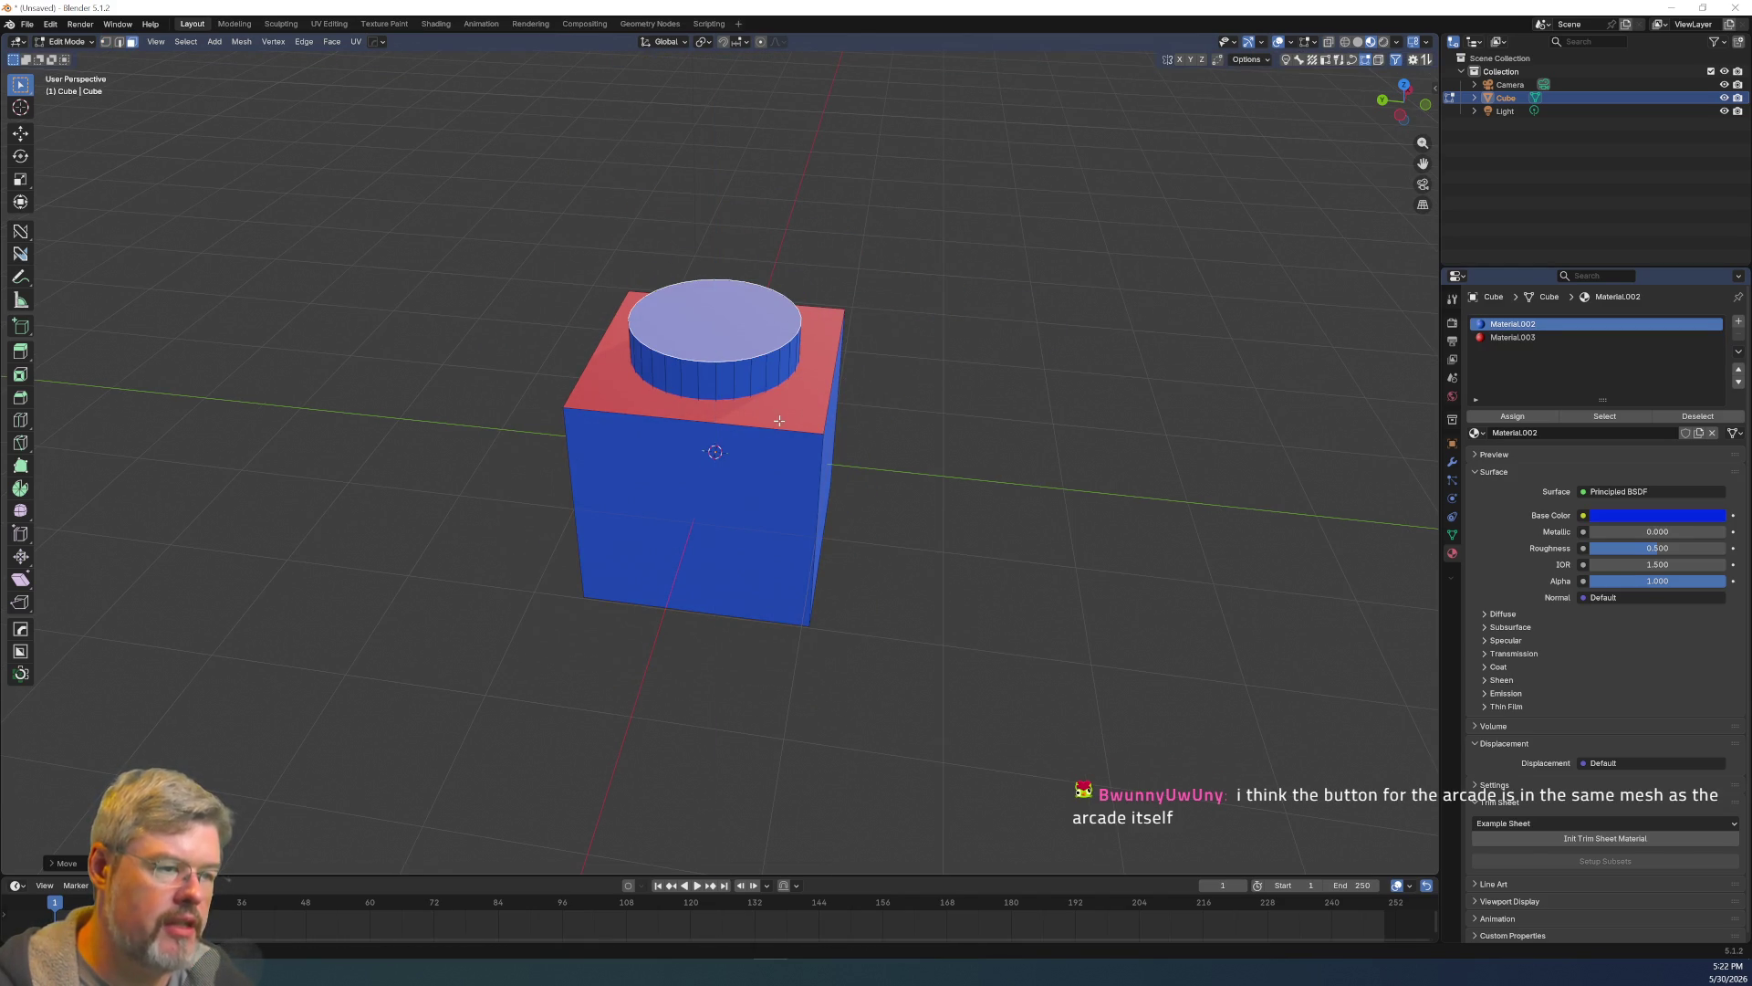
key("l")
key("g")
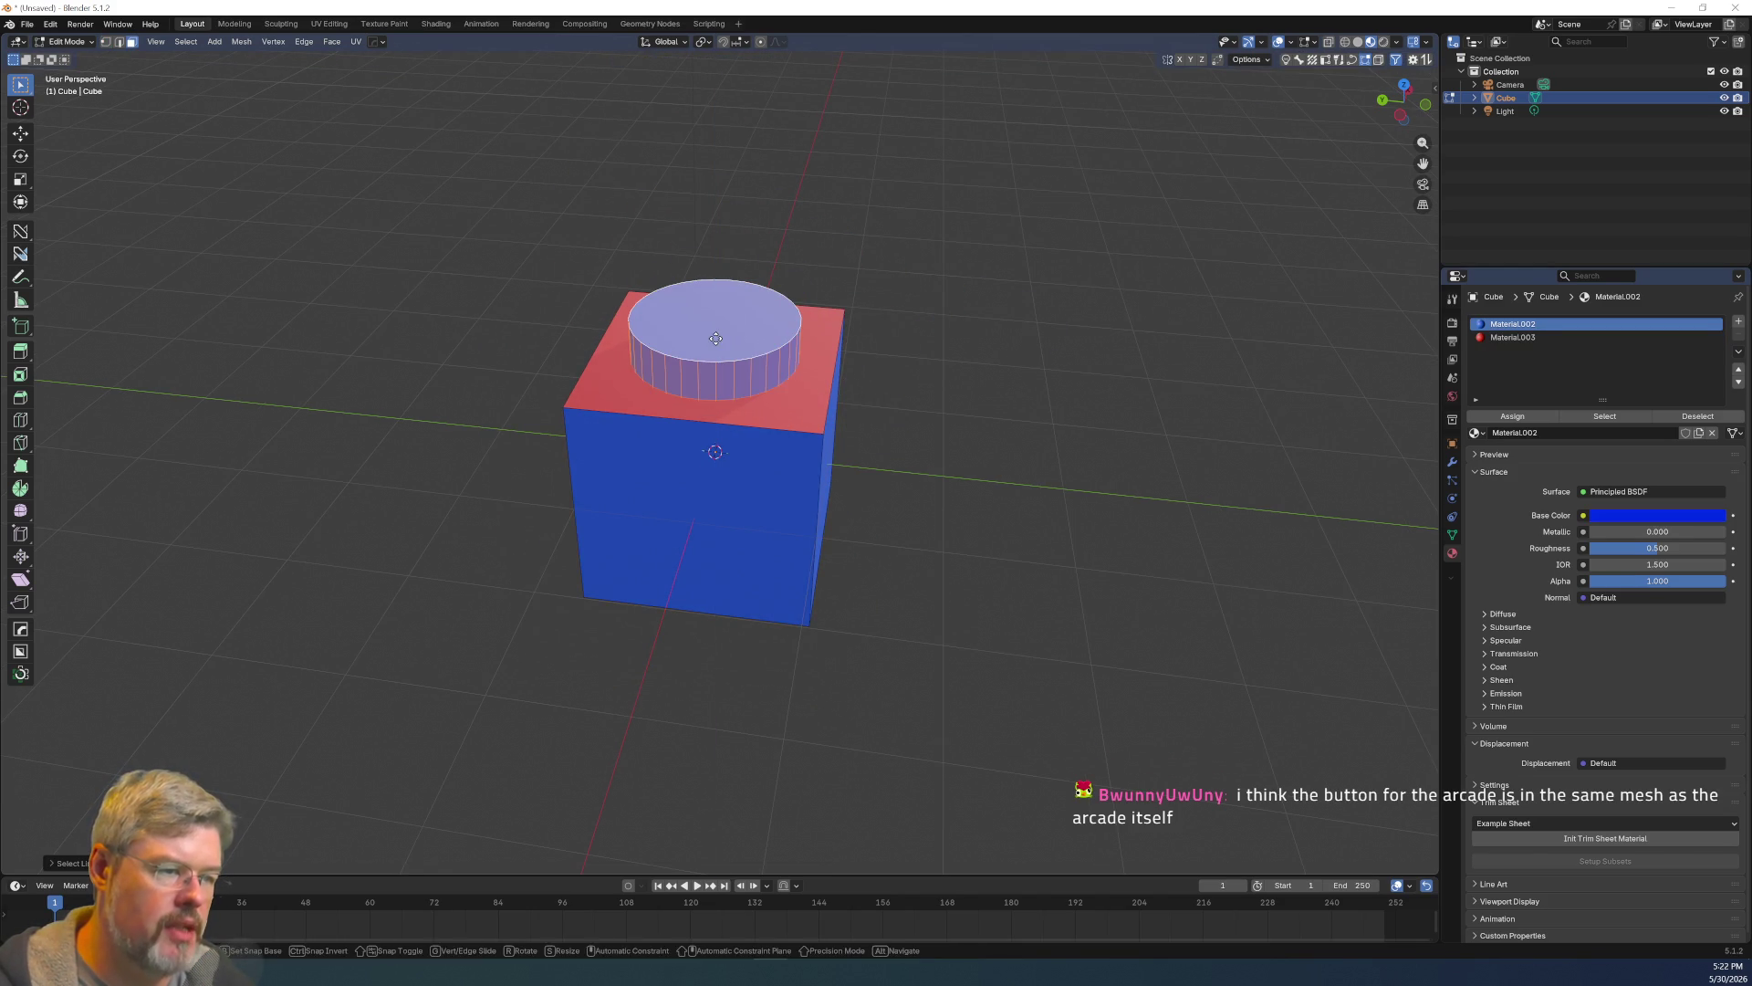
key("z")
left_click(794, 406)
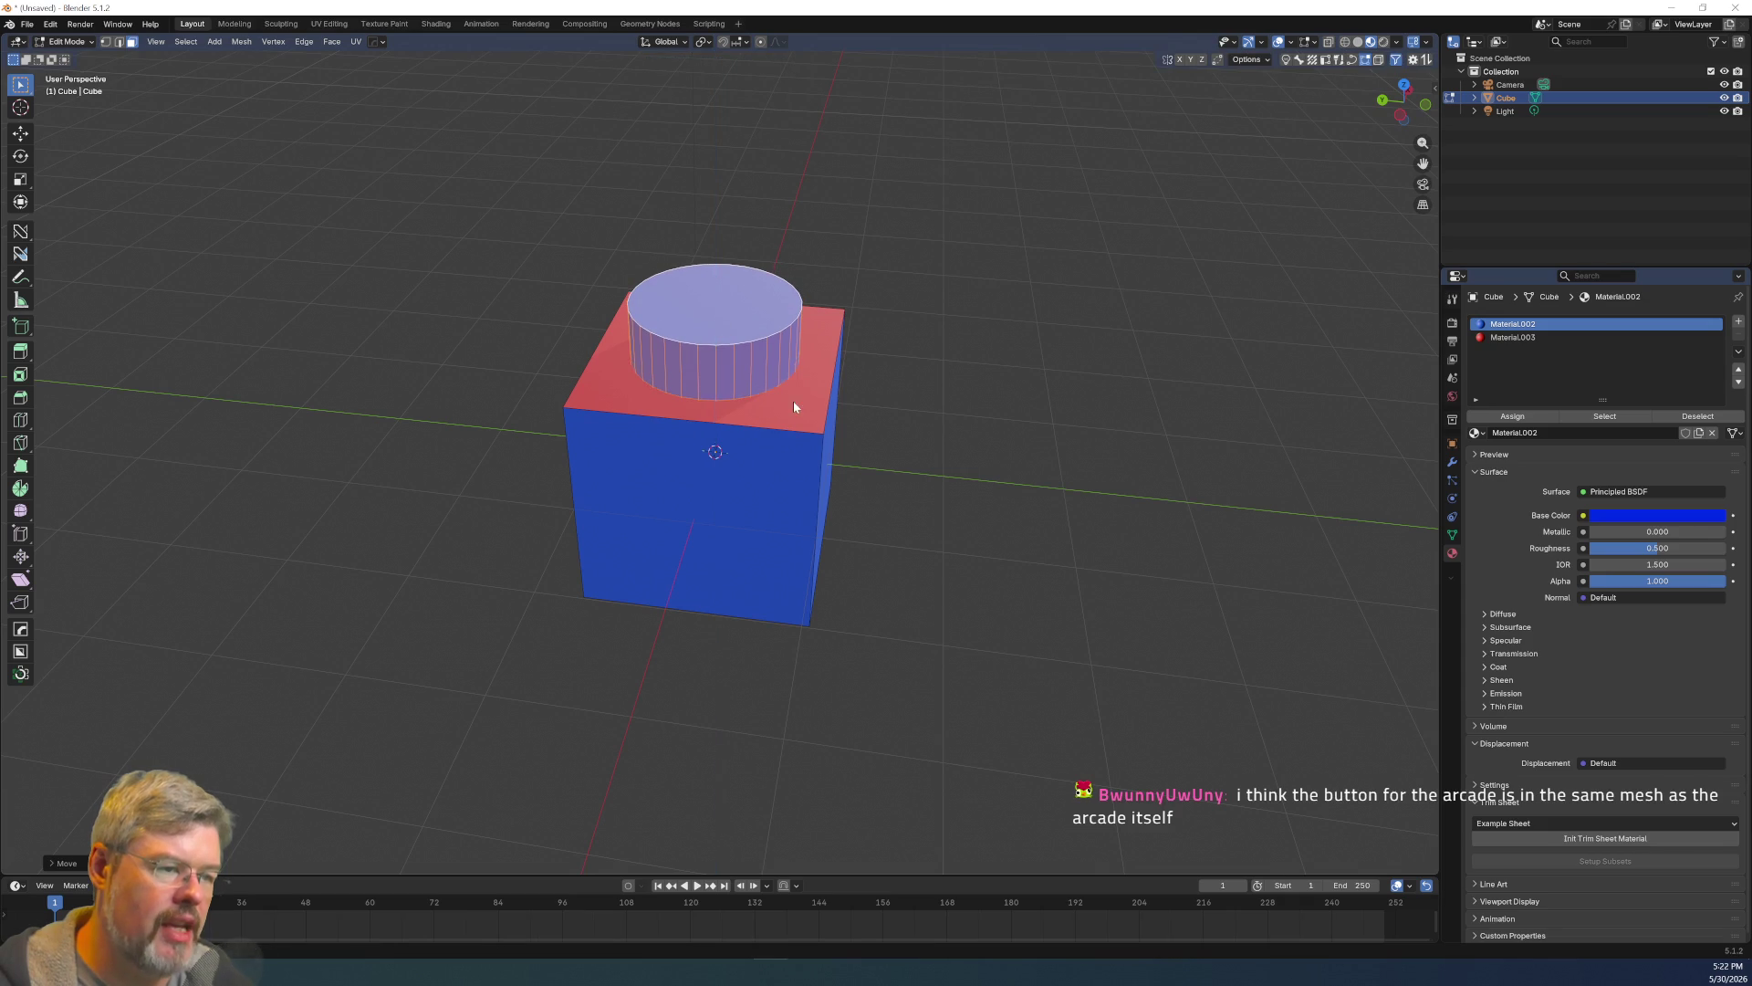
key("Tab")
mouse_move(794, 364)
middle_mouse_down()
mouse_move(887, 429)
mouse_move(687, 412)
mouse_move(812, 545)
middle_mouse_up()
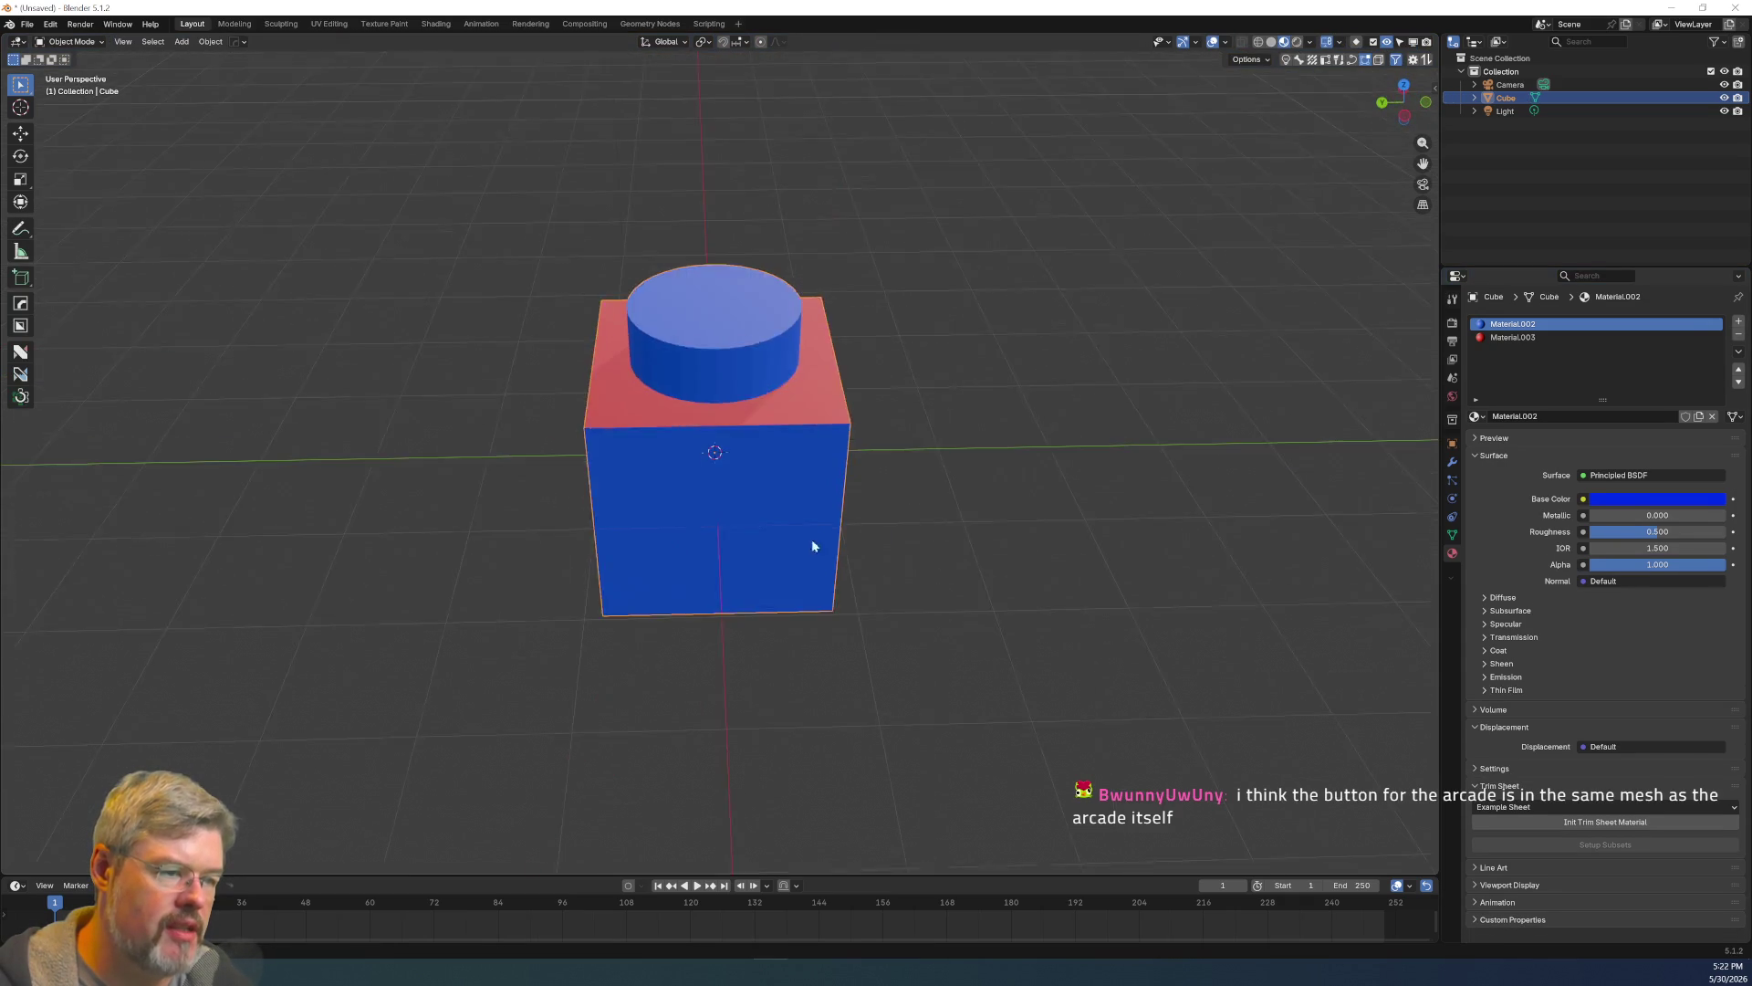
scroll(704, 511, "up", 3)
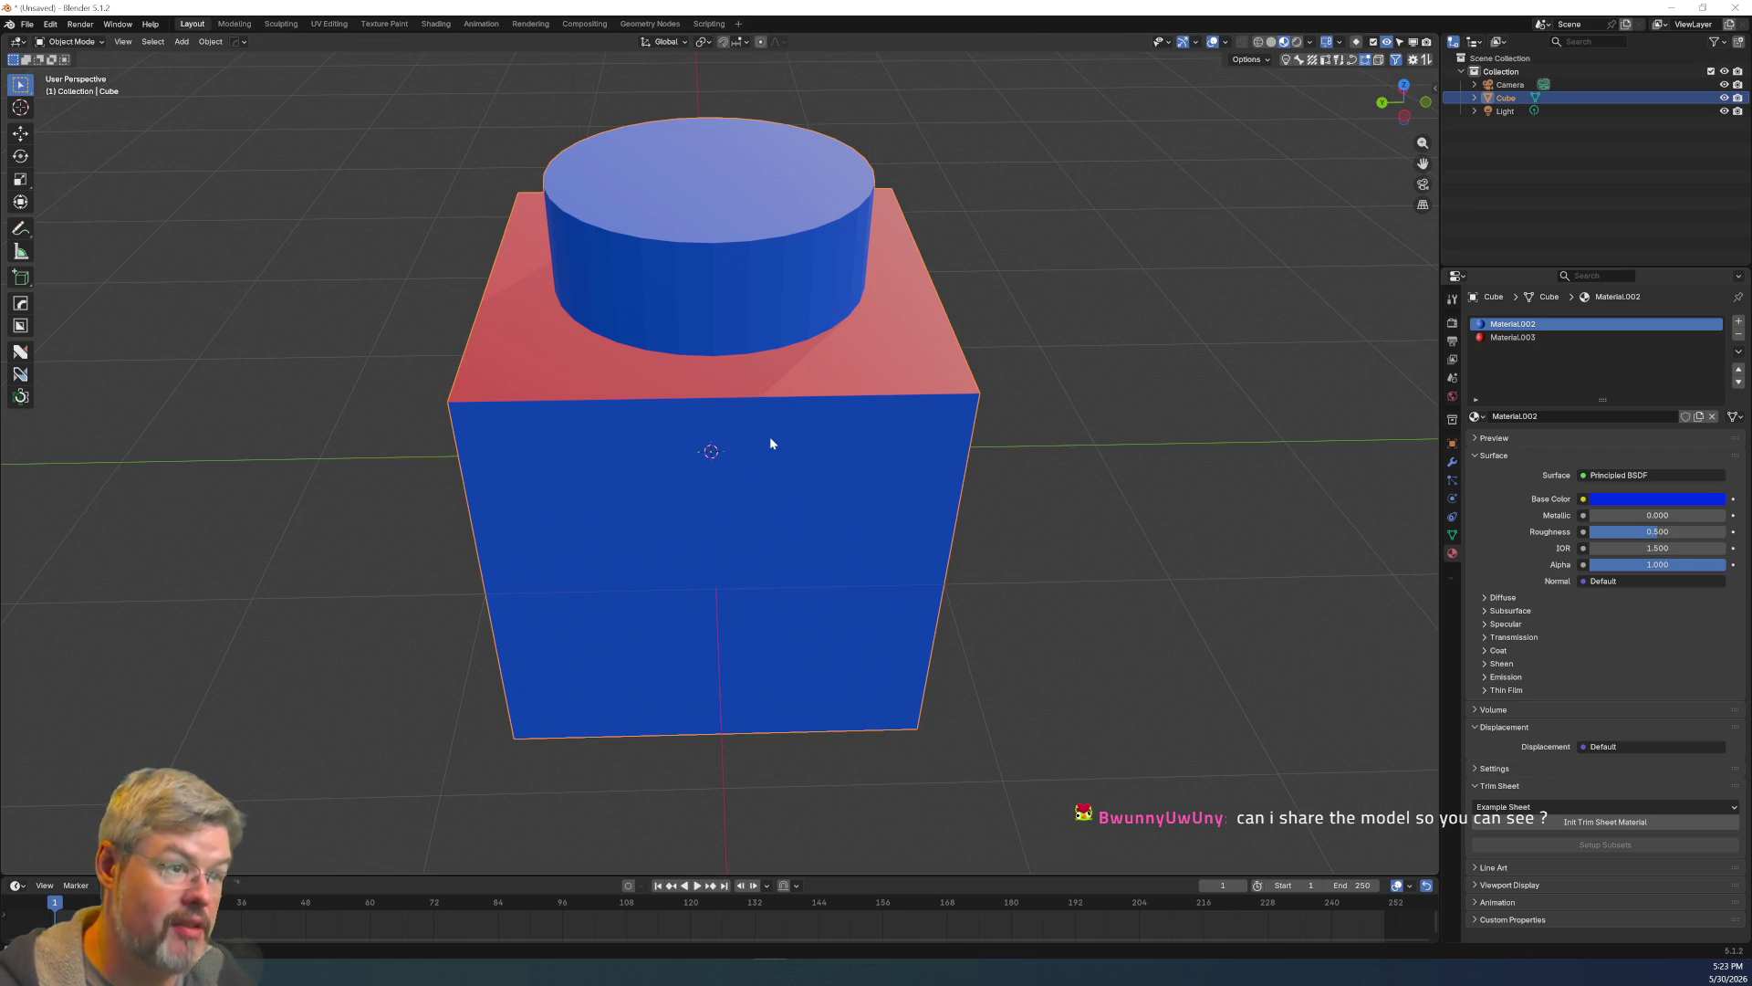
In Edit Mode, select the cylinder's faces and separate them by selection into Cube.001.
key("ctrl+Tab")
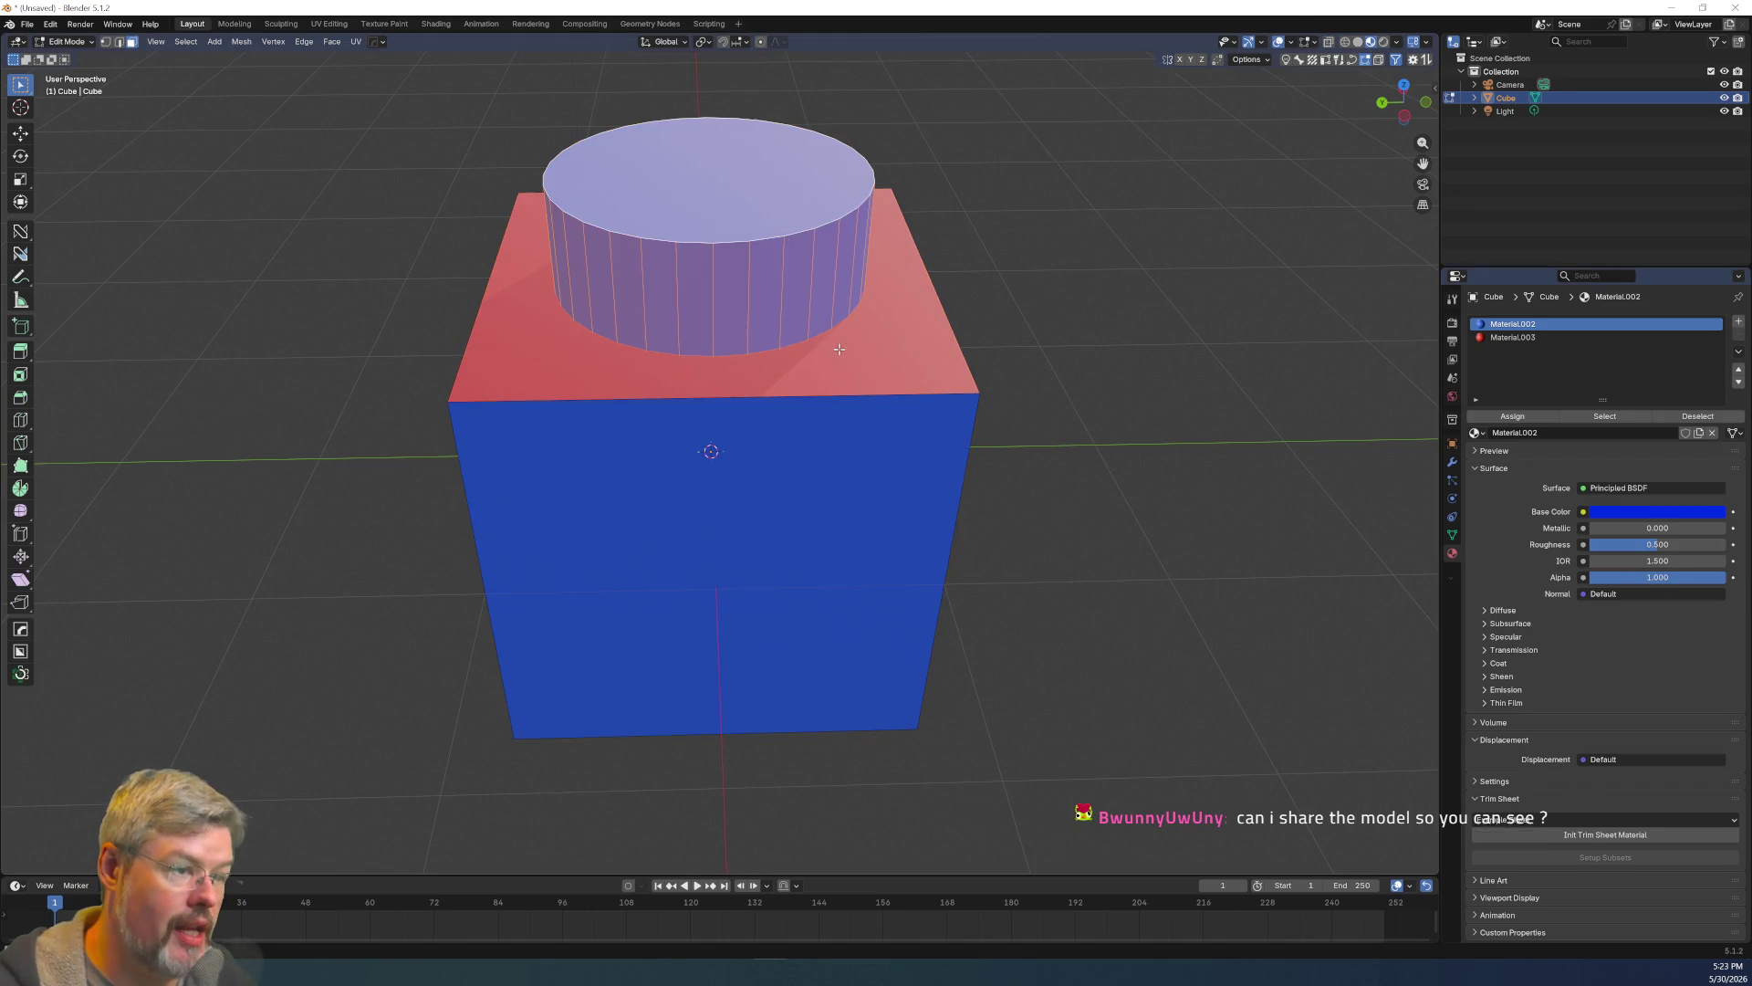
middle_click_drag(821, 402, 927, 441)
key("alt+a")
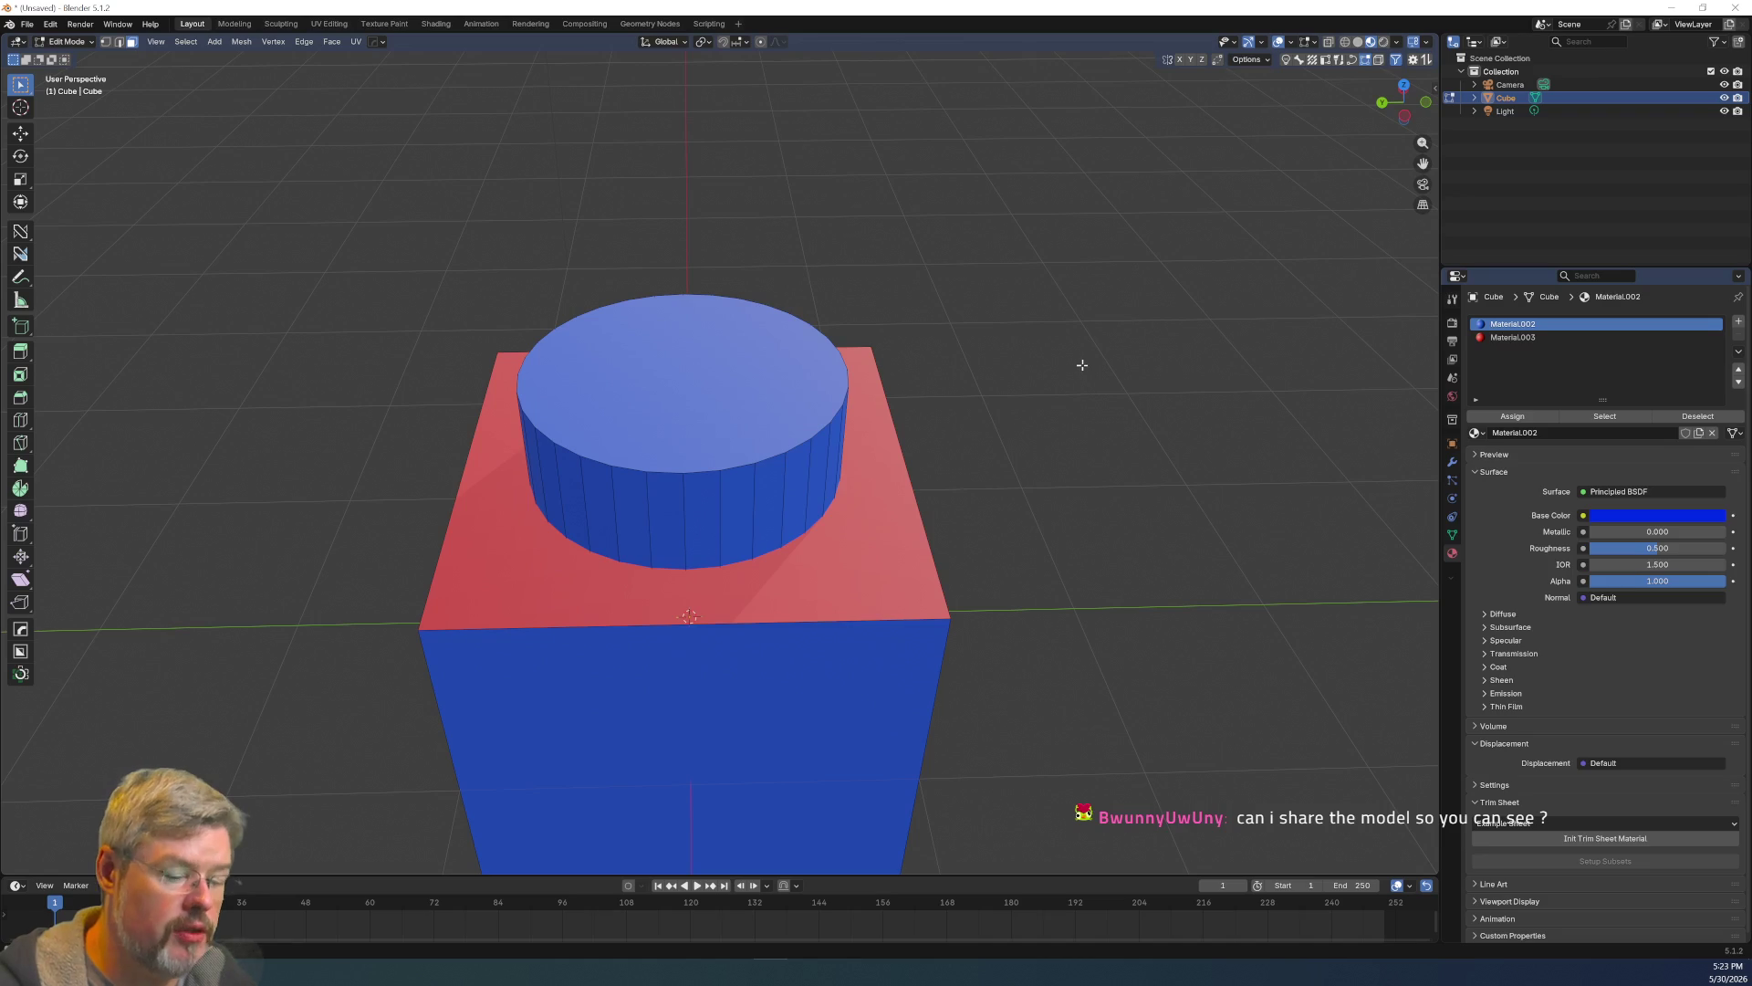
left_click(708, 370)
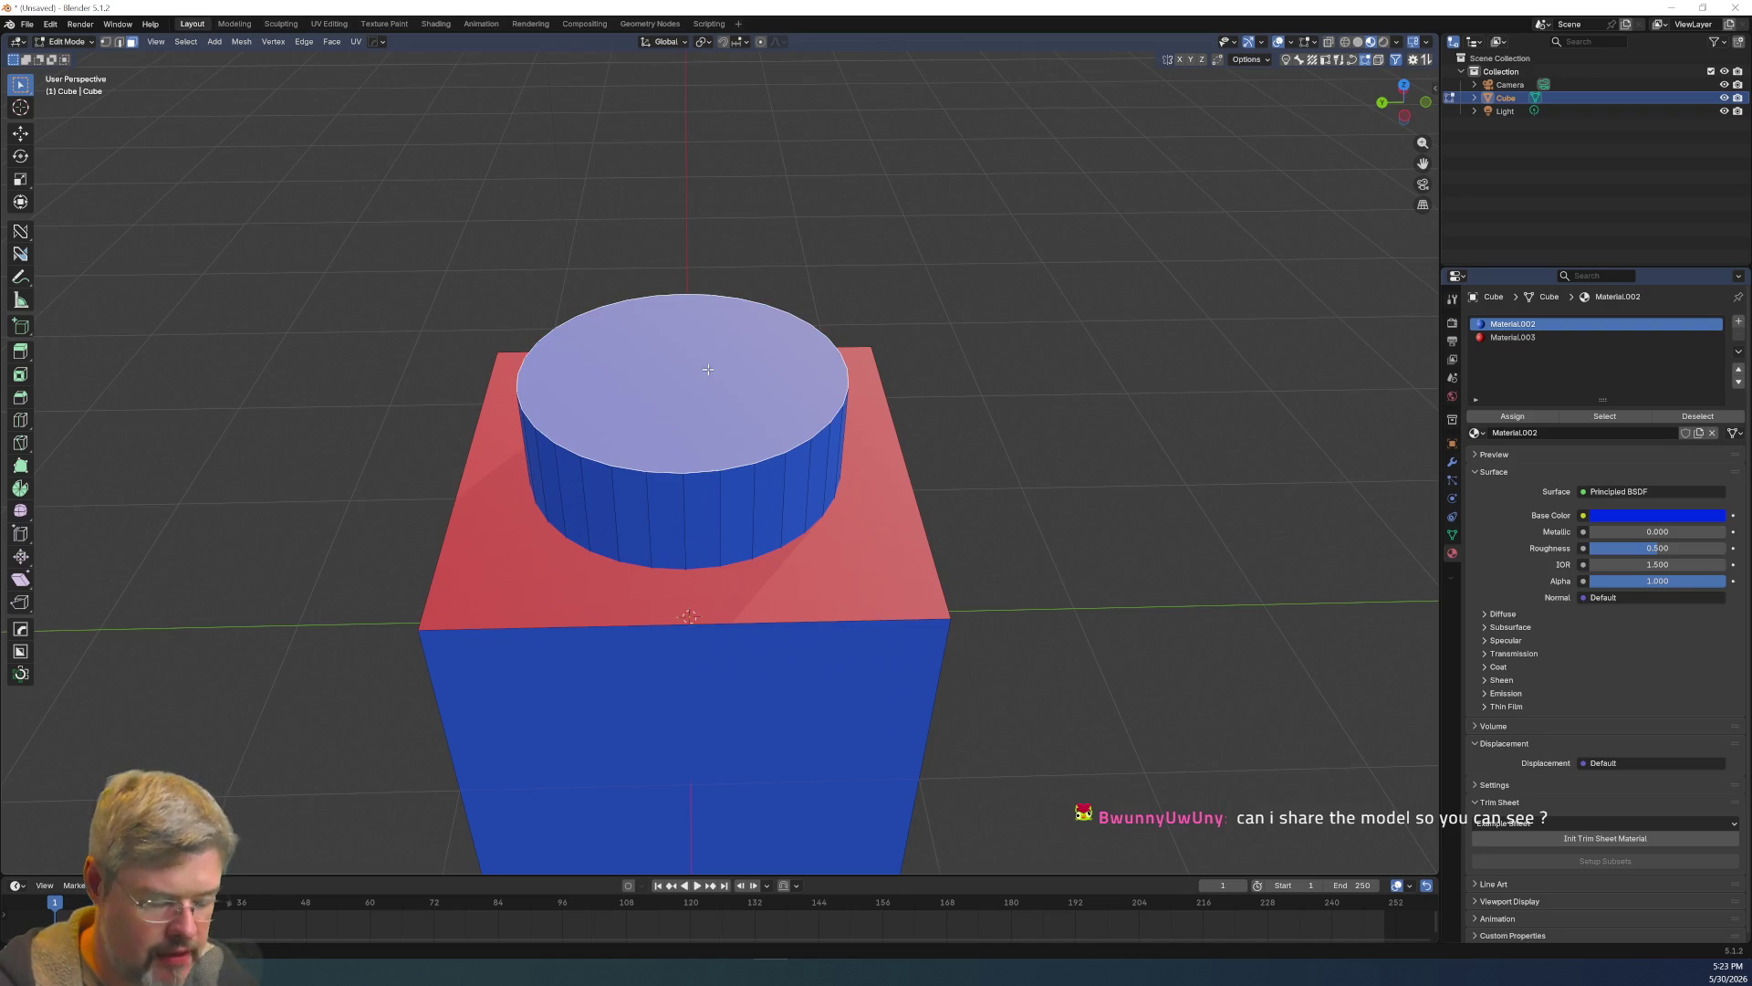
key("ctrl+KP_Add")
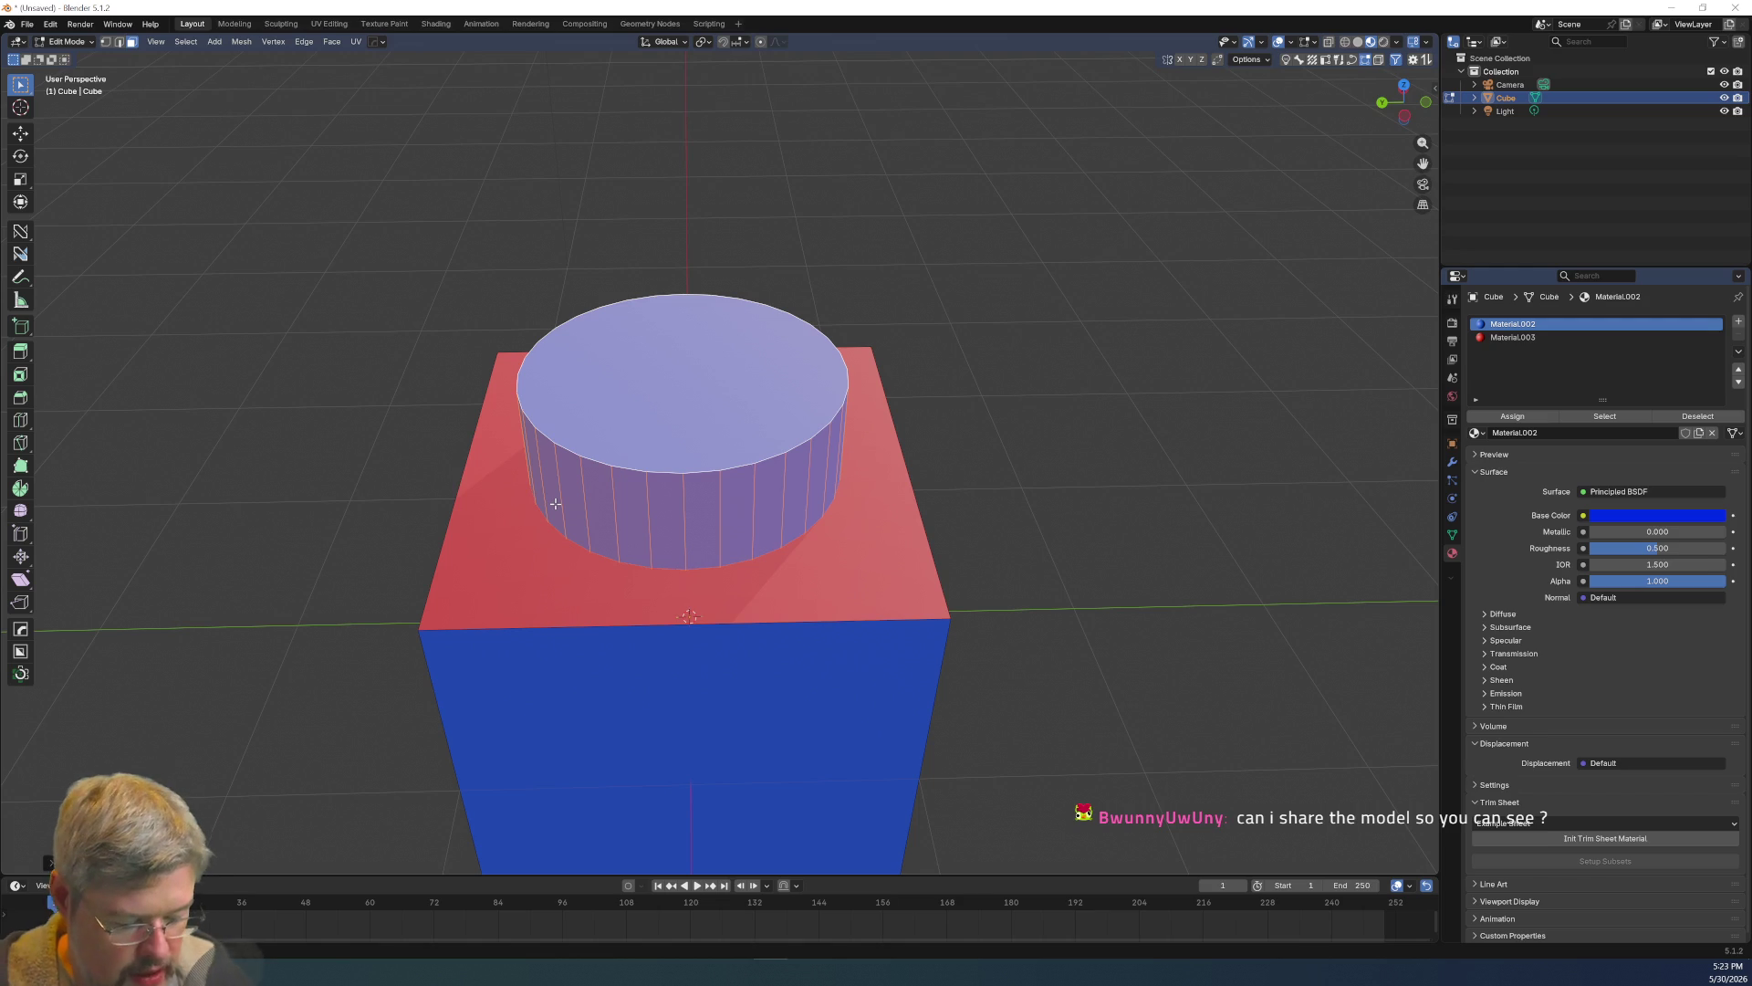
key("p")
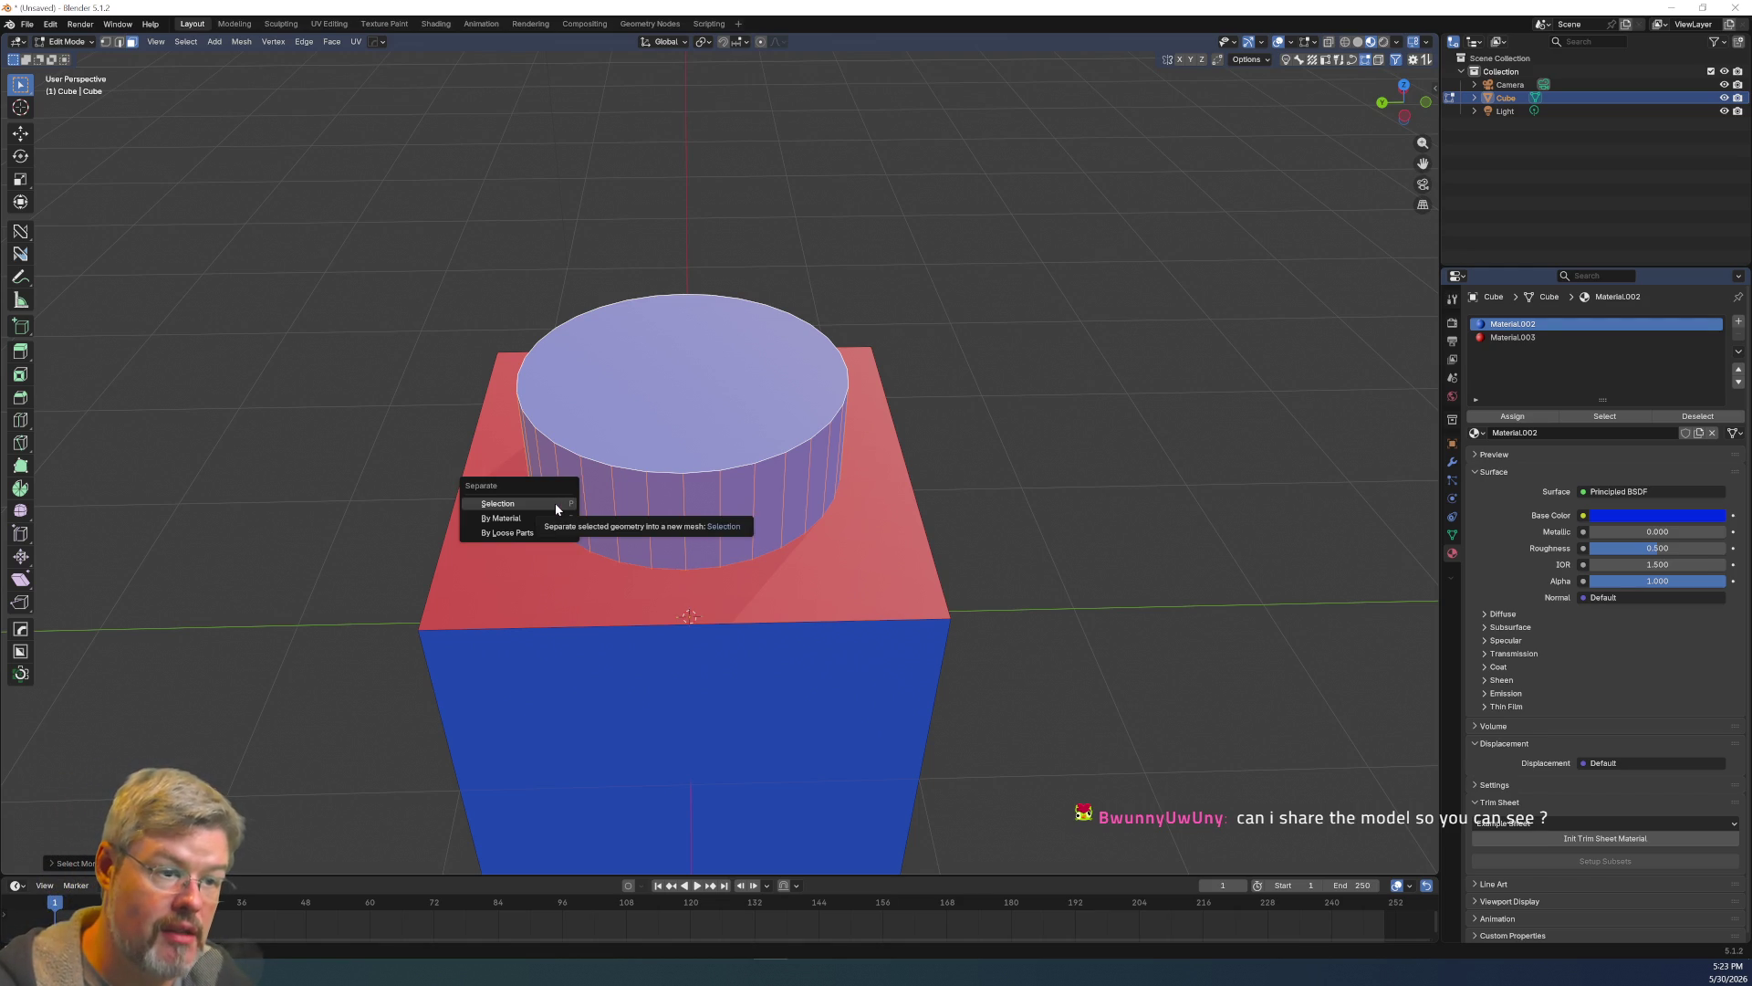
left_click(555, 502)
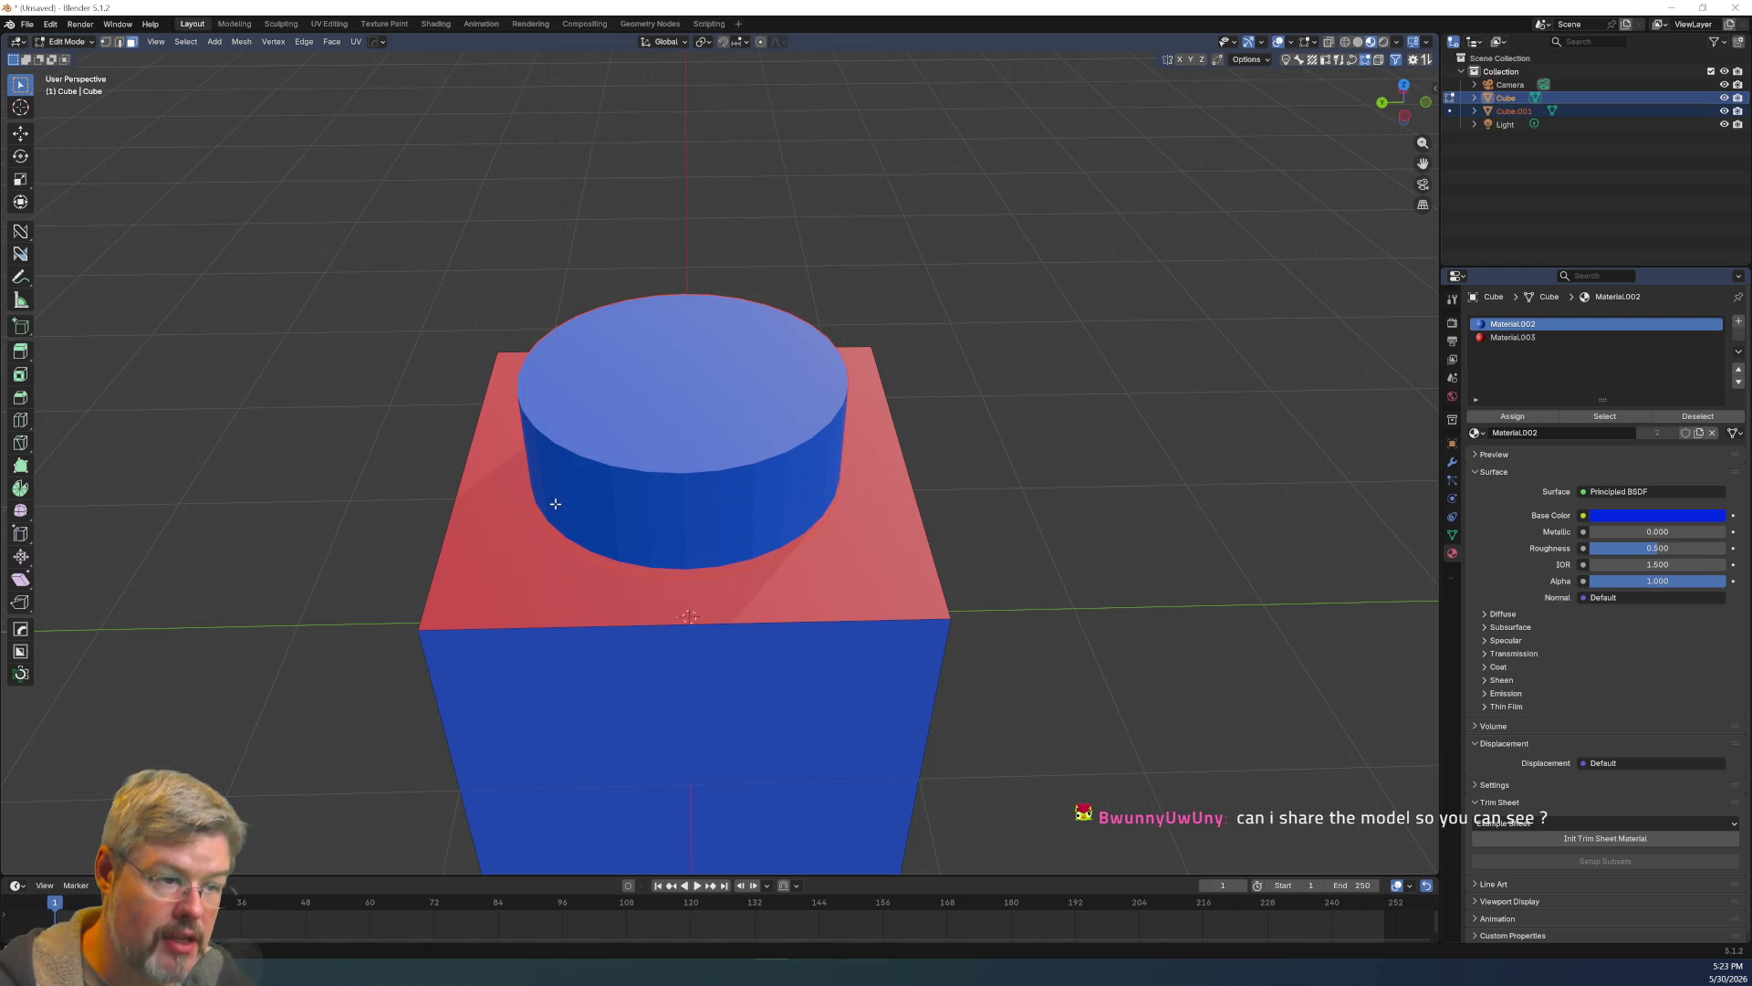
Back in Object Mode, drag the cylinder Cube.001 to the upper left and the cube to the right.
key("Tab")
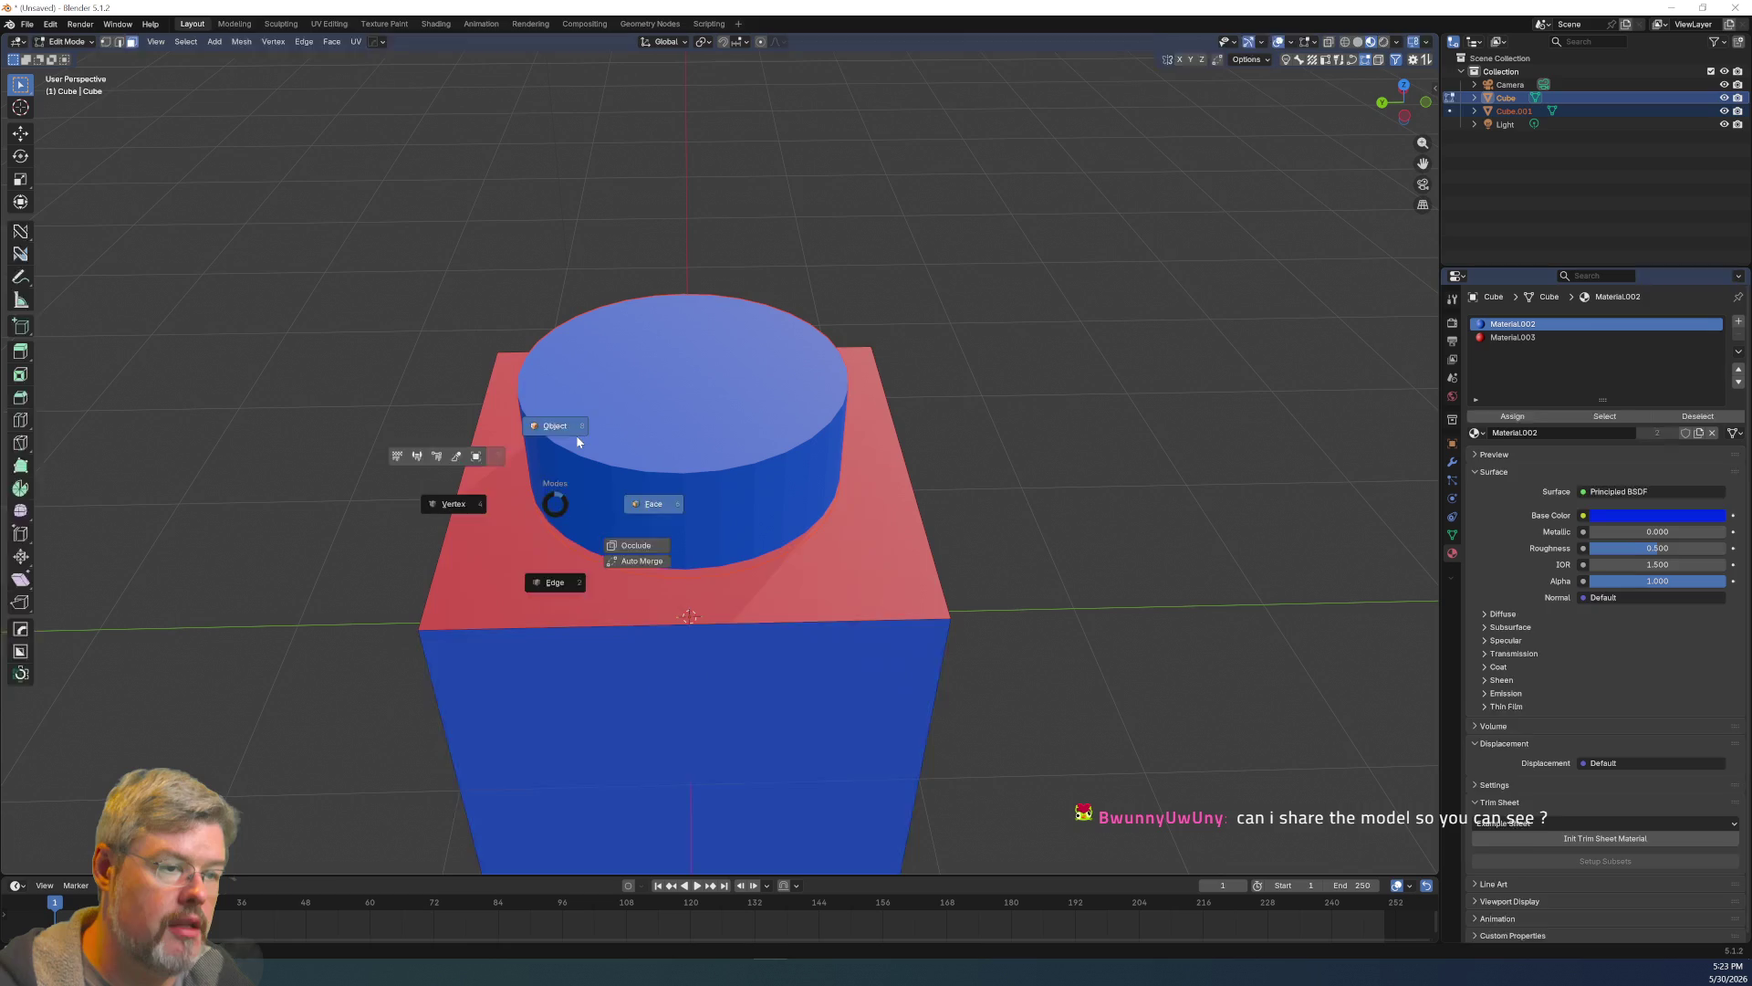
left_click(576, 434)
left_click(739, 456)
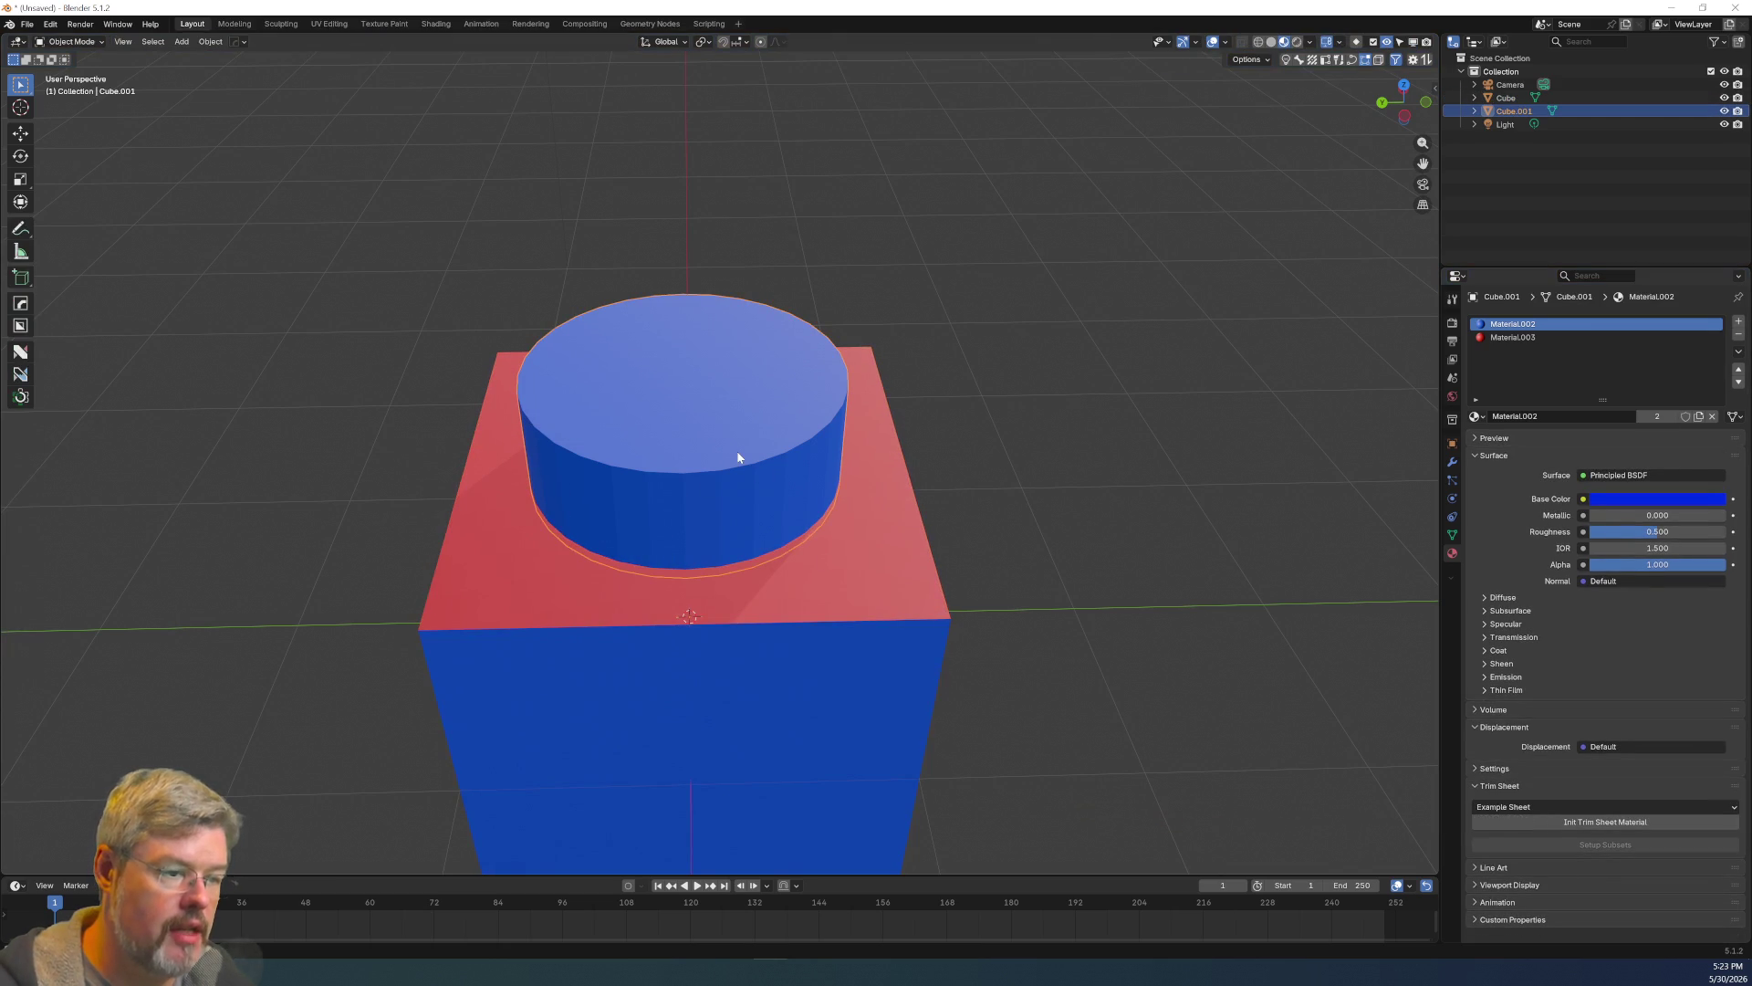
left_click_drag(739, 456, 419, 258)
left_click(814, 473)
left_click_drag(814, 472, 1125, 445)
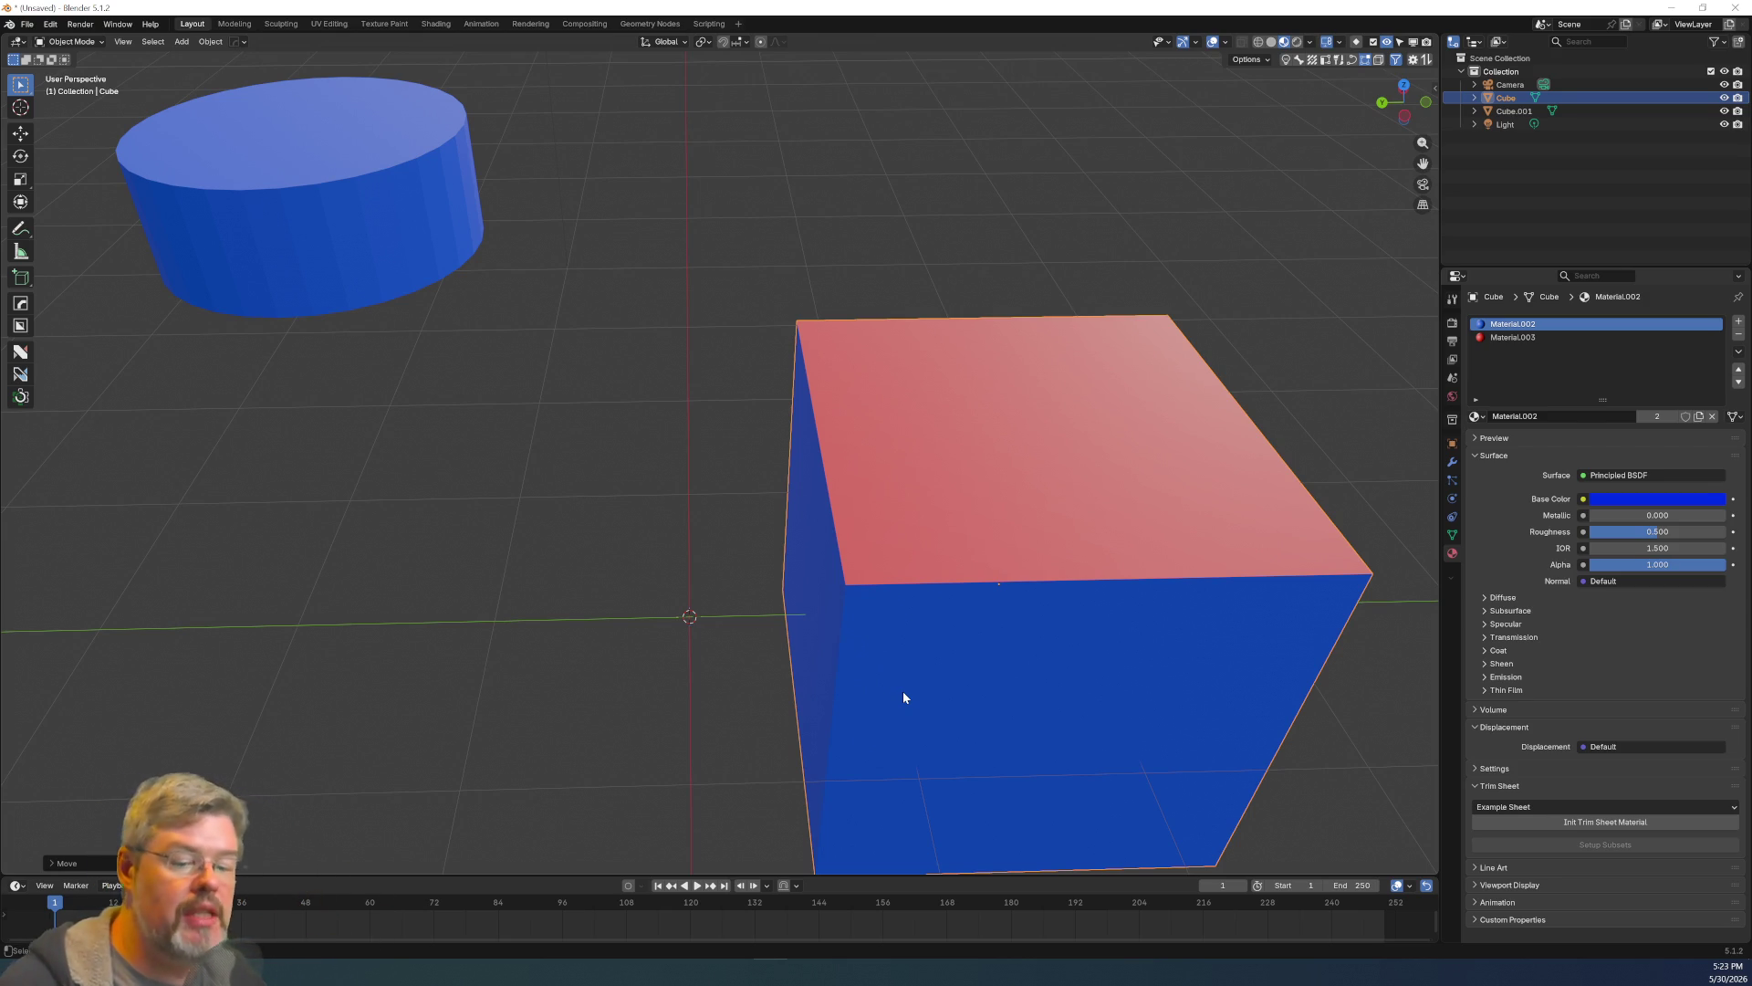
Select the blue cylinder Cube.001 in the viewport, later deselecting it.
left_click(440, 151)
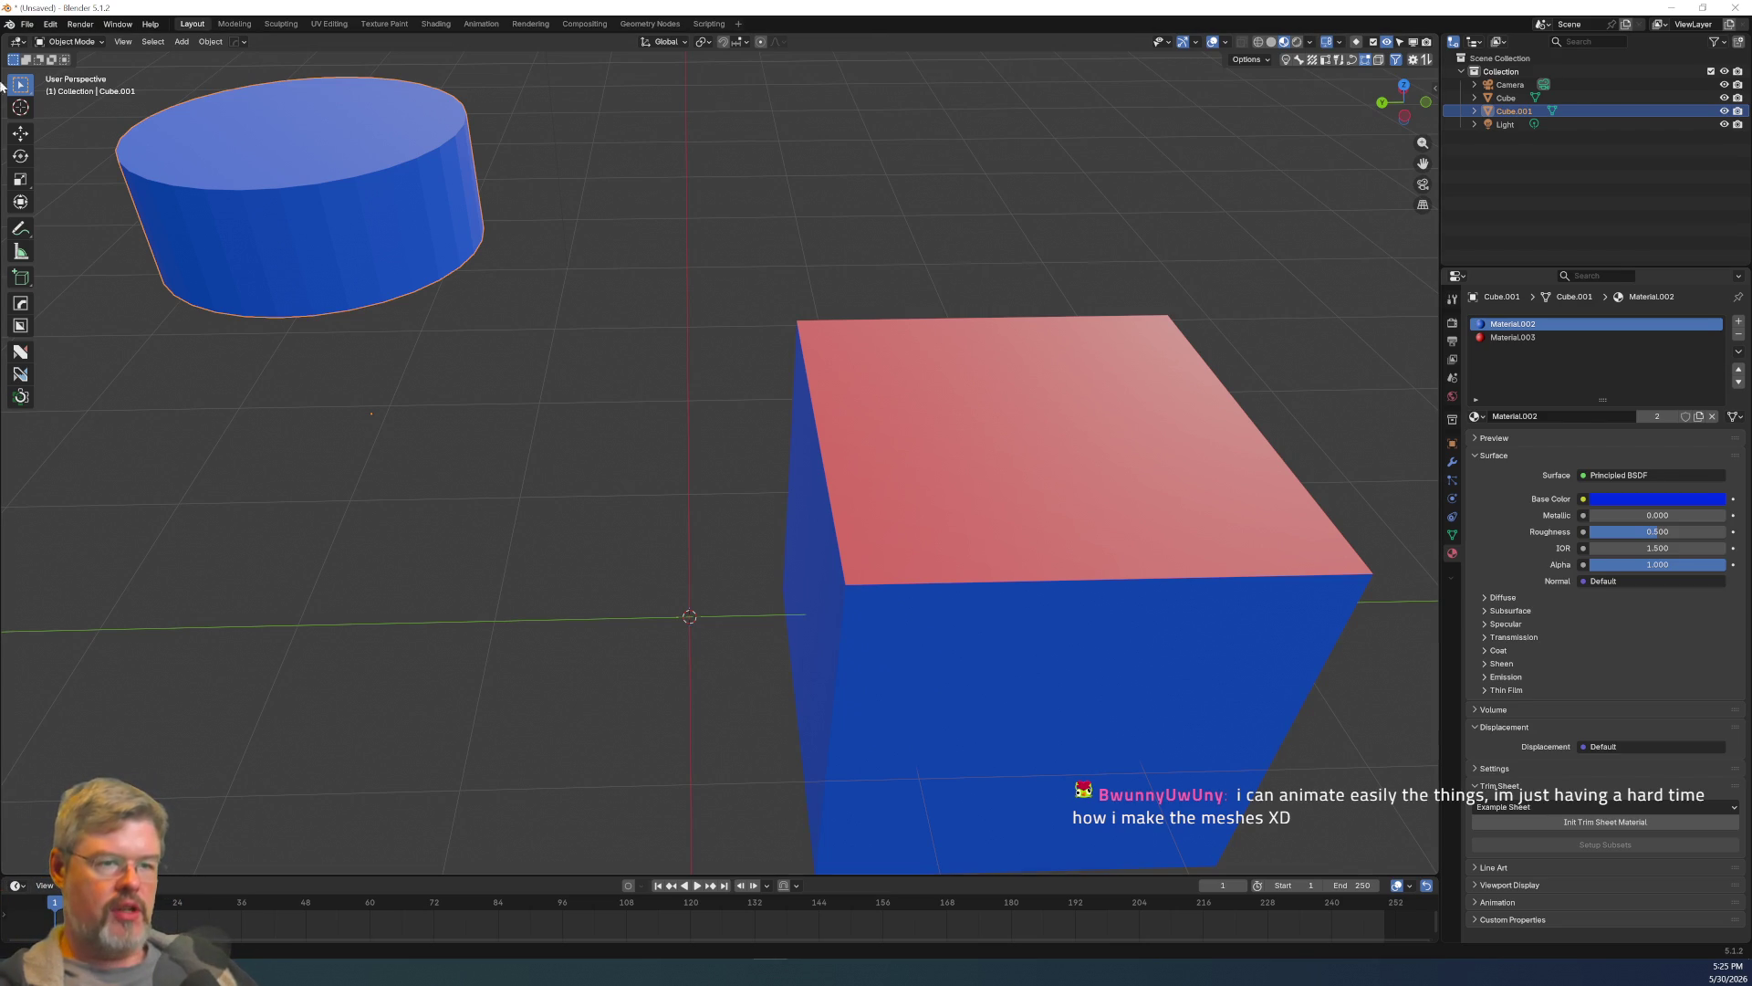
left_click(315, 412)
Reselect the cylinder, view it from the top, orbit back and enter Edit Mode.
left_click(353, 245)
key("grave")
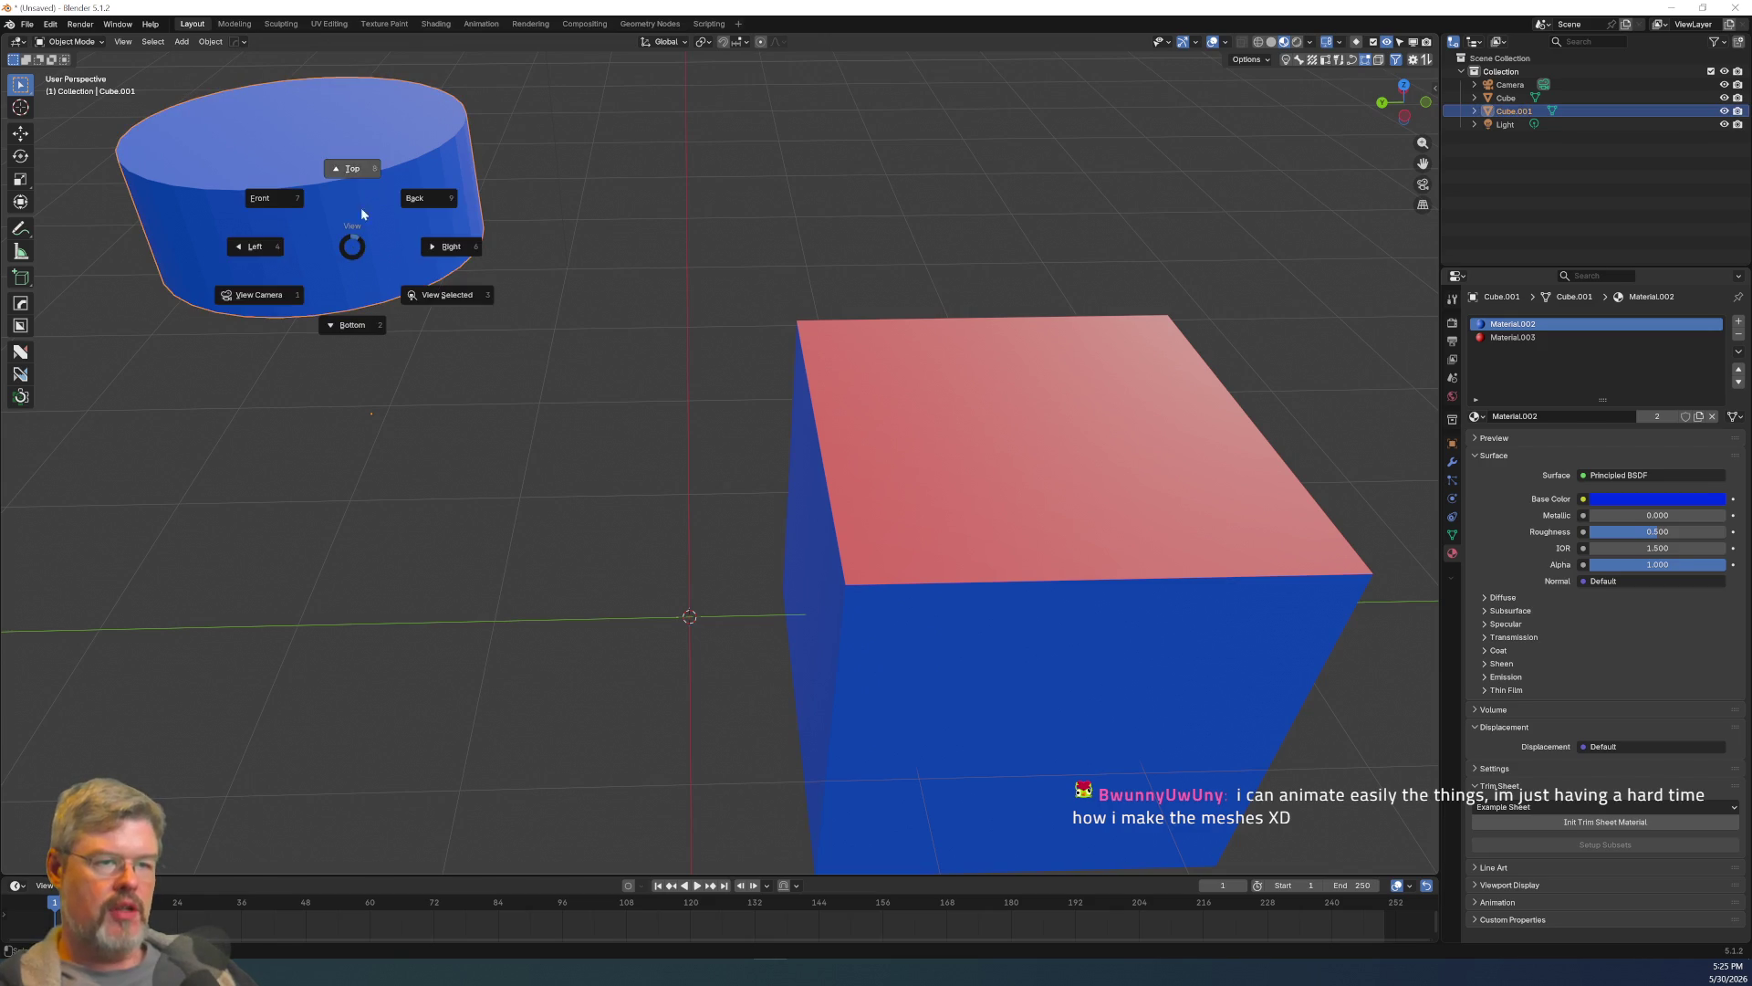
left_click(362, 202)
middle_click_drag(376, 343, 655, 260)
key("ctrl+Tab")
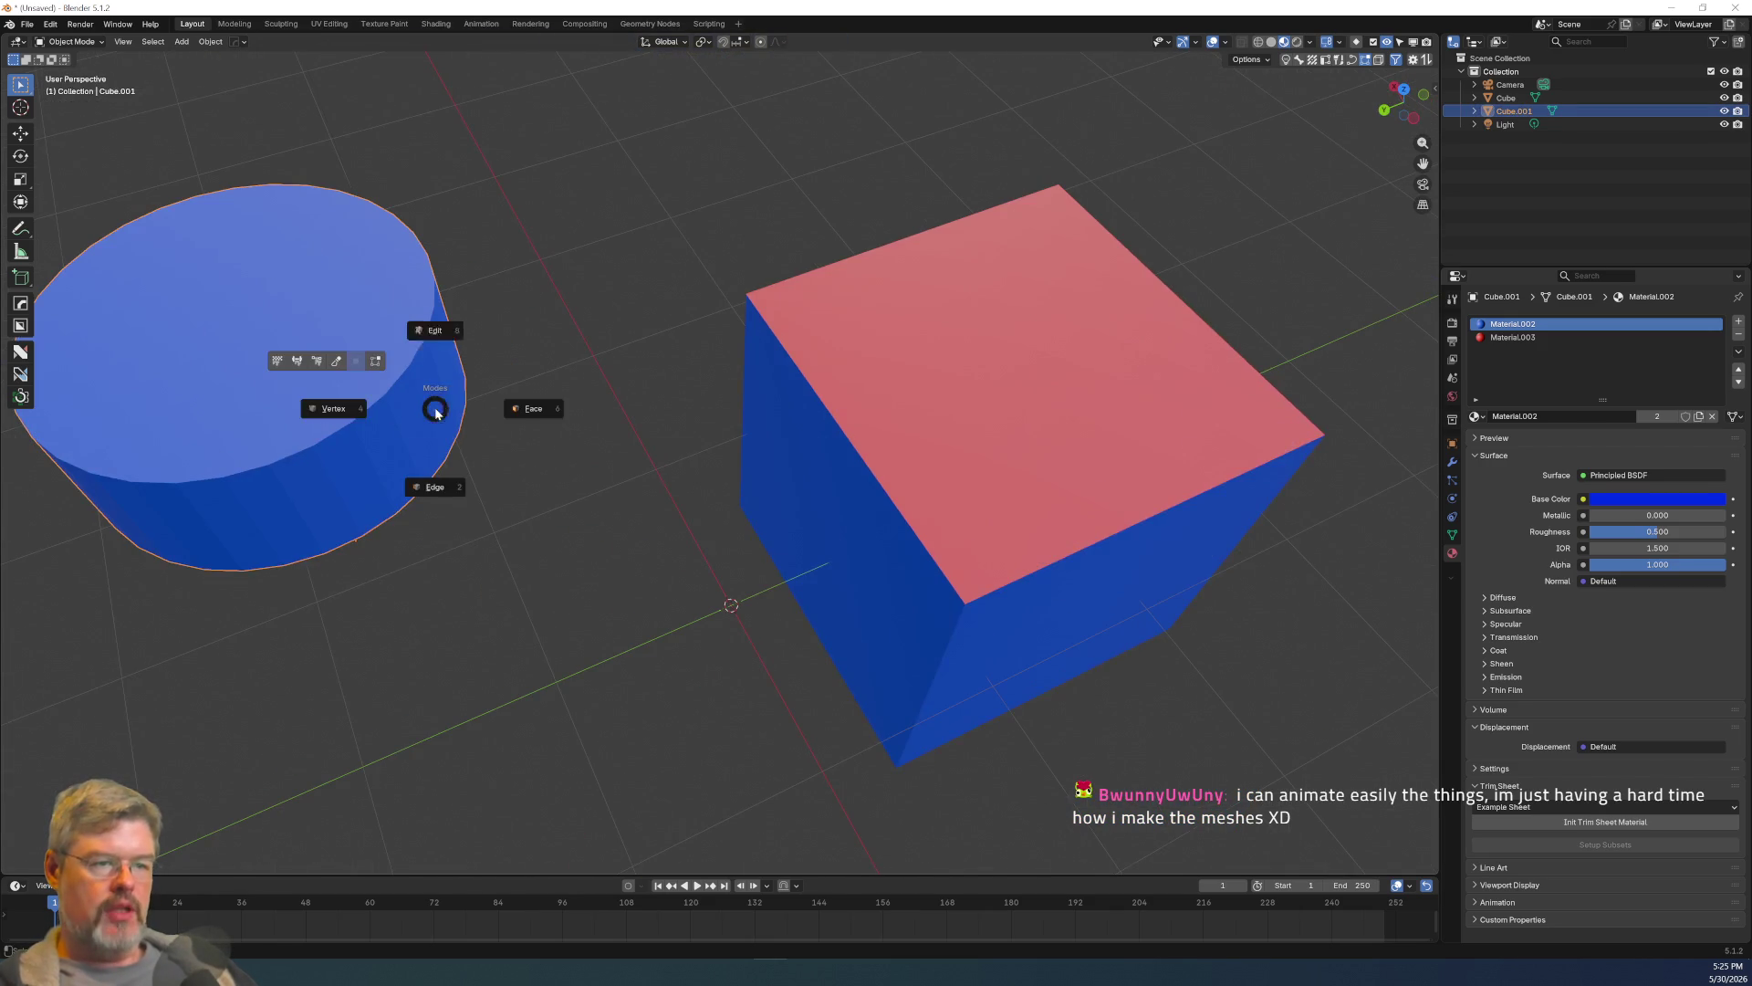
left_click(422, 355)
Box-select four adjacent side faces of the cylinder and separate them into Cube.002.
scroll(561, 493, "up", 5, "ctrl")
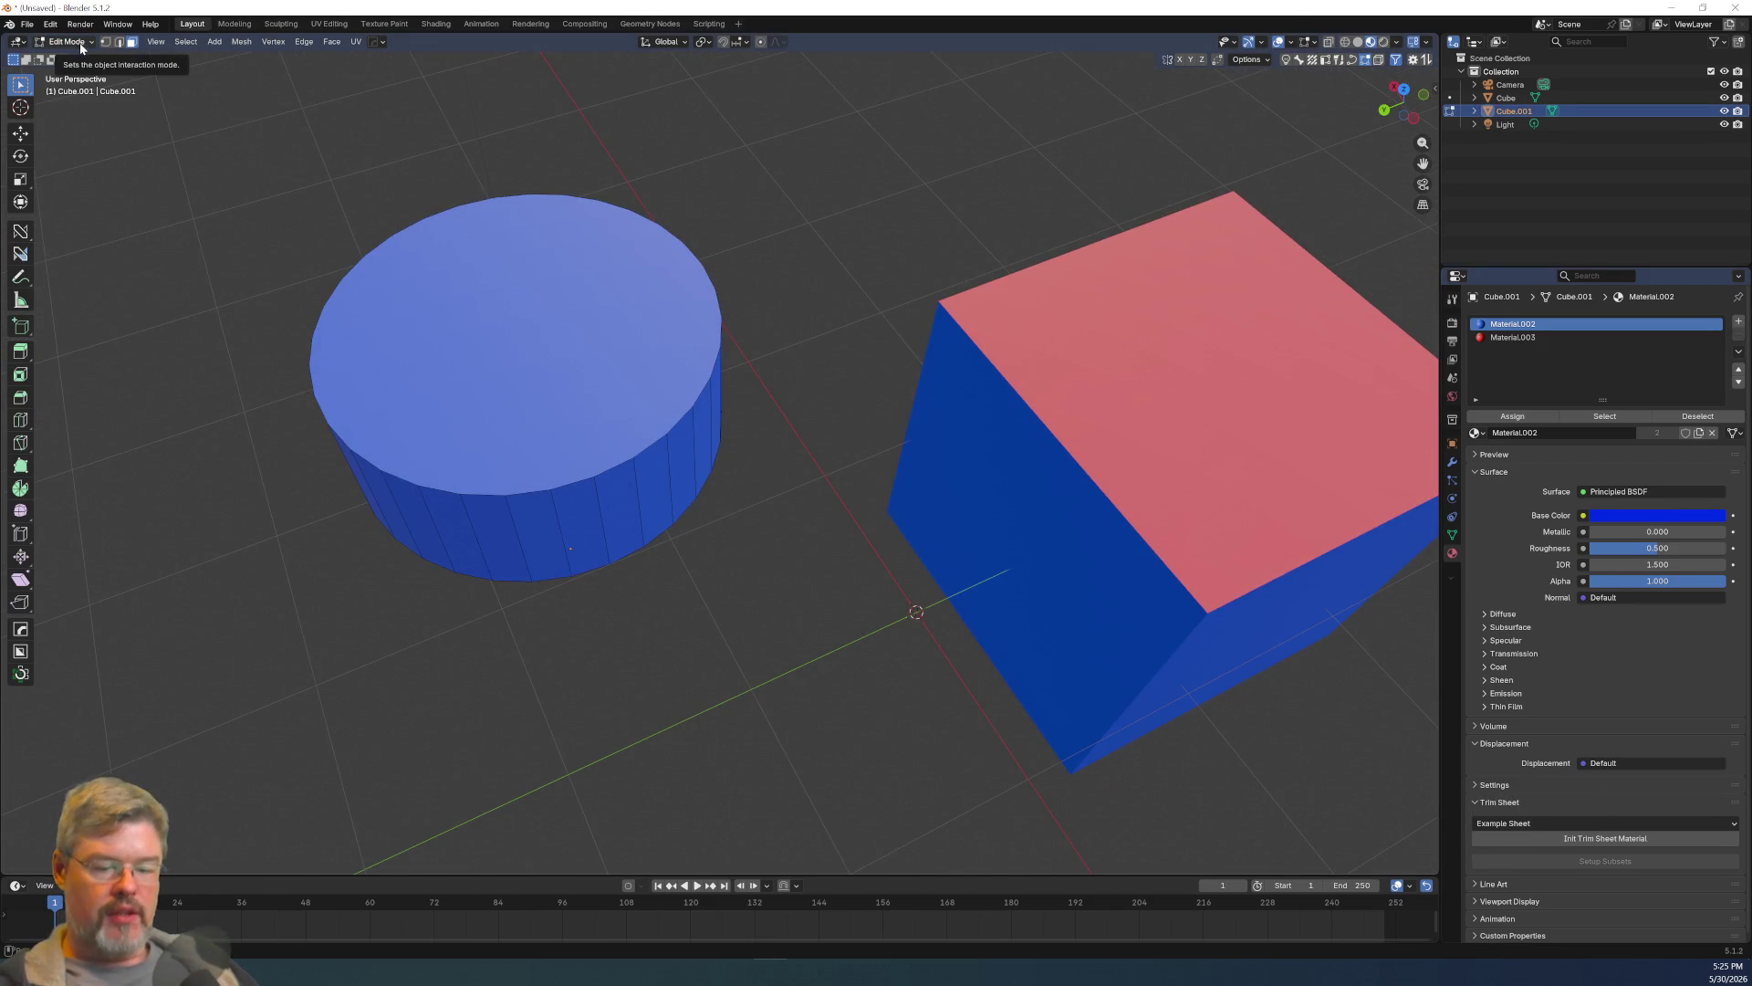
left_click(555, 459)
mouse_move(555, 459)
middle_mouse_down()
mouse_move(593, 317)
mouse_move(419, 232)
mouse_move(502, 270)
middle_mouse_up()
key("l")
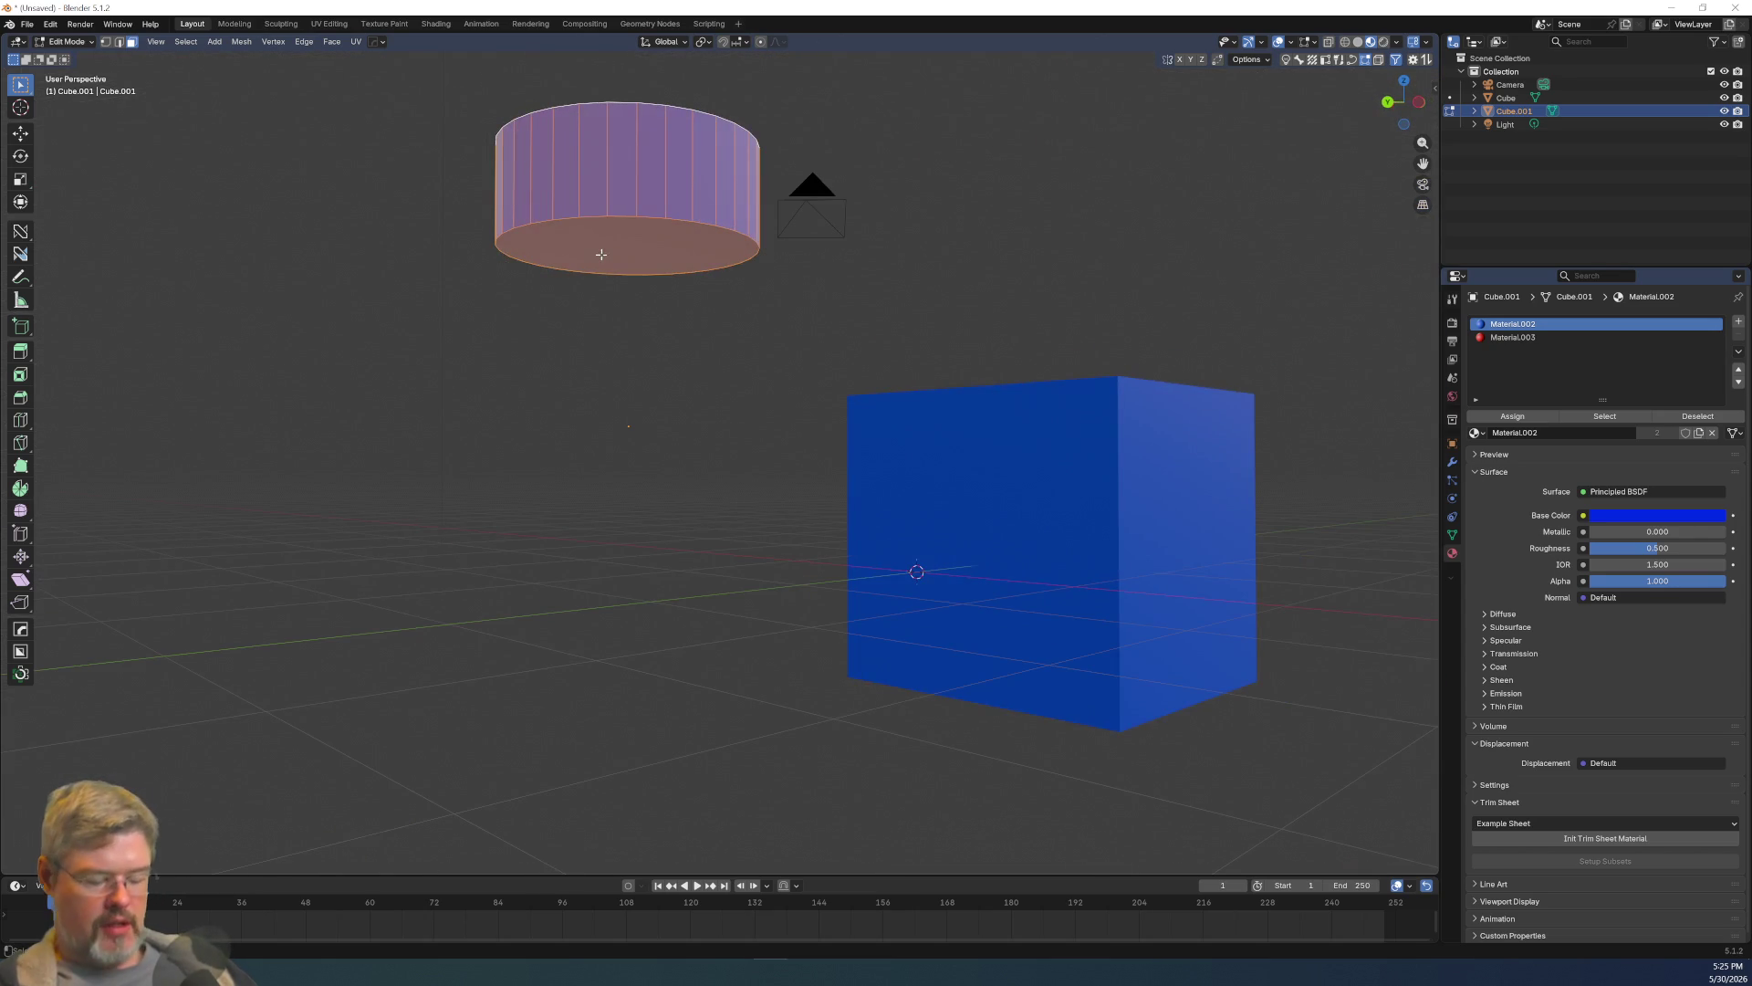
middle_click_drag(615, 225, 666, 365)
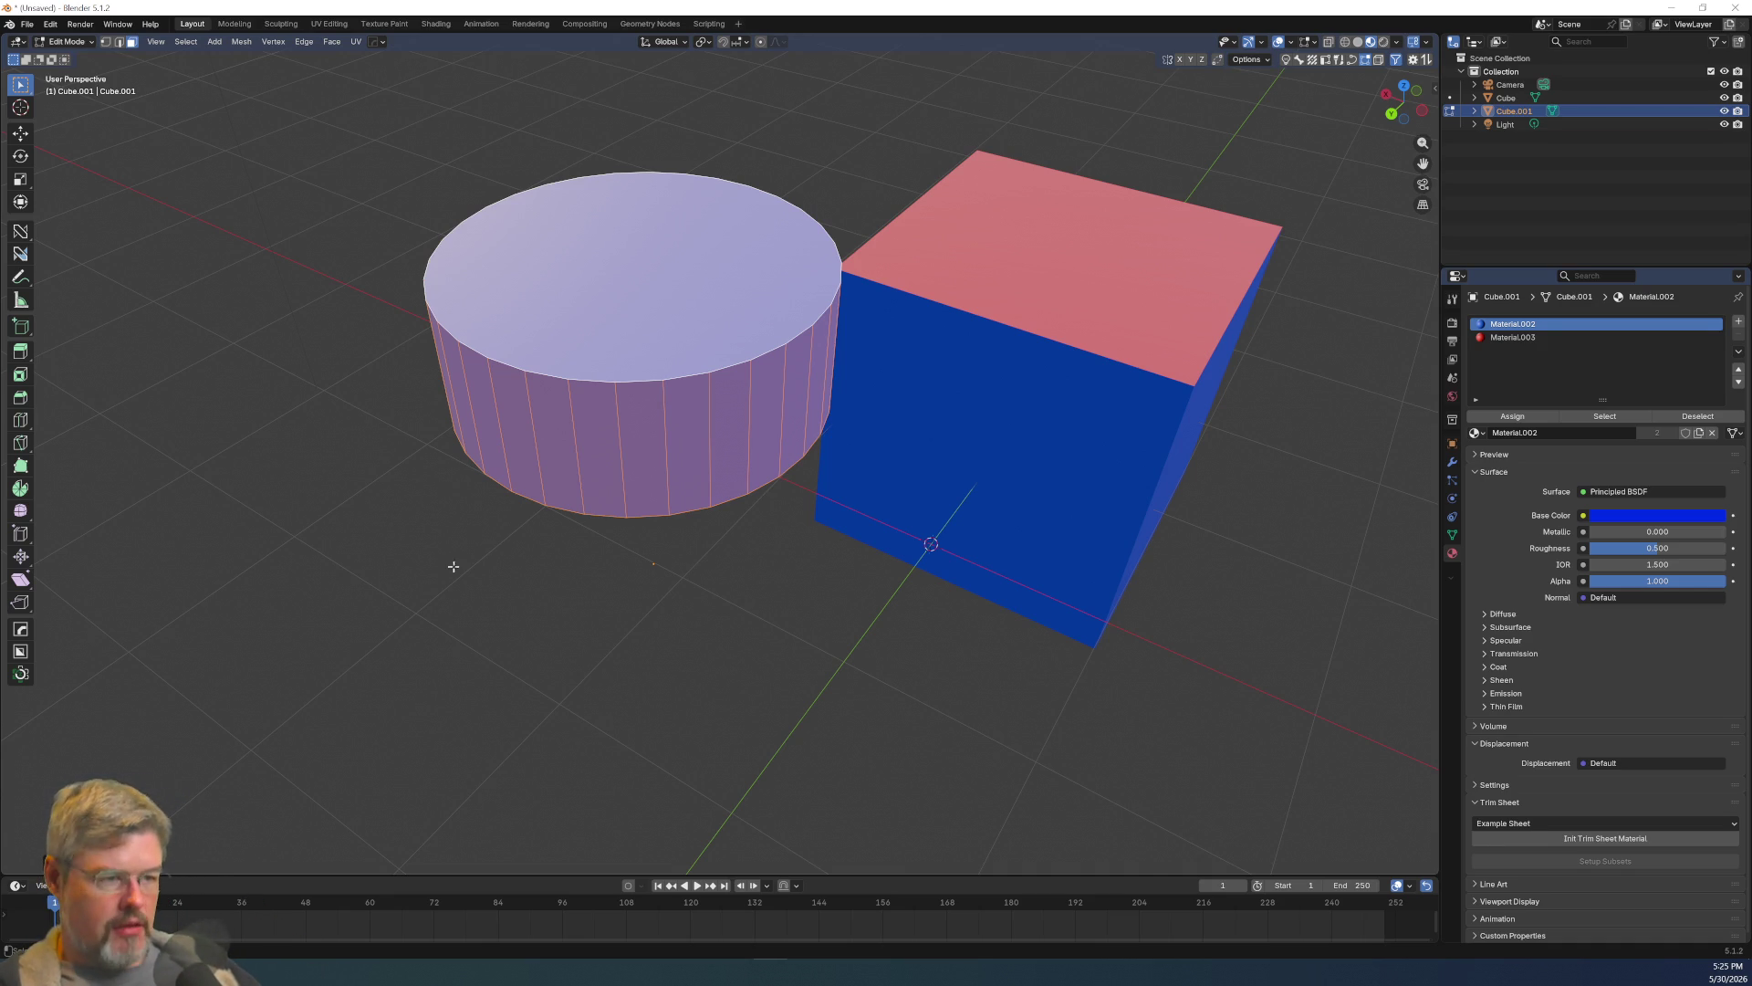
key("alt+a")
left_click_drag(561, 444, 686, 451)
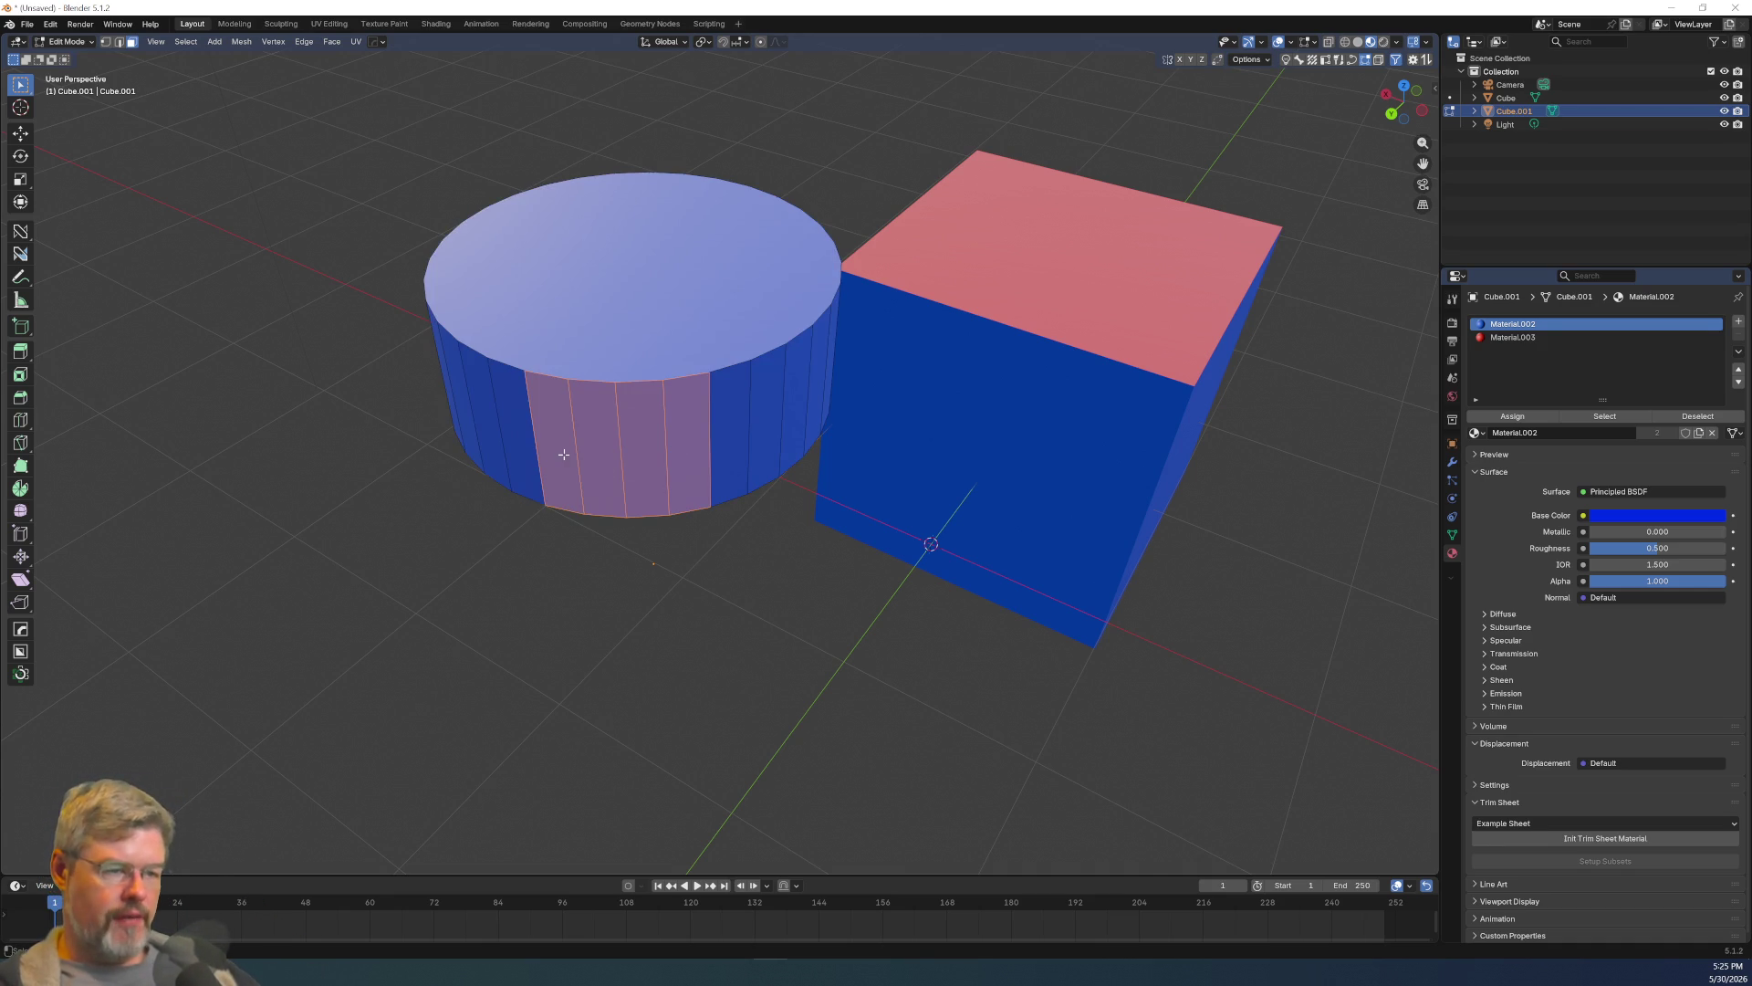
key("p")
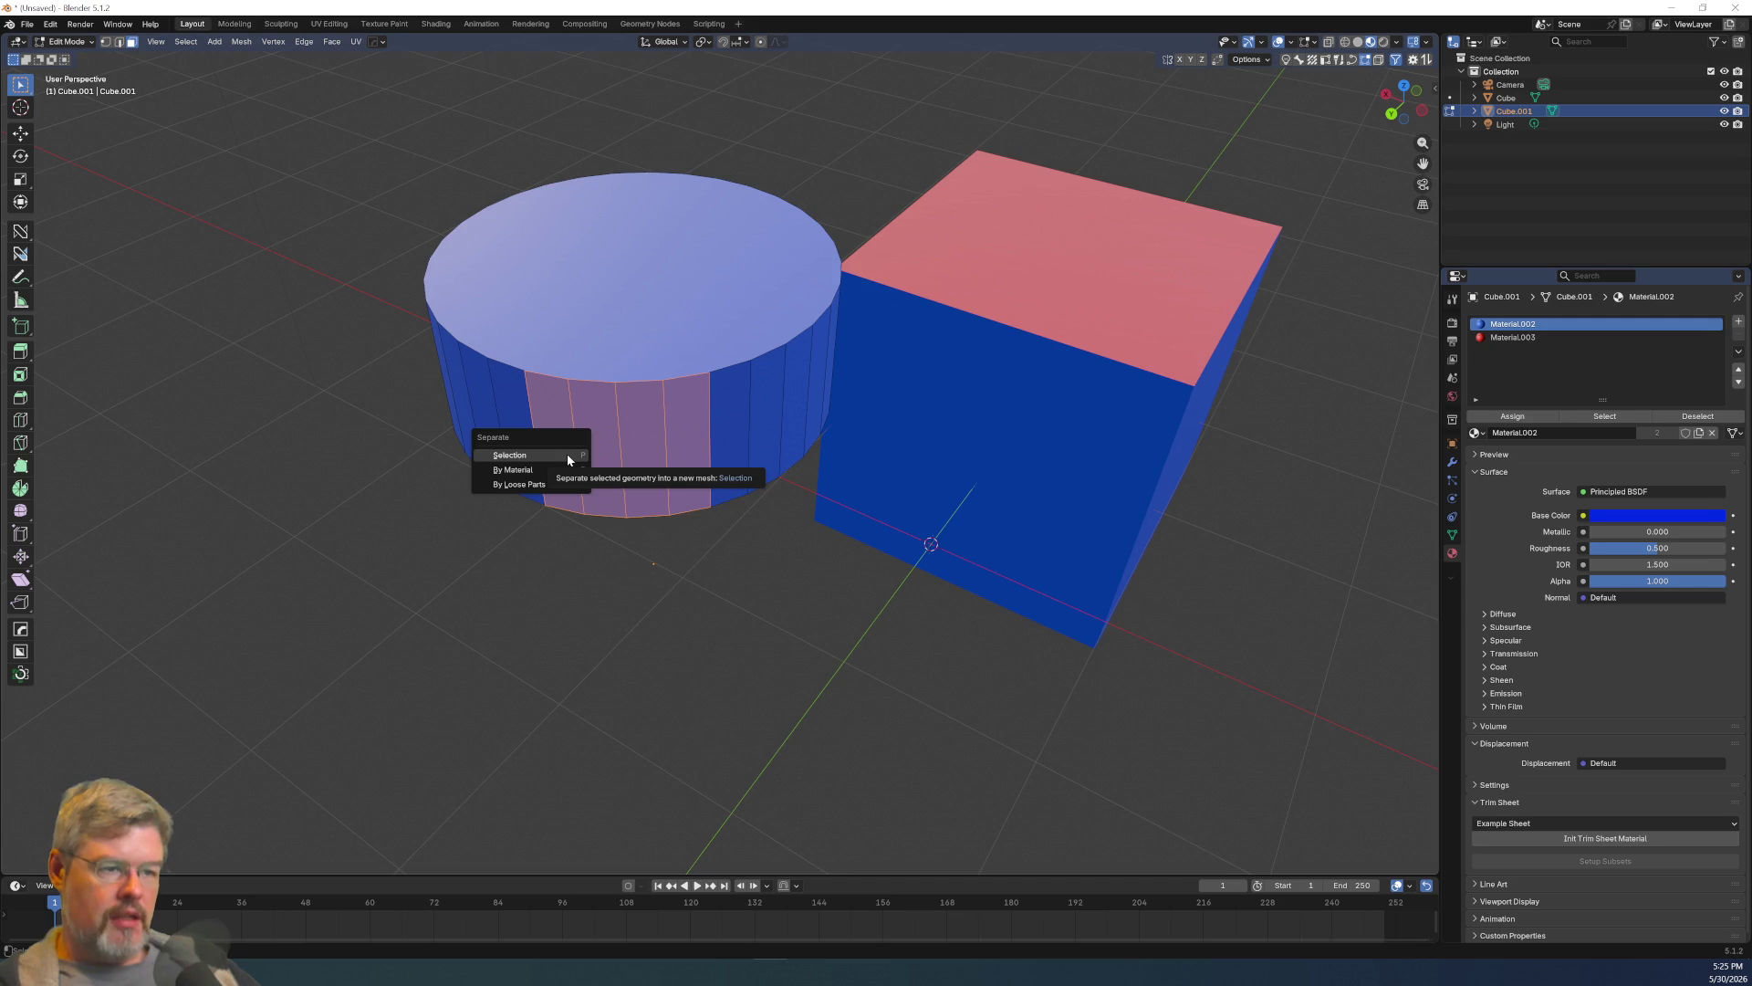
left_click(567, 453)
mouse_move(602, 479)
middle_mouse_down()
mouse_move(587, 423)
mouse_move(654, 391)
mouse_move(874, 363)
mouse_move(617, 454)
middle_mouse_up()
In Object Mode, move the curved panel Cube.002 beside the cube, then join it into cylinder Cube.001.
key("ctrl+Tab")
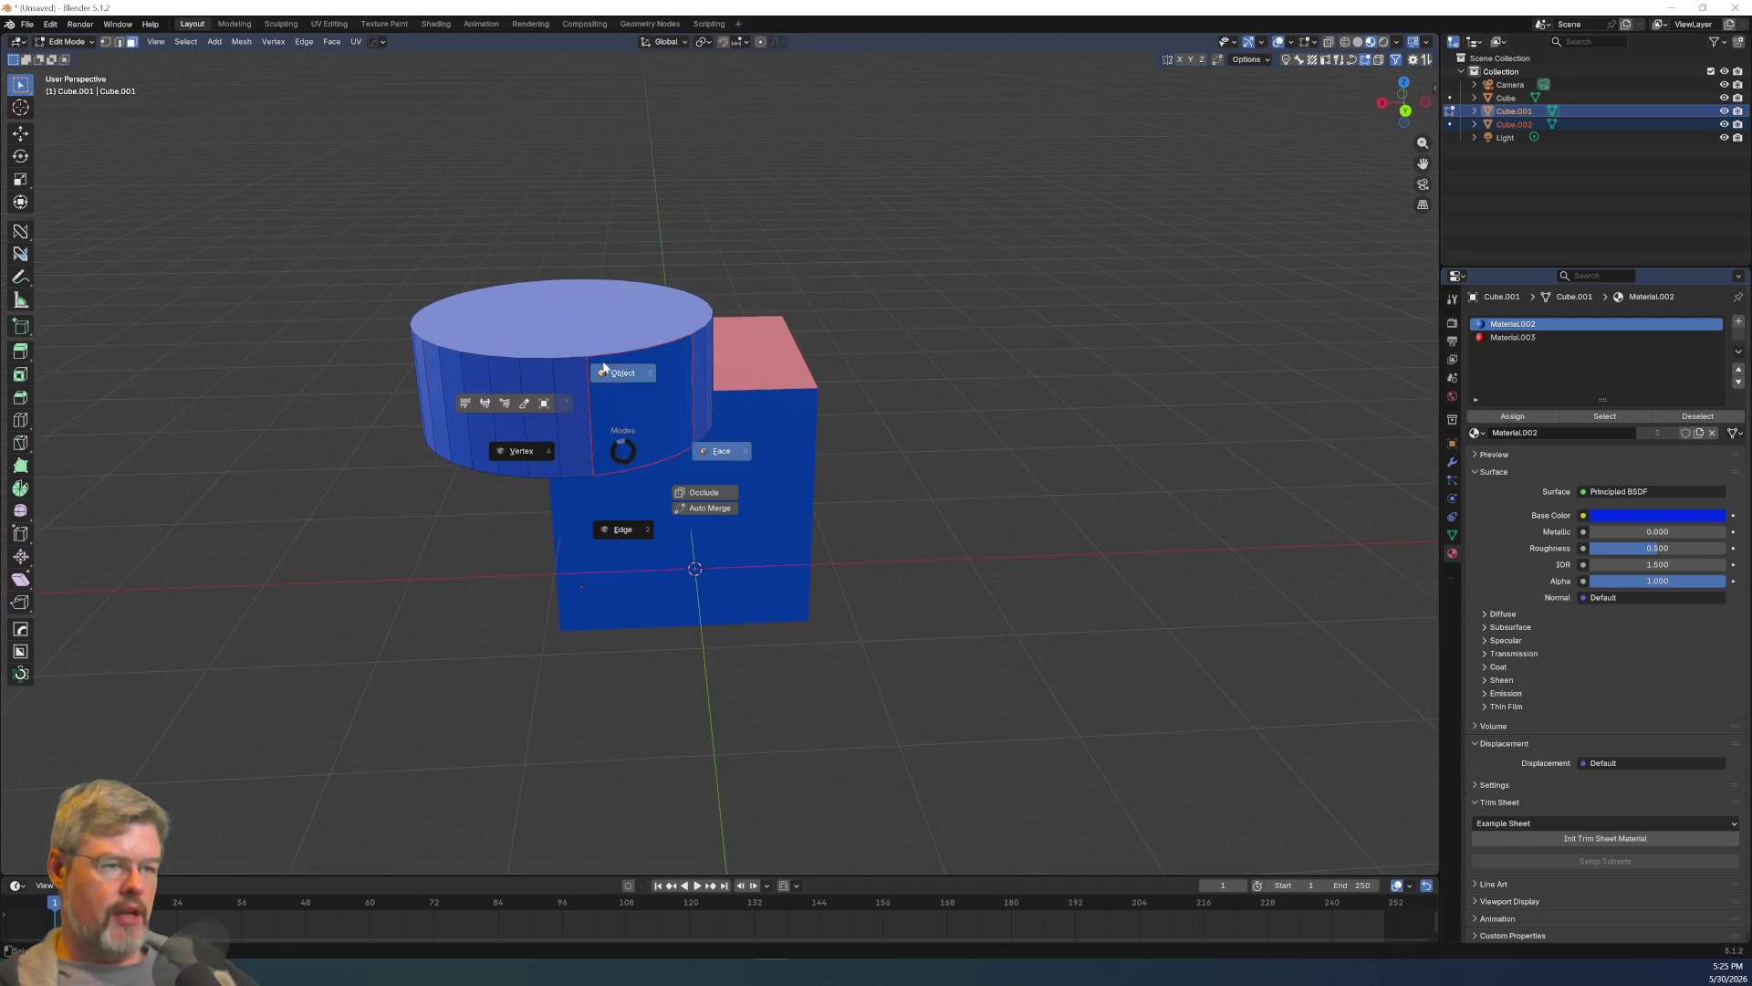
left_click(617, 396)
key("g")
left_click(1007, 518)
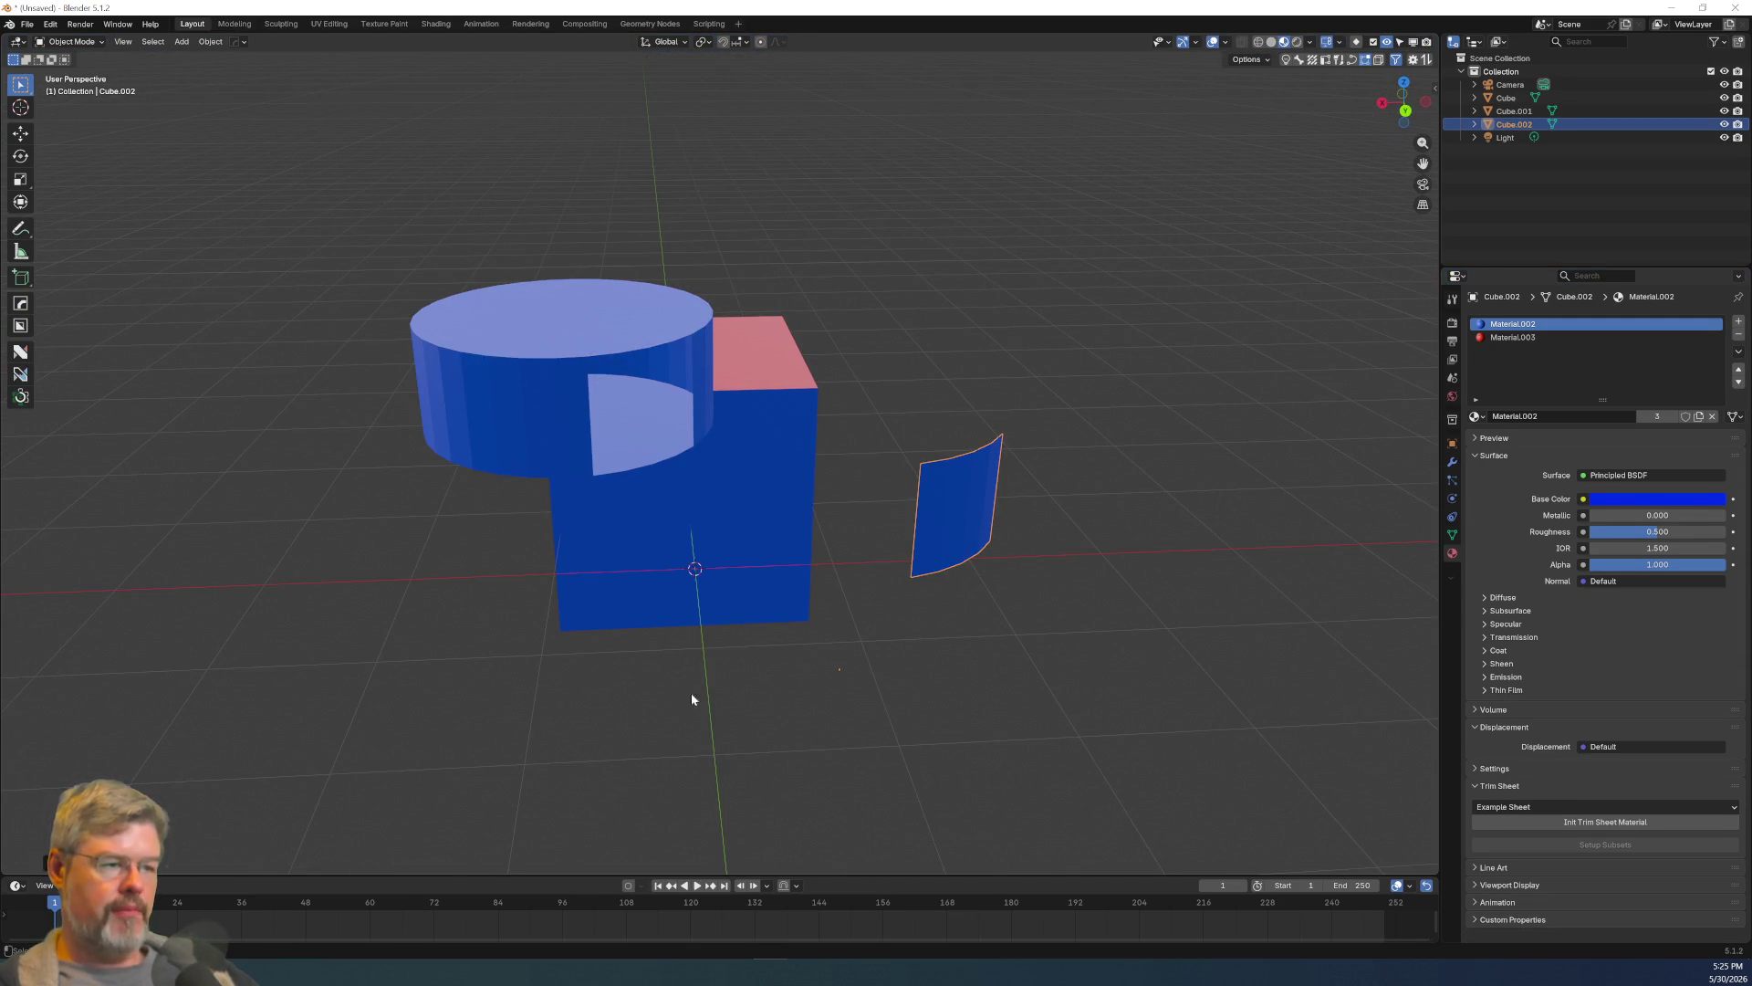
middle_click_drag(692, 699, 610, 726)
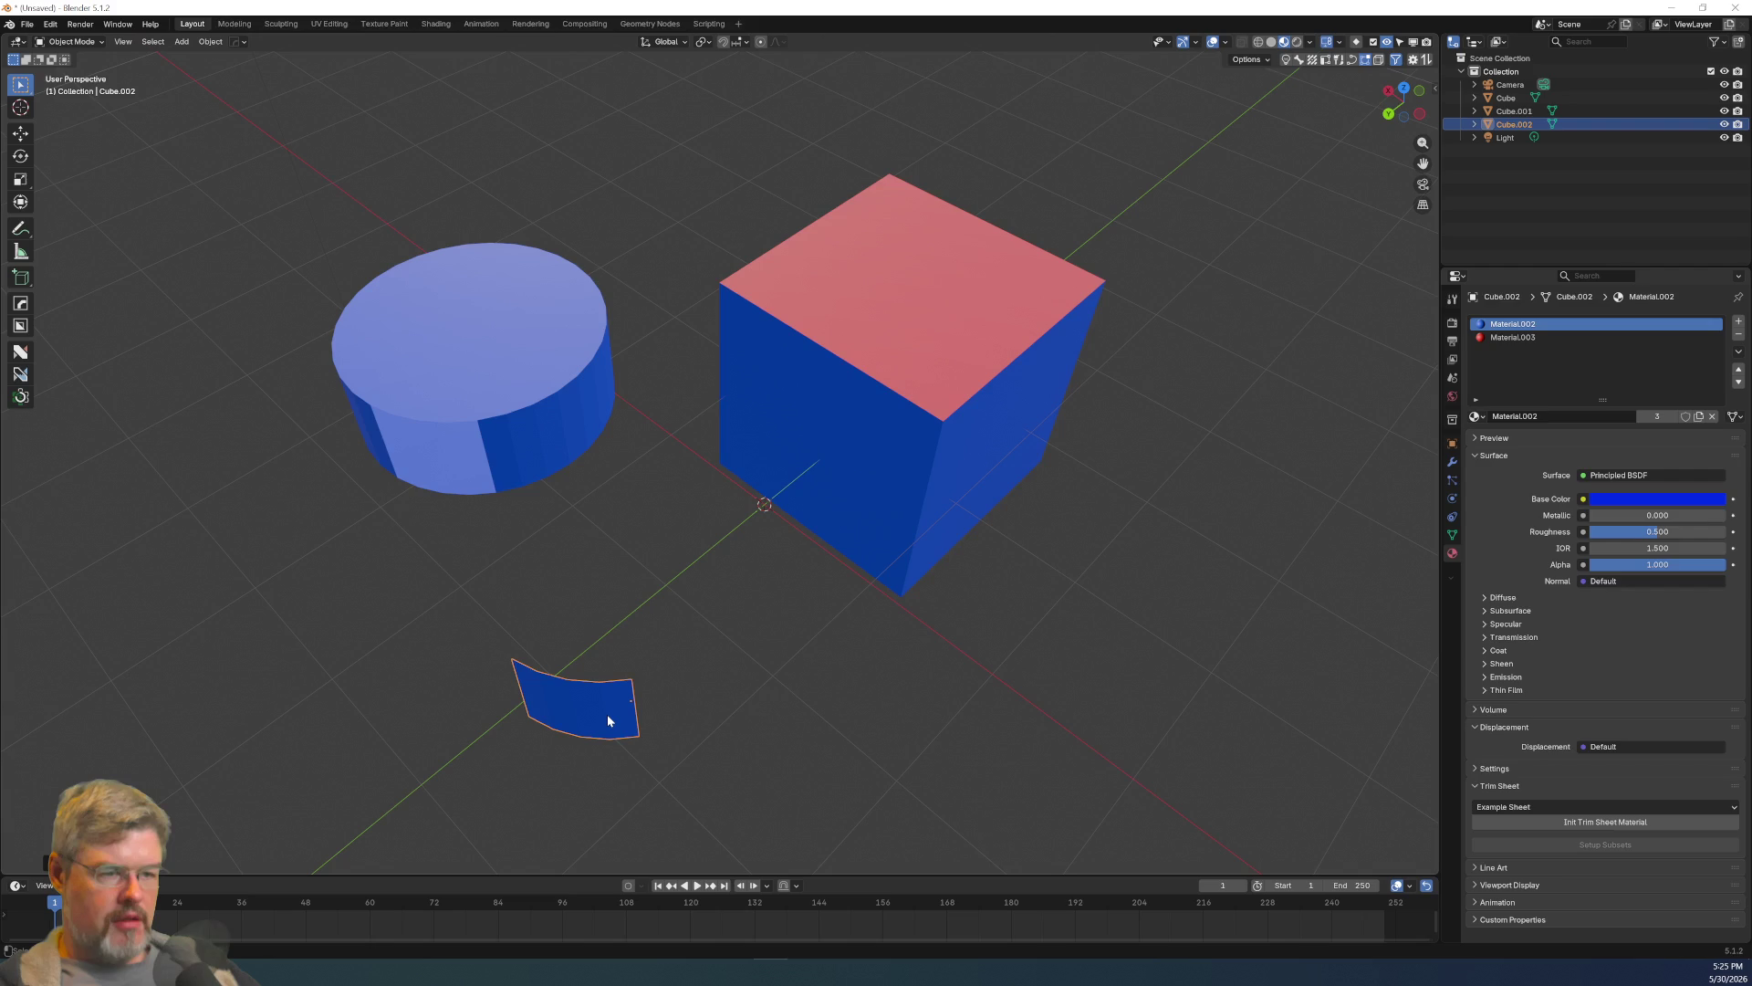
scroll(608, 720, "up", 2)
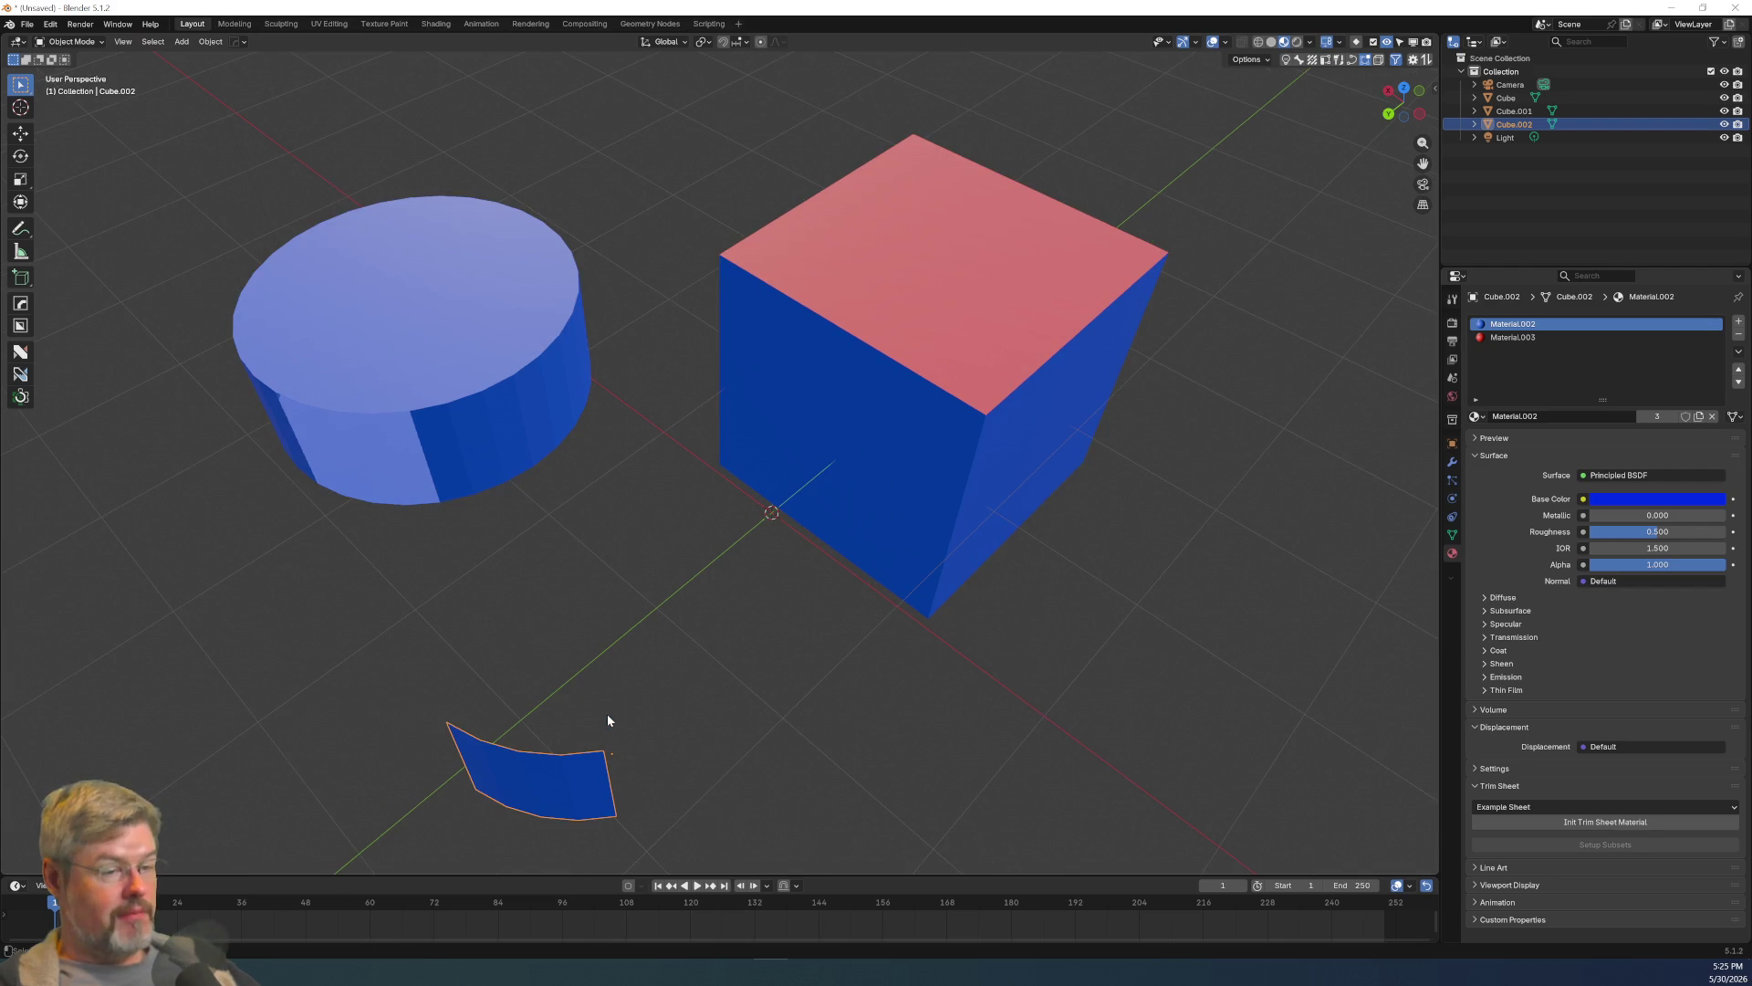
left_click(495, 440, "shift")
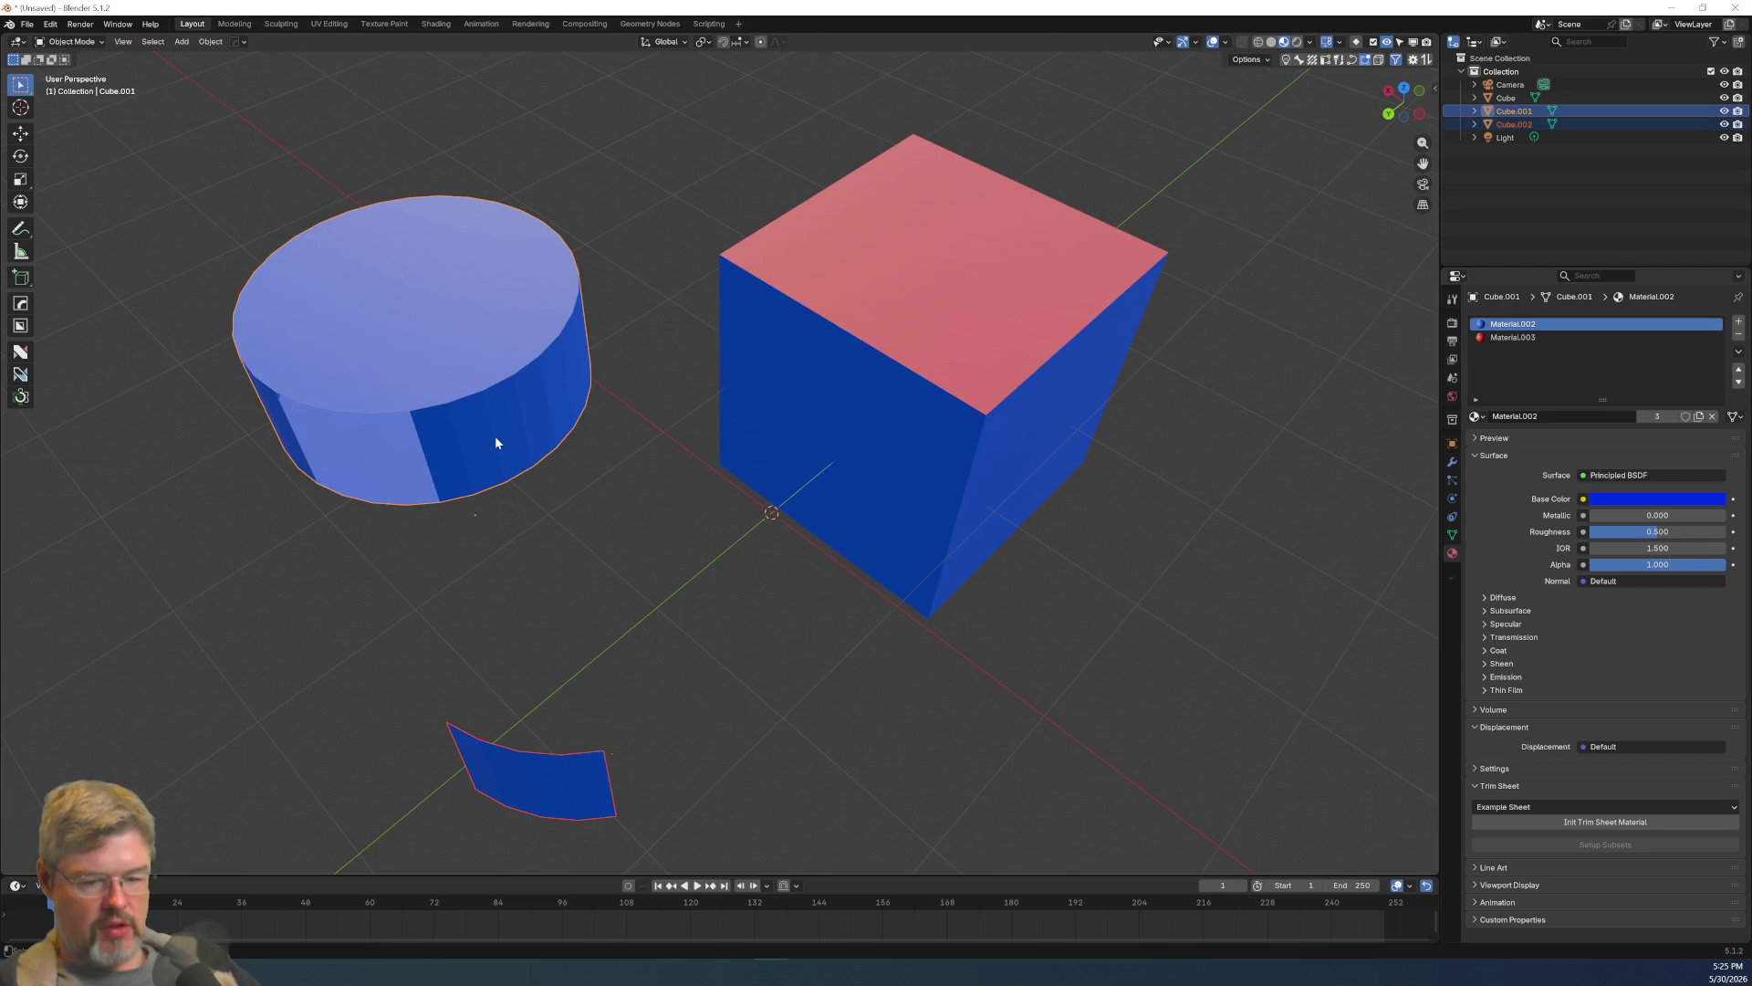
key("ctrl+j")
Put the cylinder into Edit Mode and orbit to a low view of the scene.
left_click(551, 513)
left_click(508, 387)
key("ctrl+Tab")
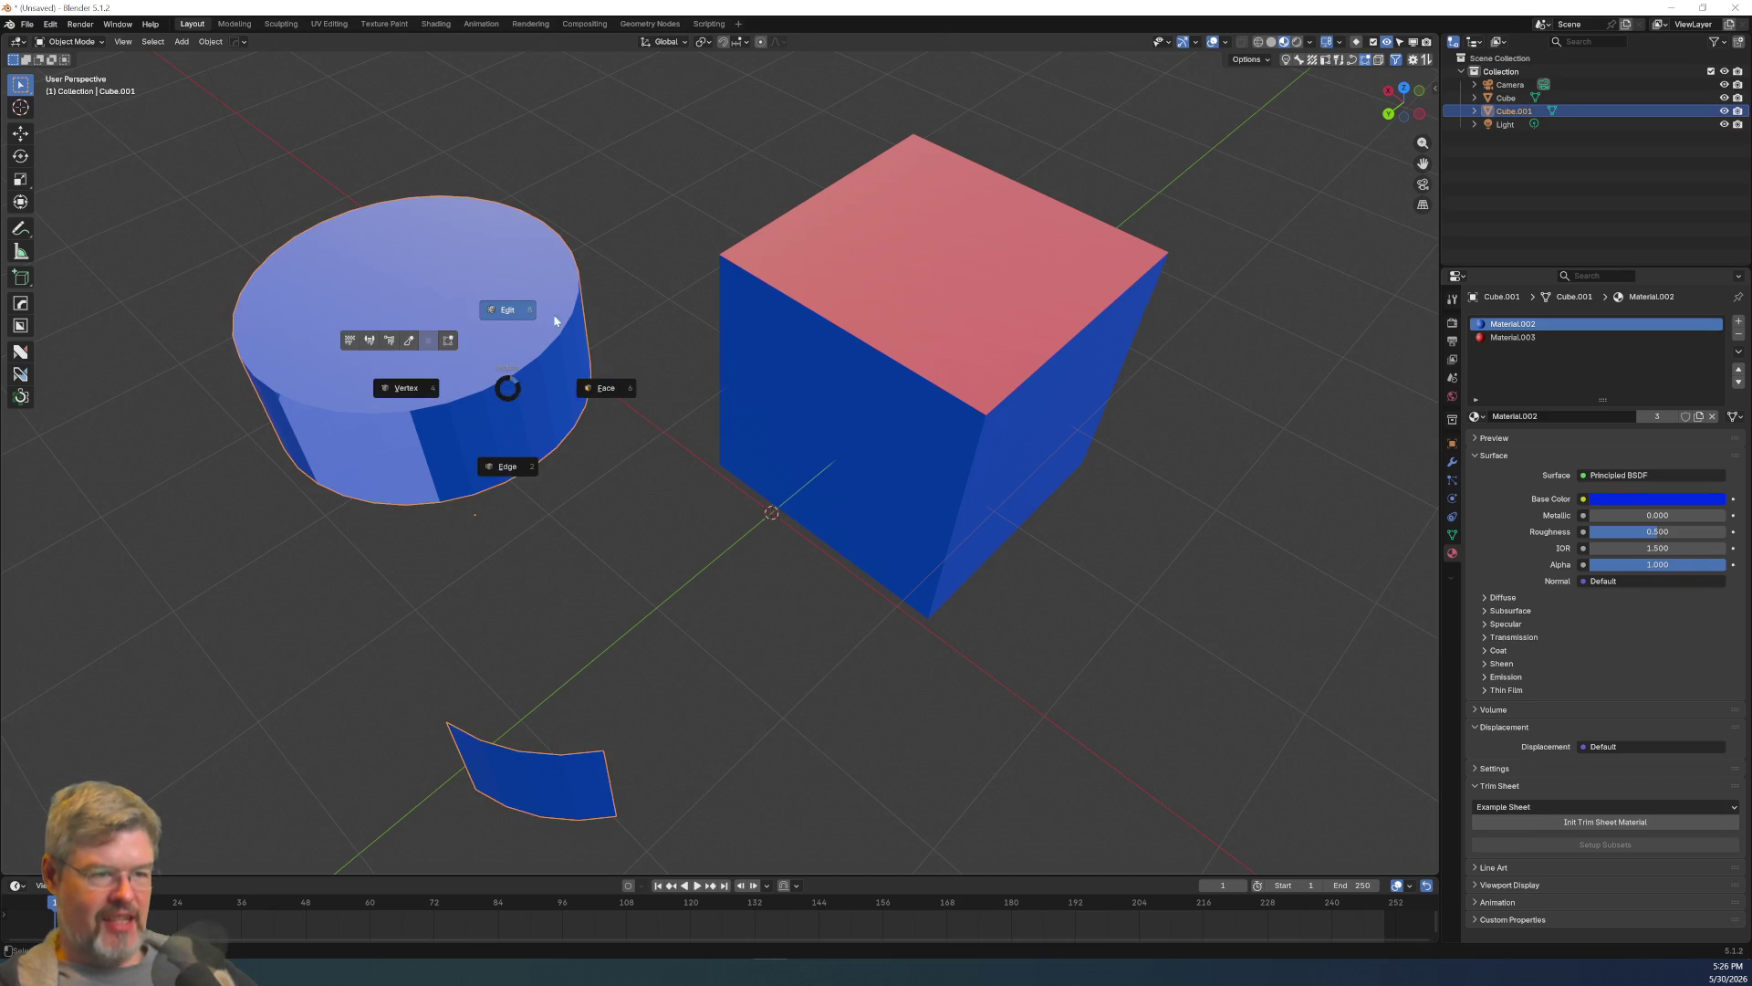
left_click(586, 384)
mouse_move(626, 391)
middle_mouse_down()
mouse_move(945, 336)
mouse_move(891, 392)
mouse_move(943, 446)
mouse_move(672, 456)
mouse_move(794, 501)
mouse_move(997, 490)
mouse_move(946, 479)
middle_mouse_up()
Select the curved panel's faces and move them toward the cylinder.
left_click(650, 448)
scroll(946, 479, "up", 2)
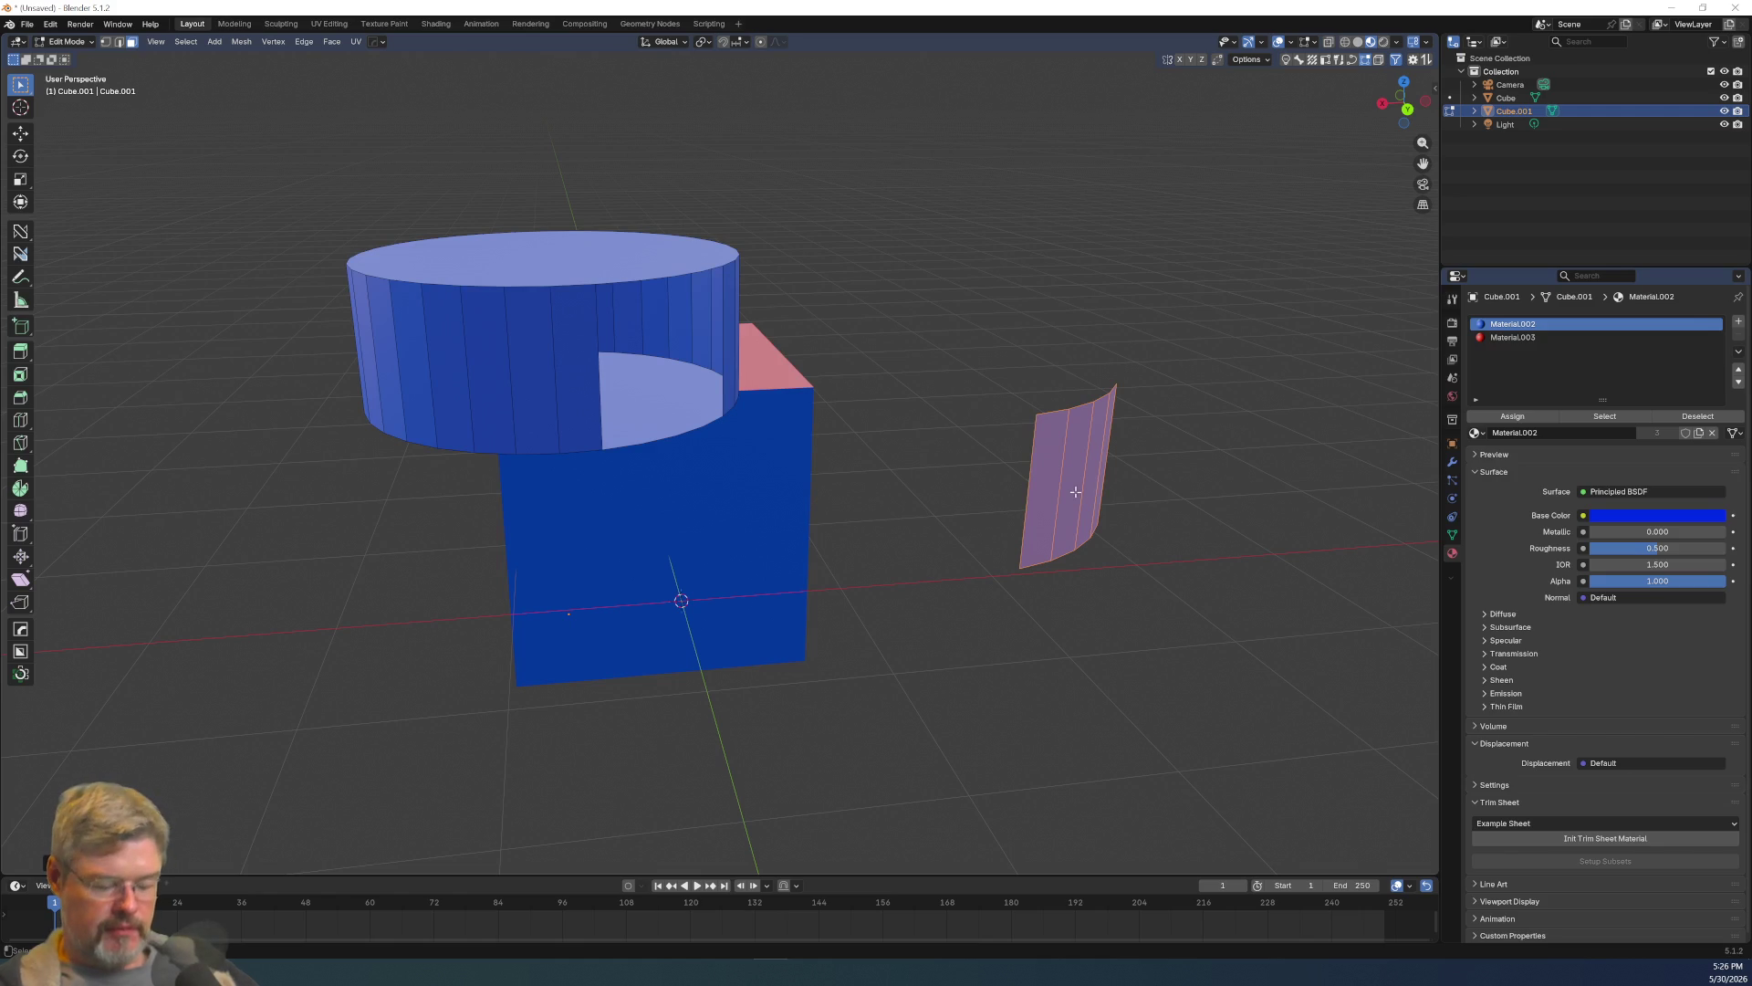
key("g")
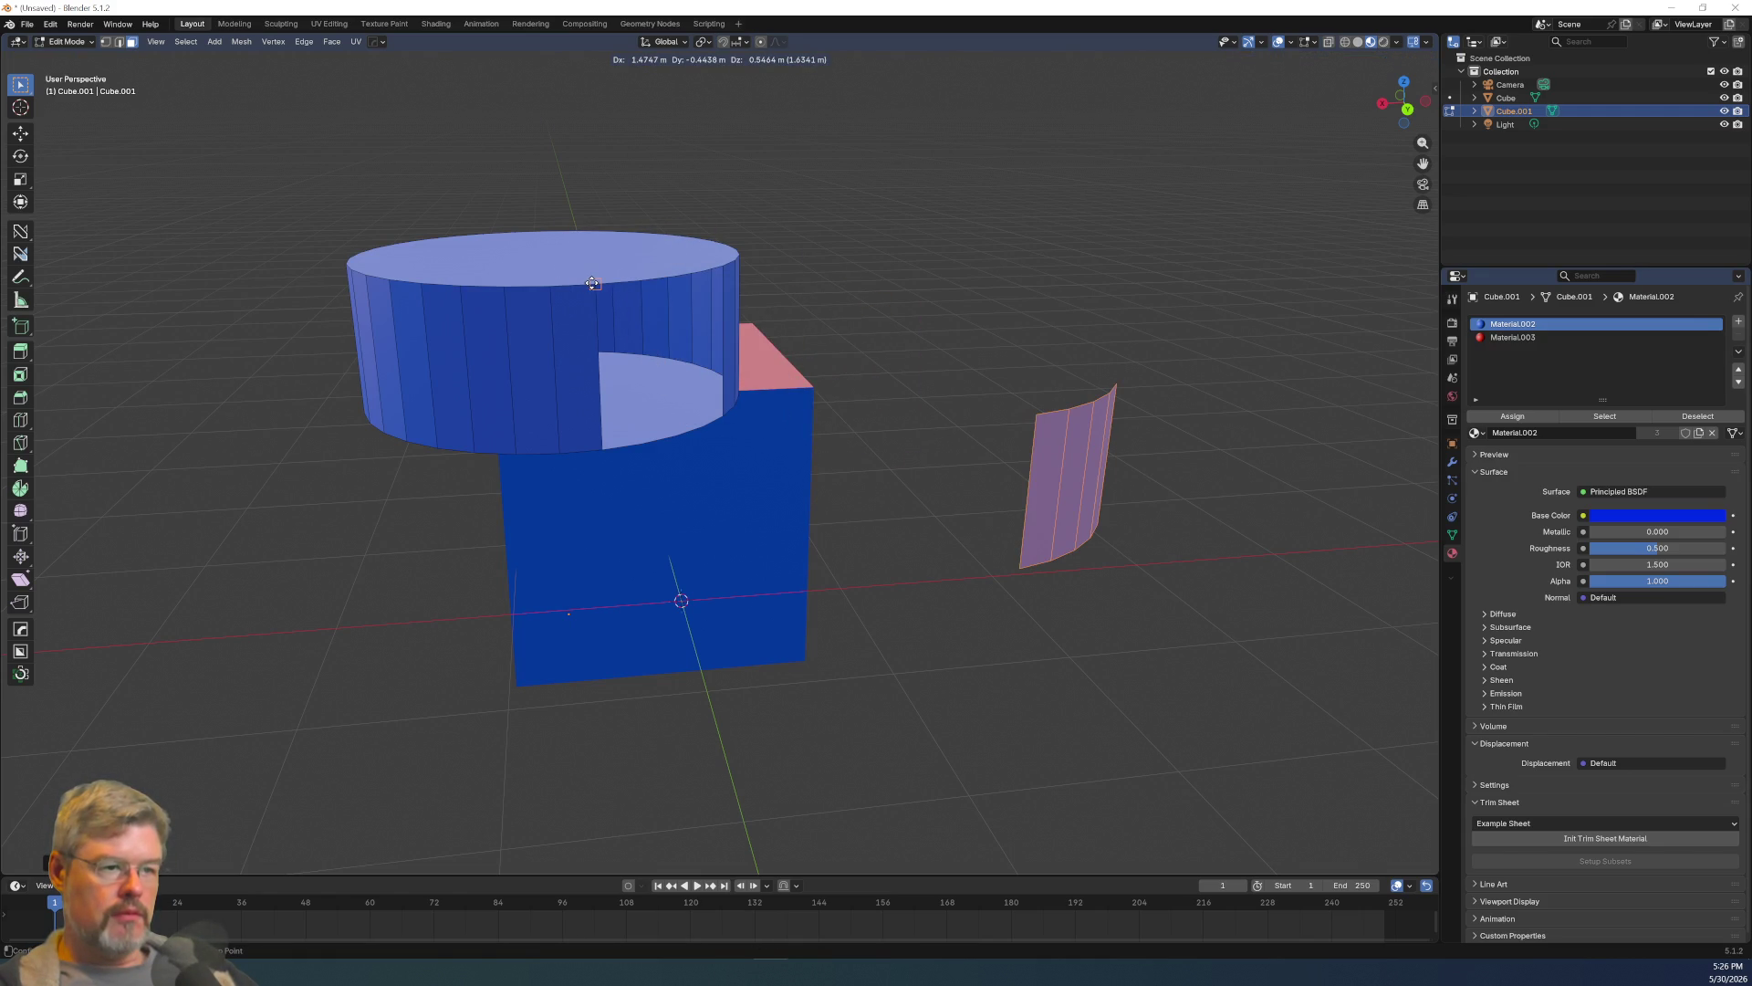
left_click(593, 283)
Reselect the whole curved panel with Ctrl+L and seat it back into the cylinder's gap.
left_click(1041, 583)
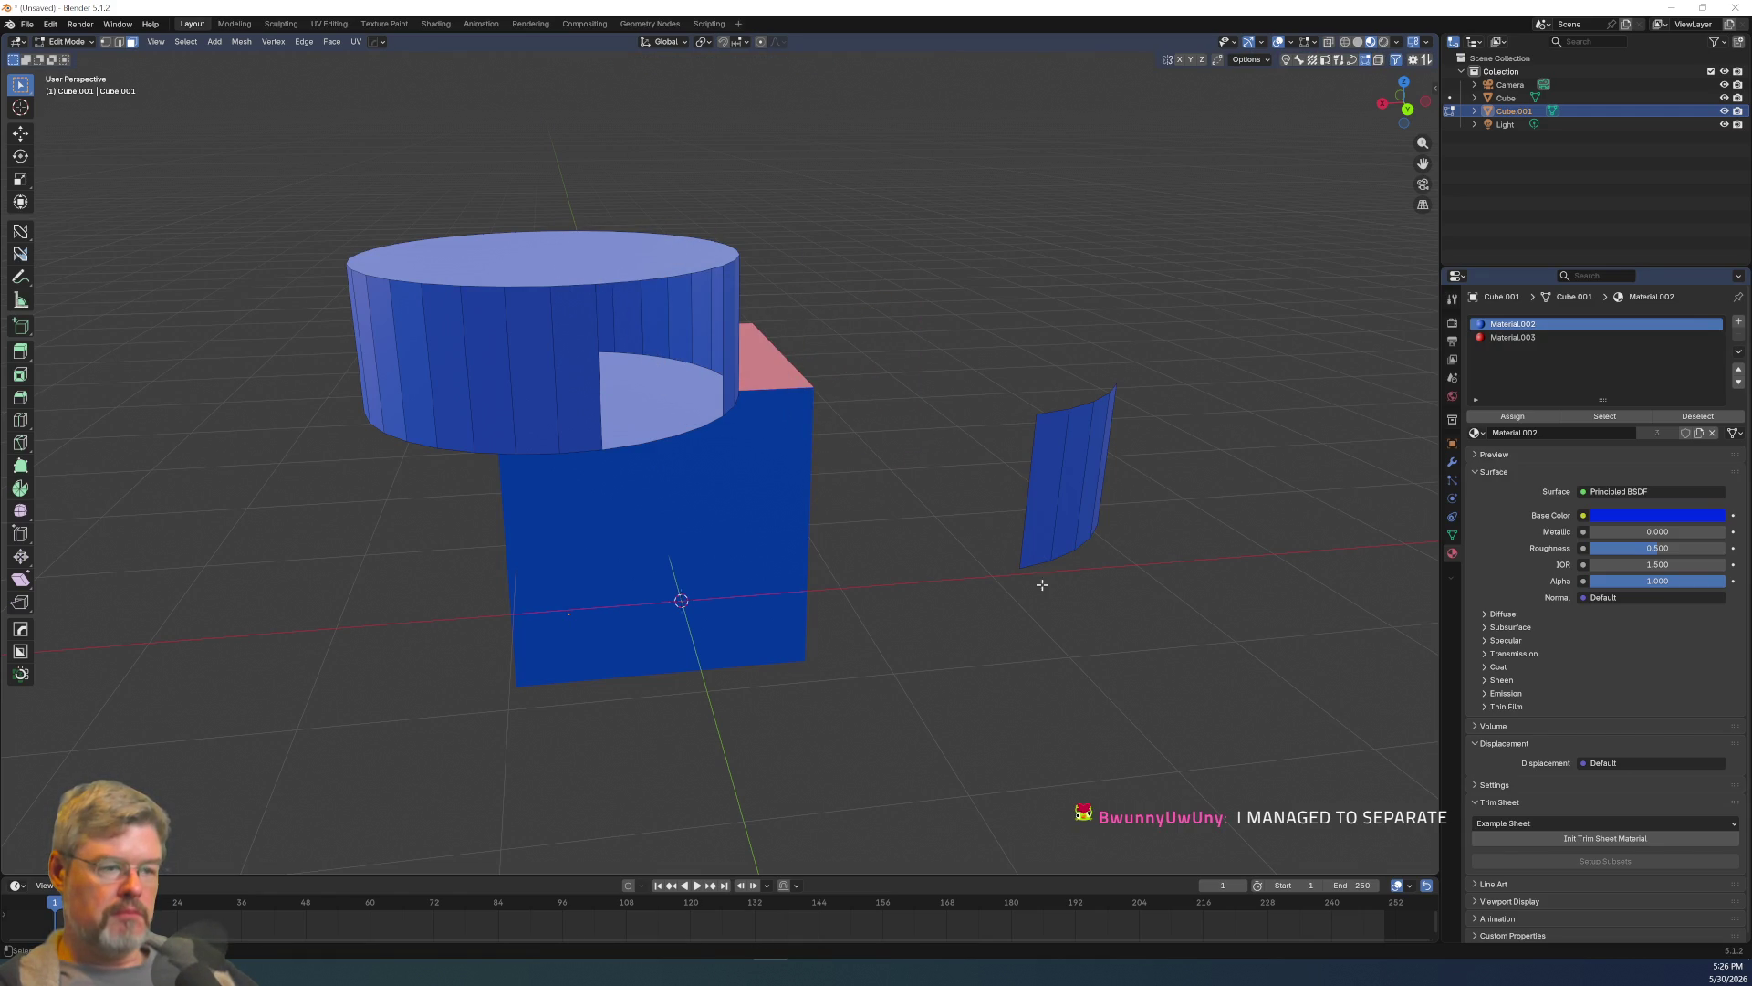
left_click(1064, 487)
key("ctrl+l")
key("b")
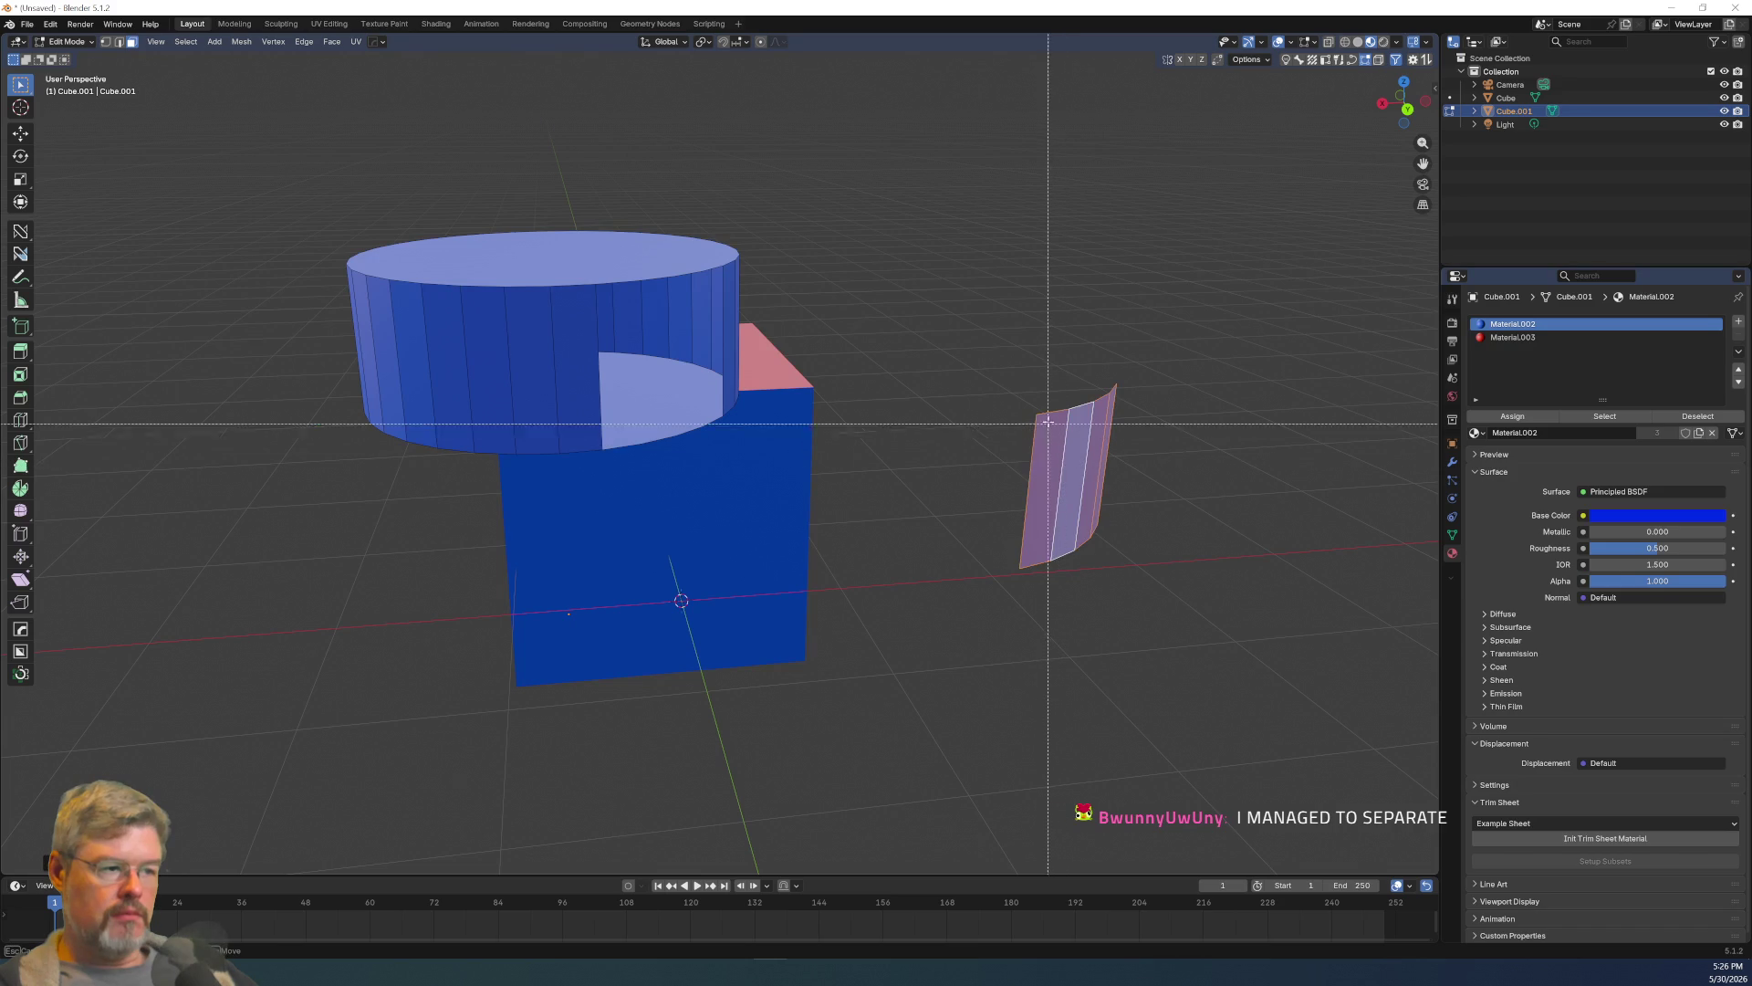
key("Escape")
key("g")
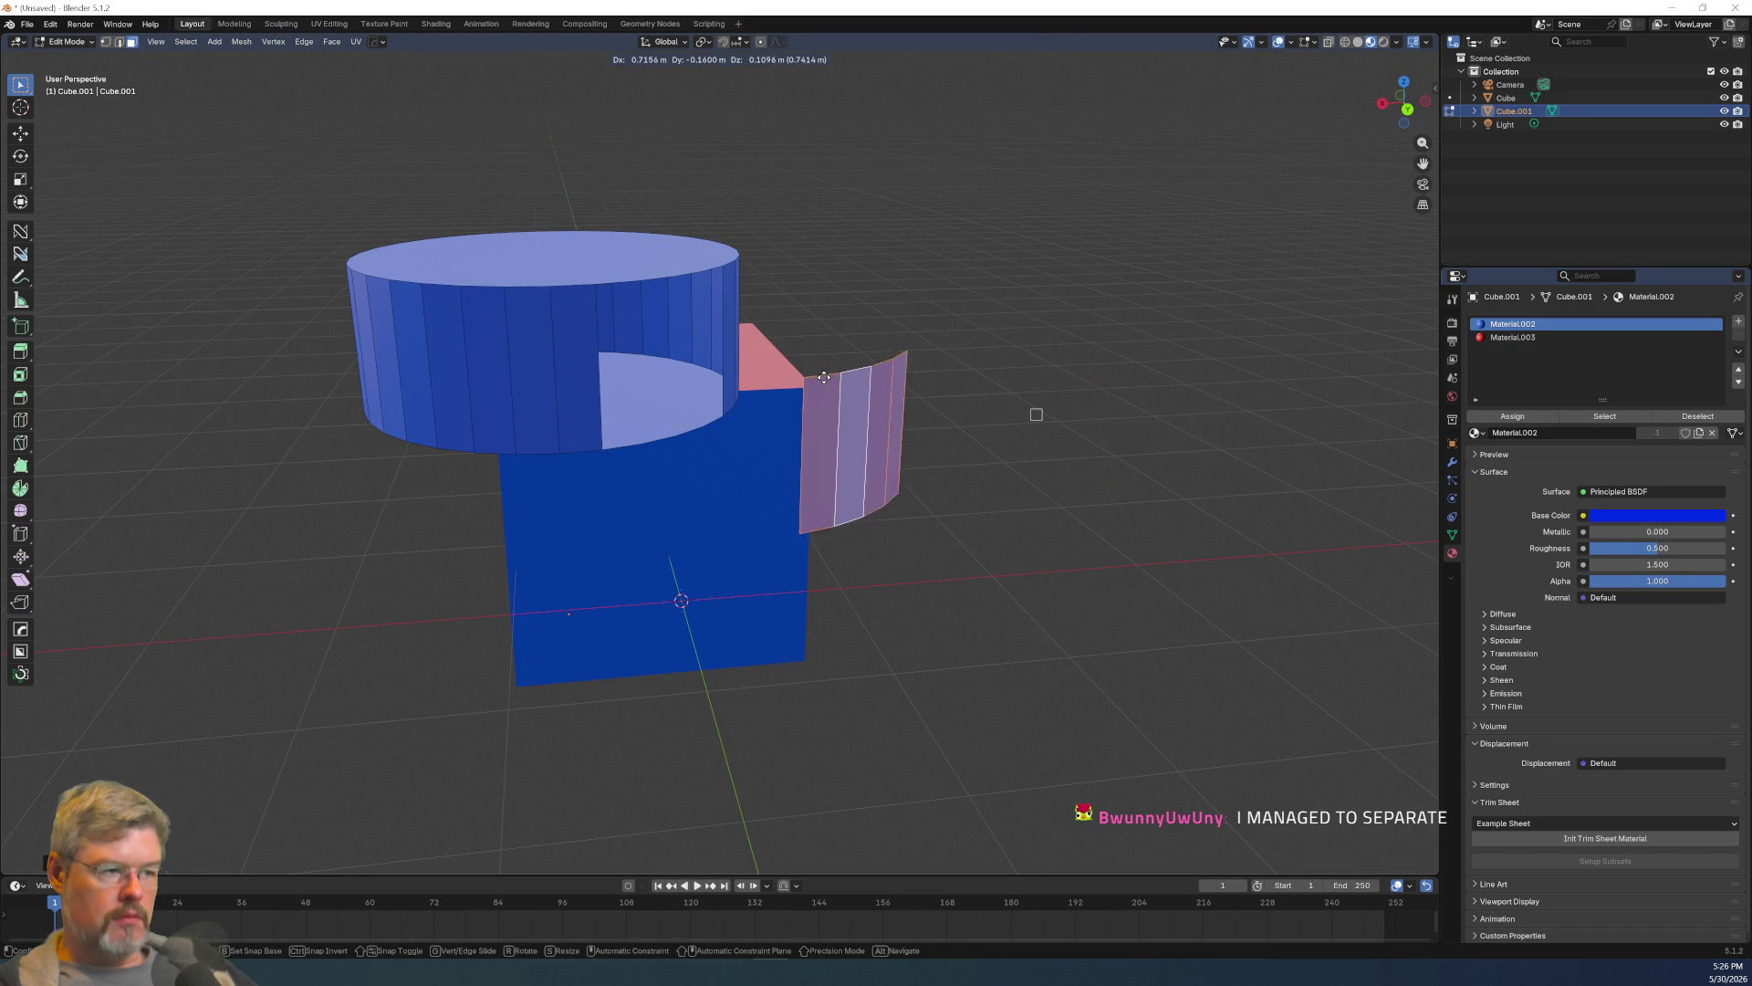
left_click(589, 300)
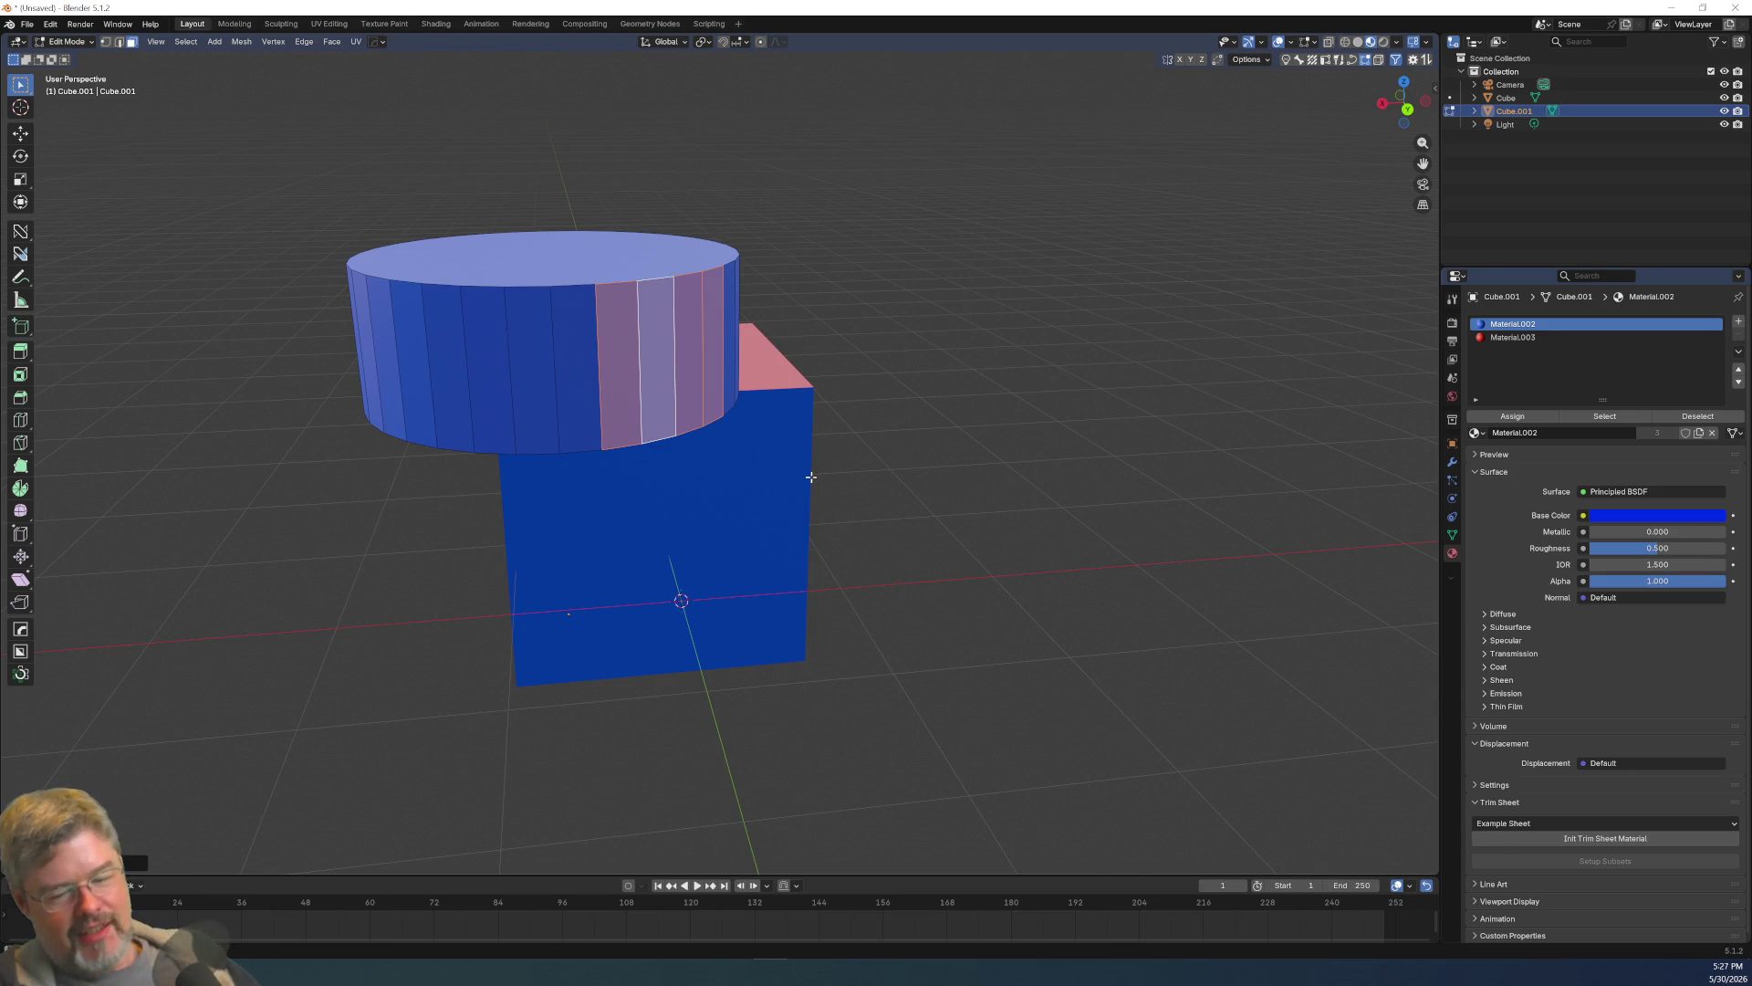
scroll(811, 476, "up", 1, "shift")
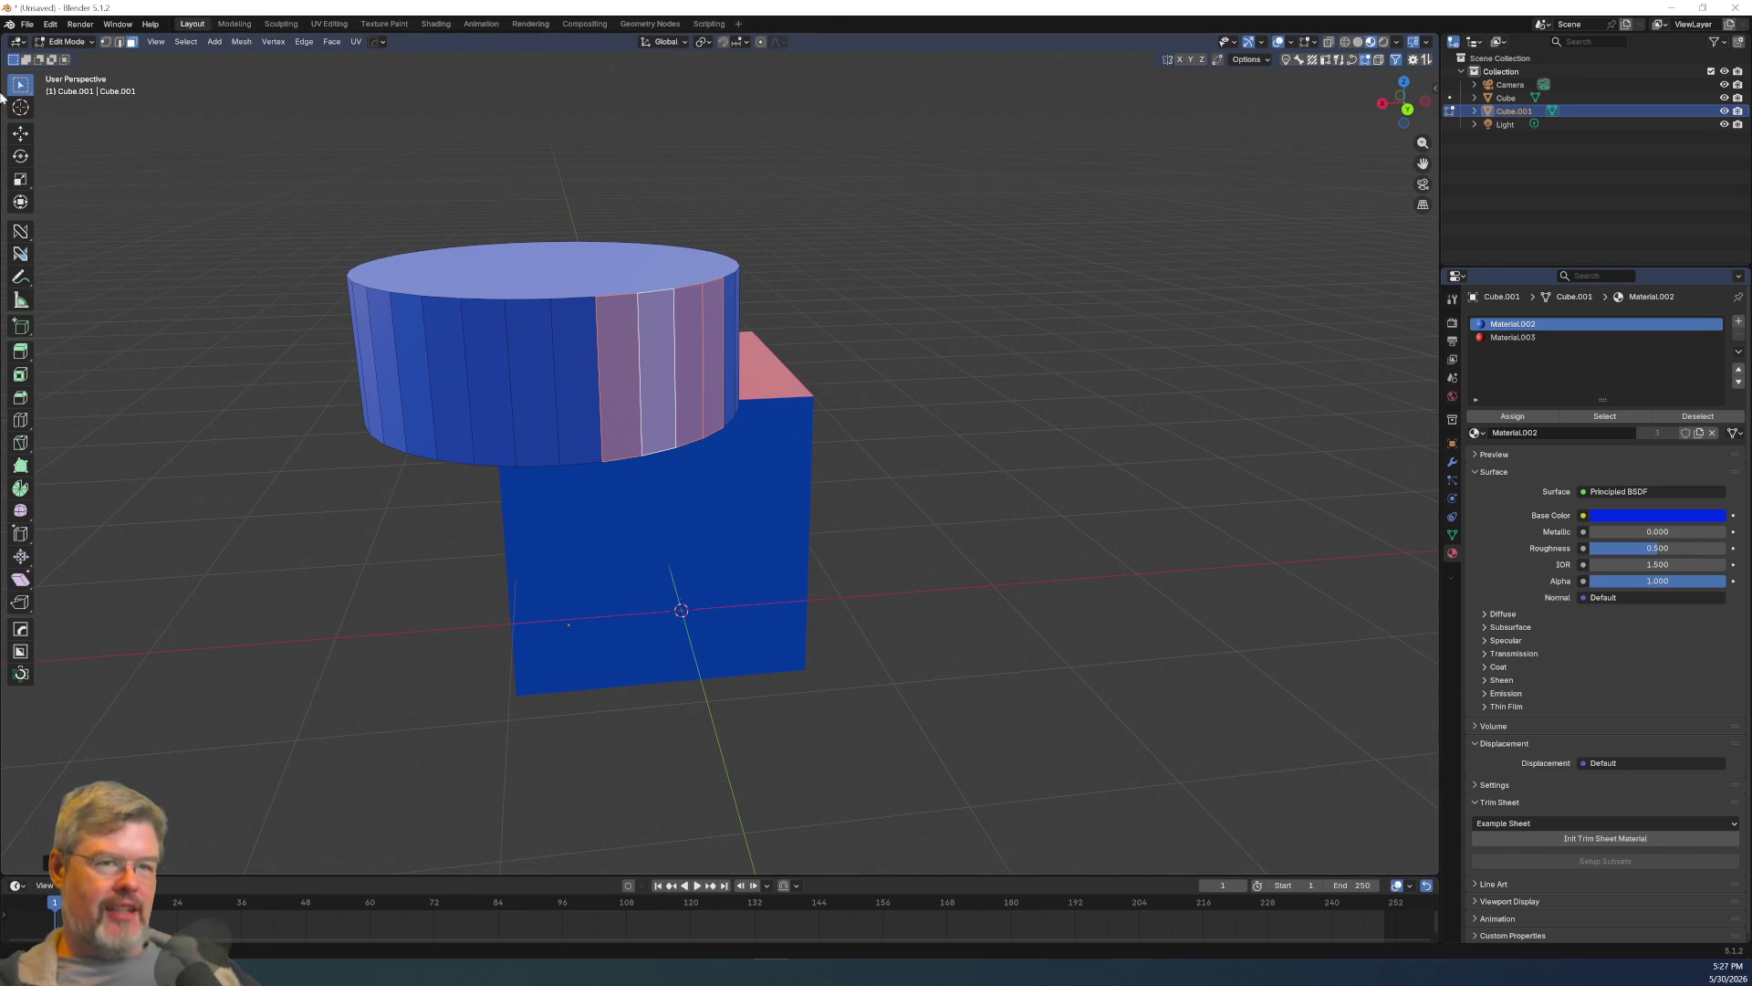
left_click(28, 26)
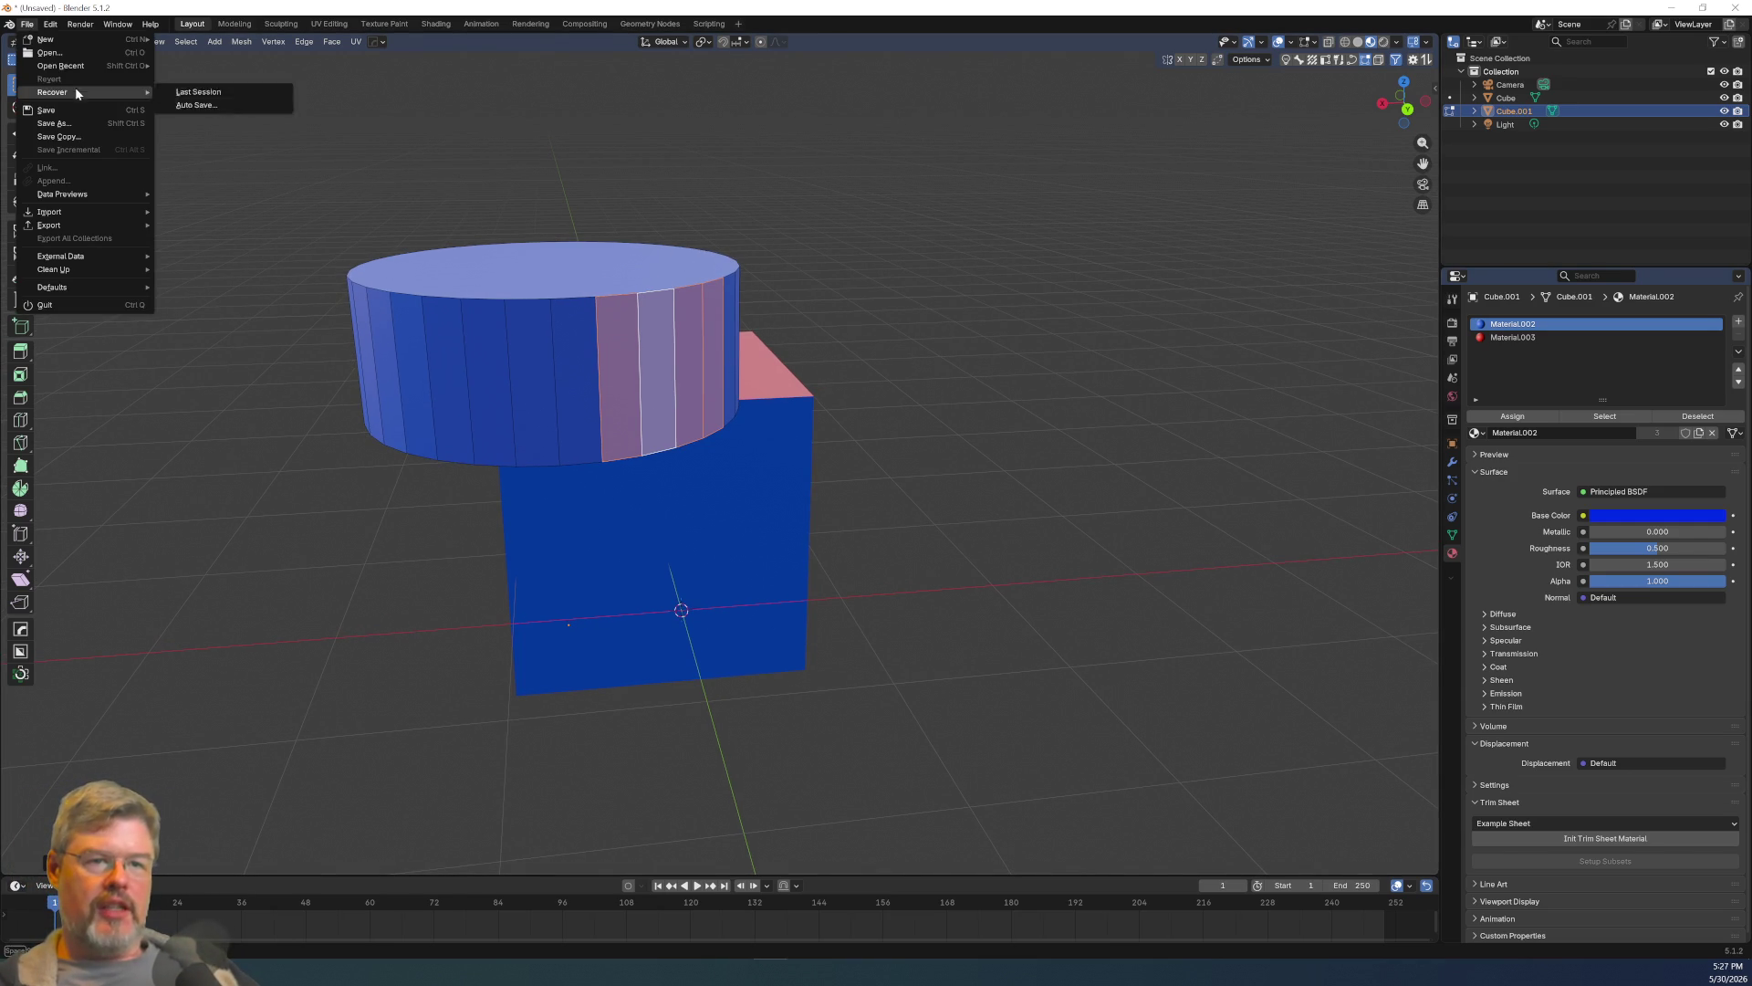
Open drilling game 9.blend from recent files without saving, then close the floating image viewer.
mouse_move(80, 67)
left_click(215, 65)
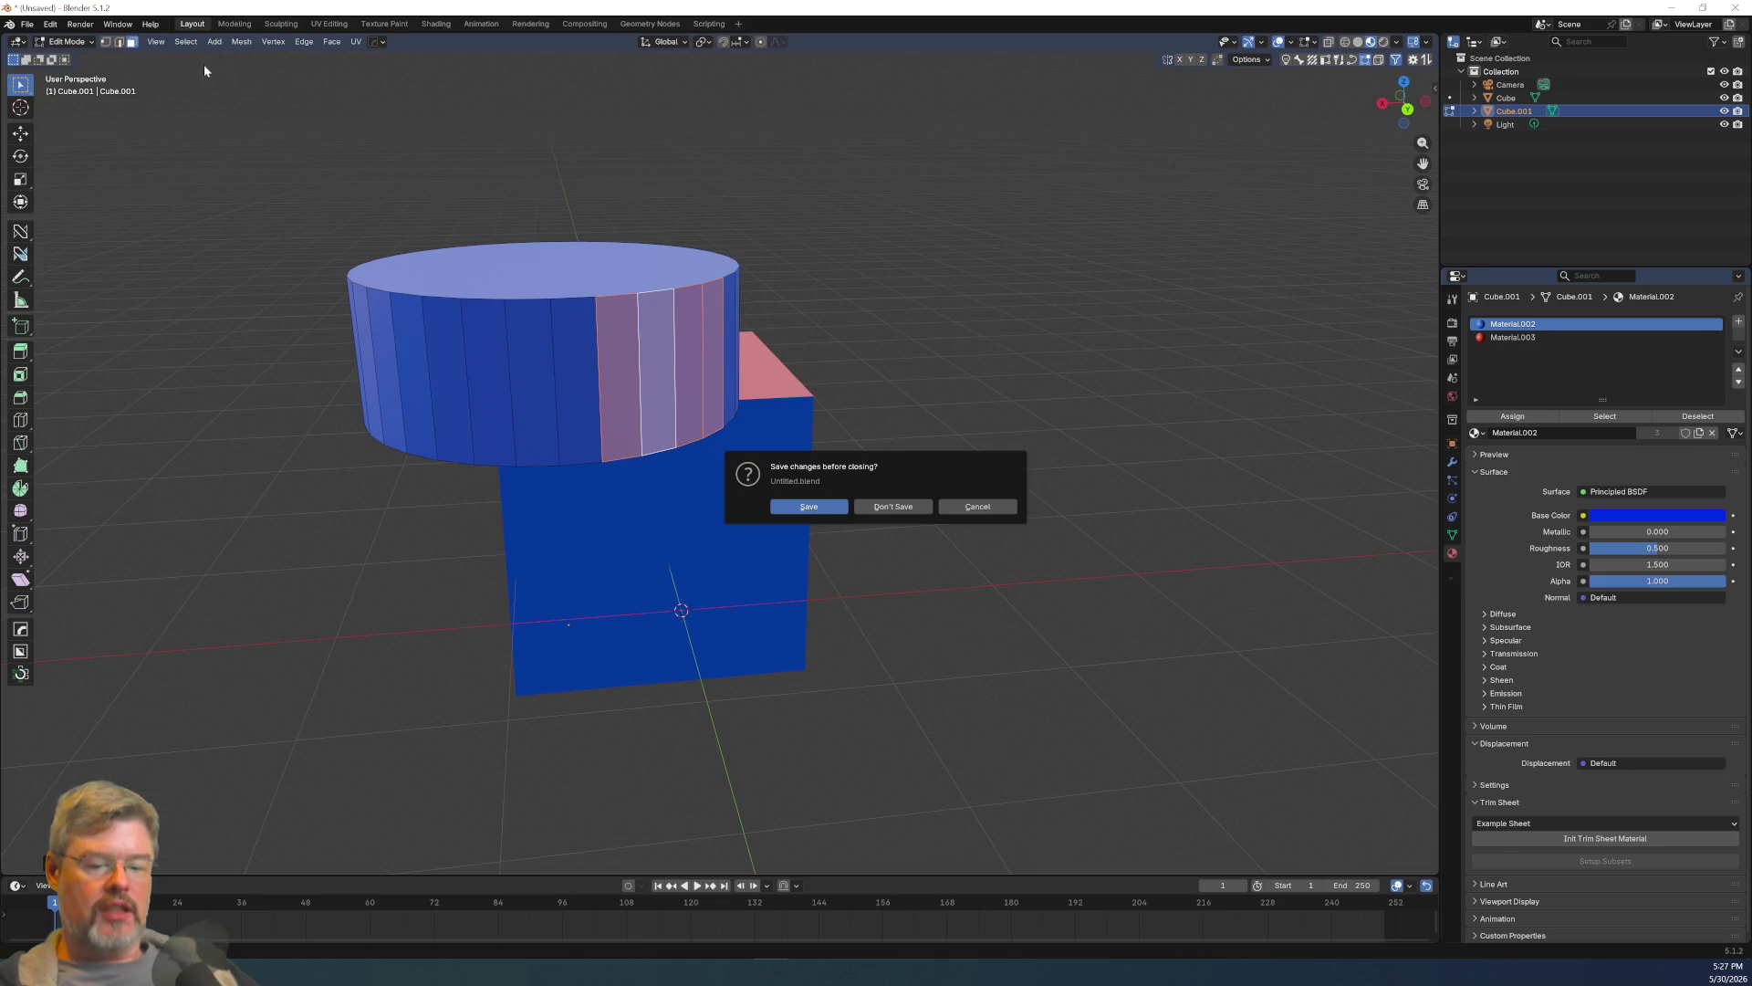
left_click(898, 506)
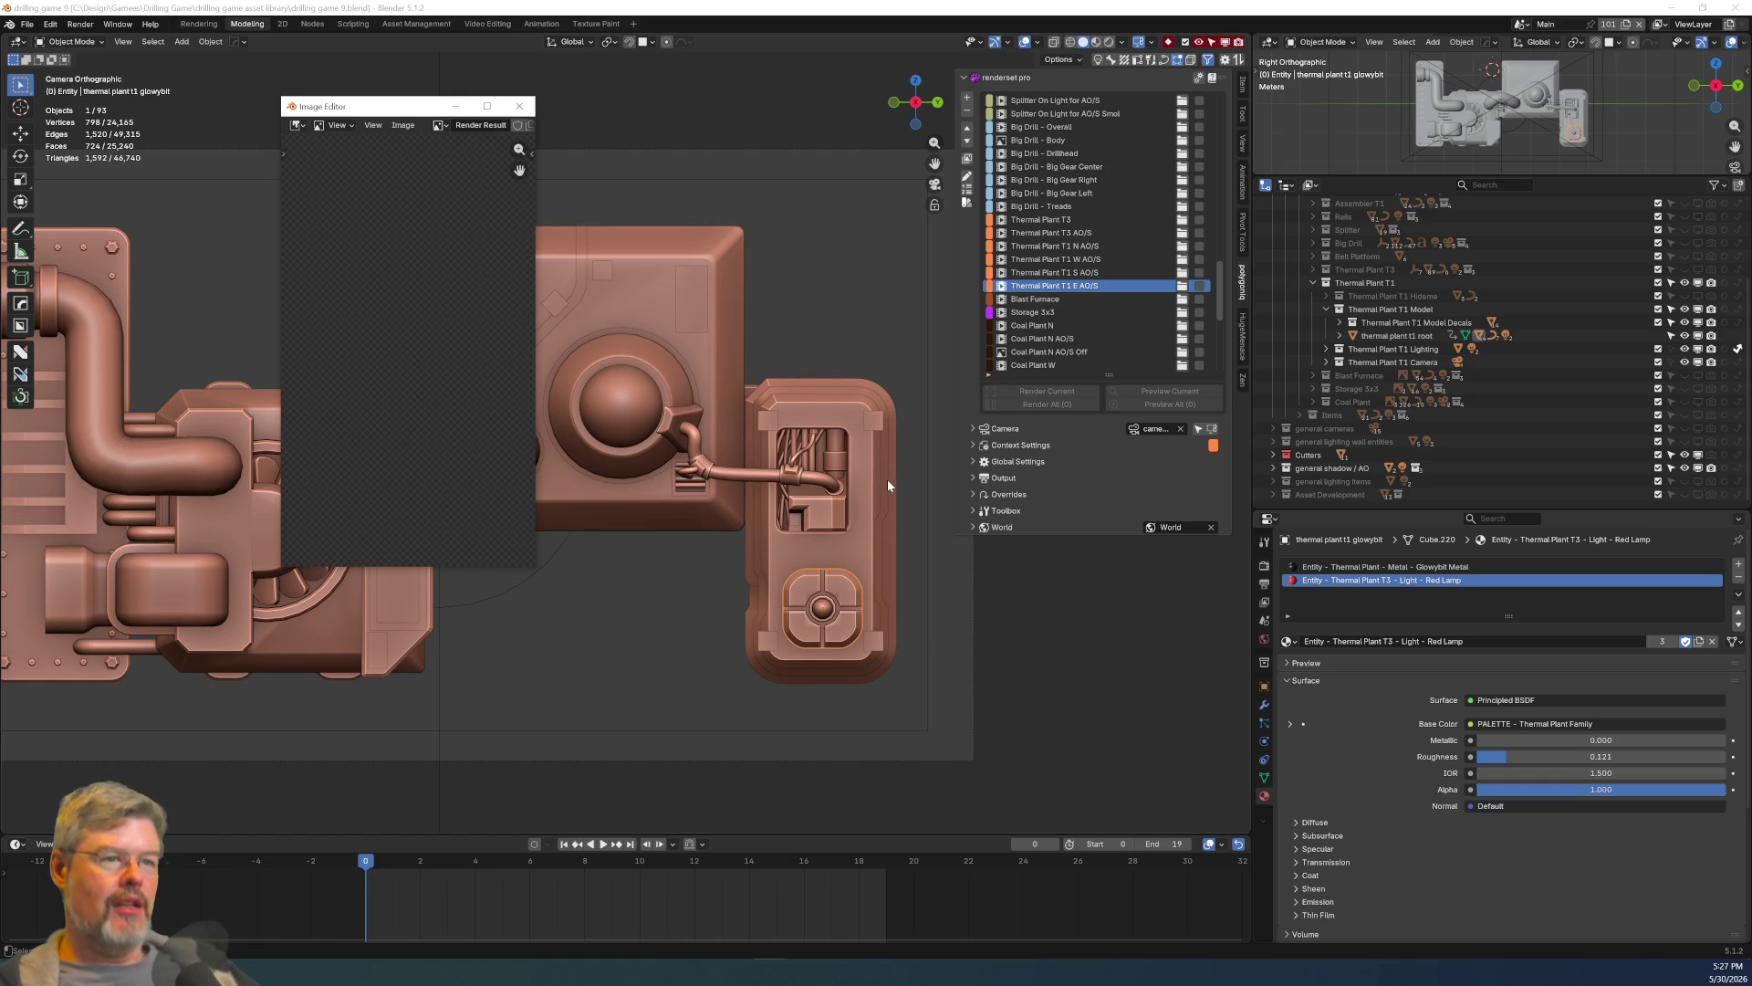
left_click(522, 106)
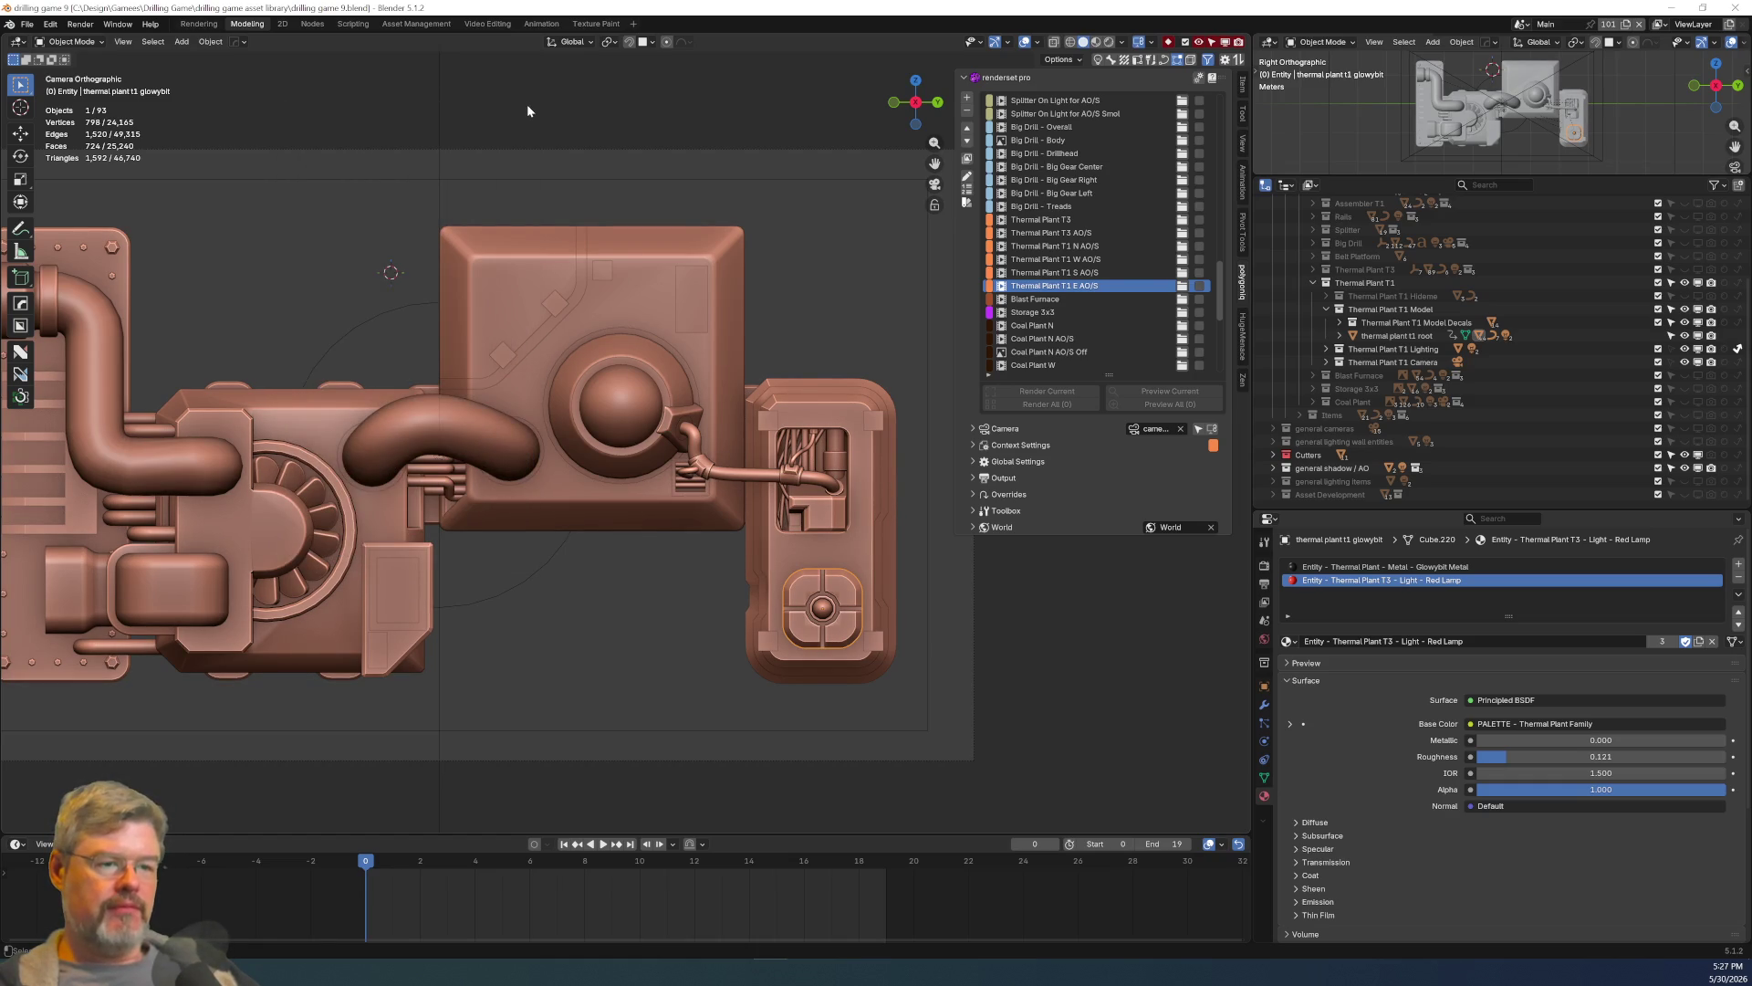
Zoom out of the orthographic camera view until the whole Thermal Plant T1 fits in frame.
scroll(610, 611, "down", 4)
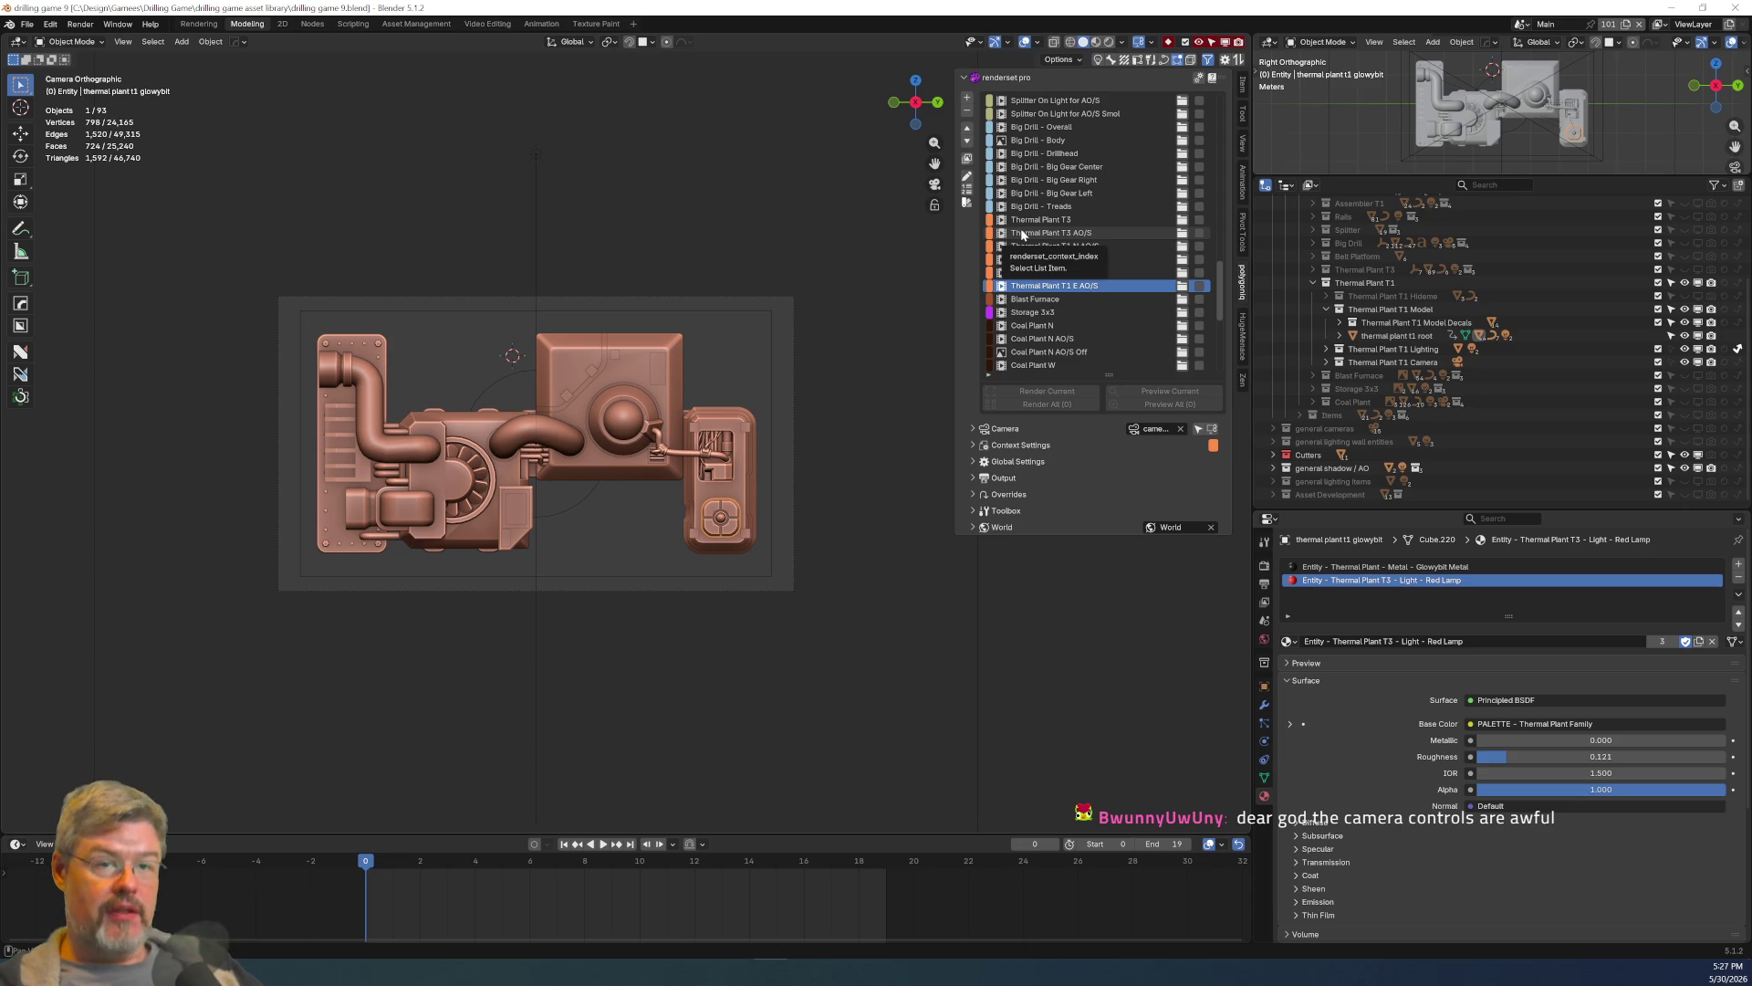
left_click(50, 24)
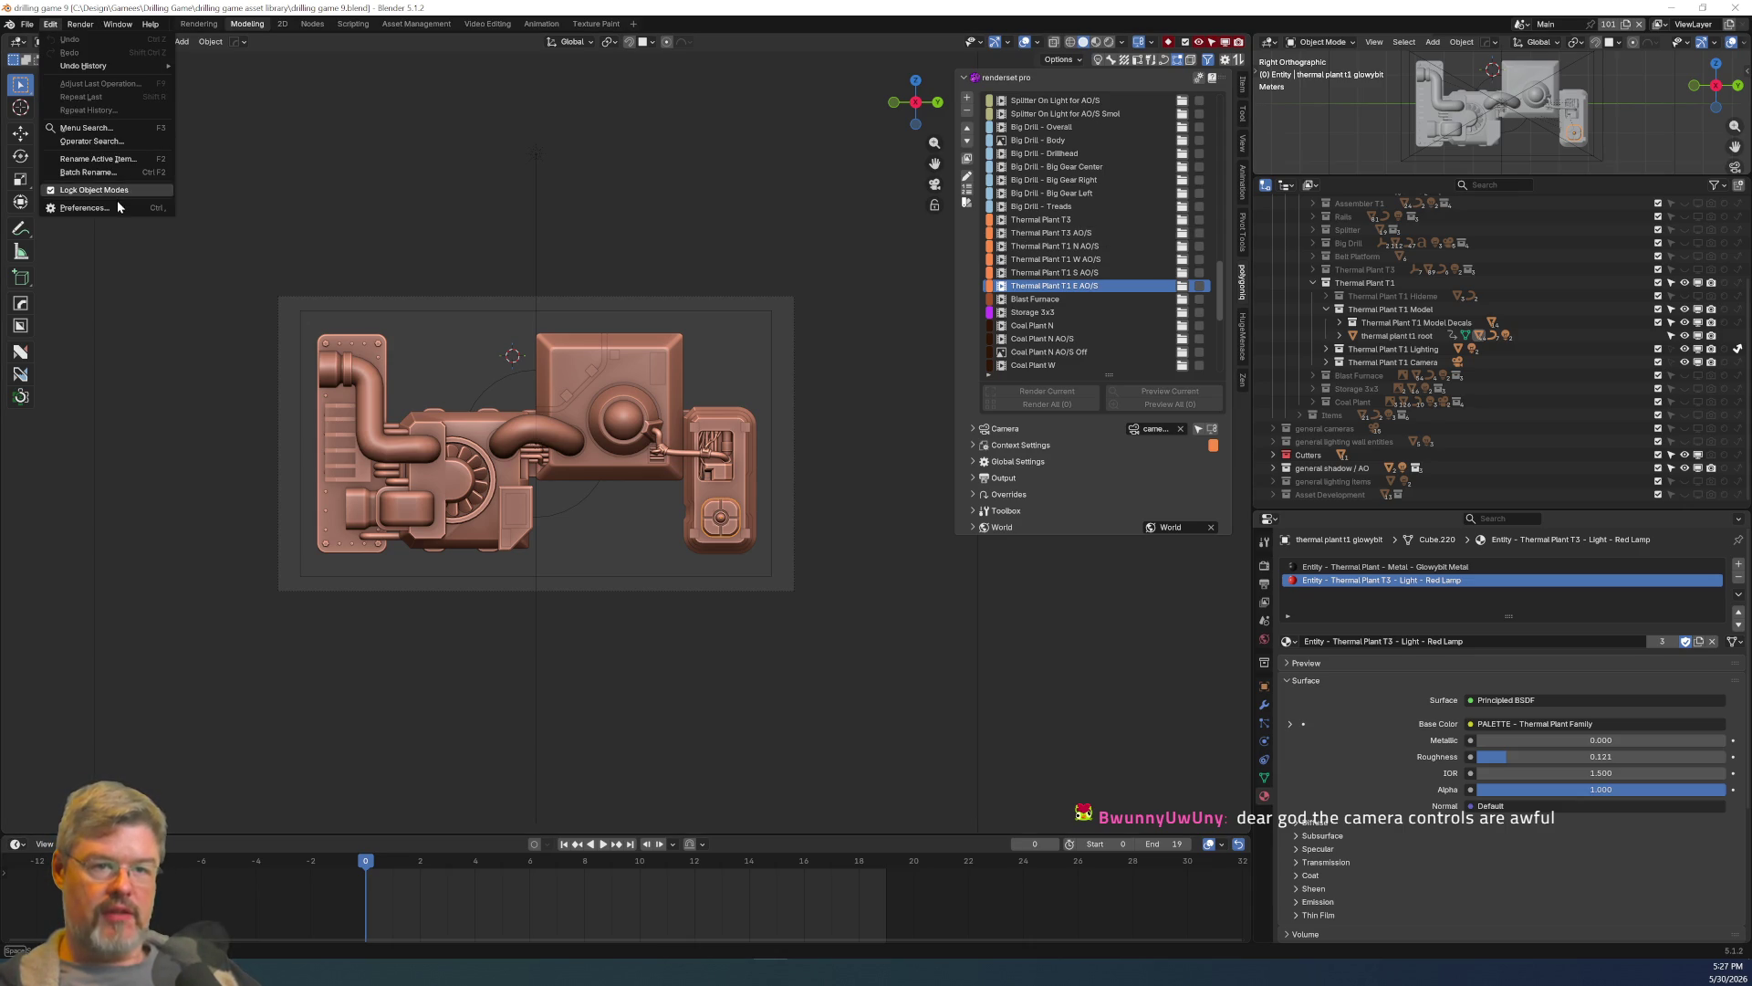
left_click(118, 207)
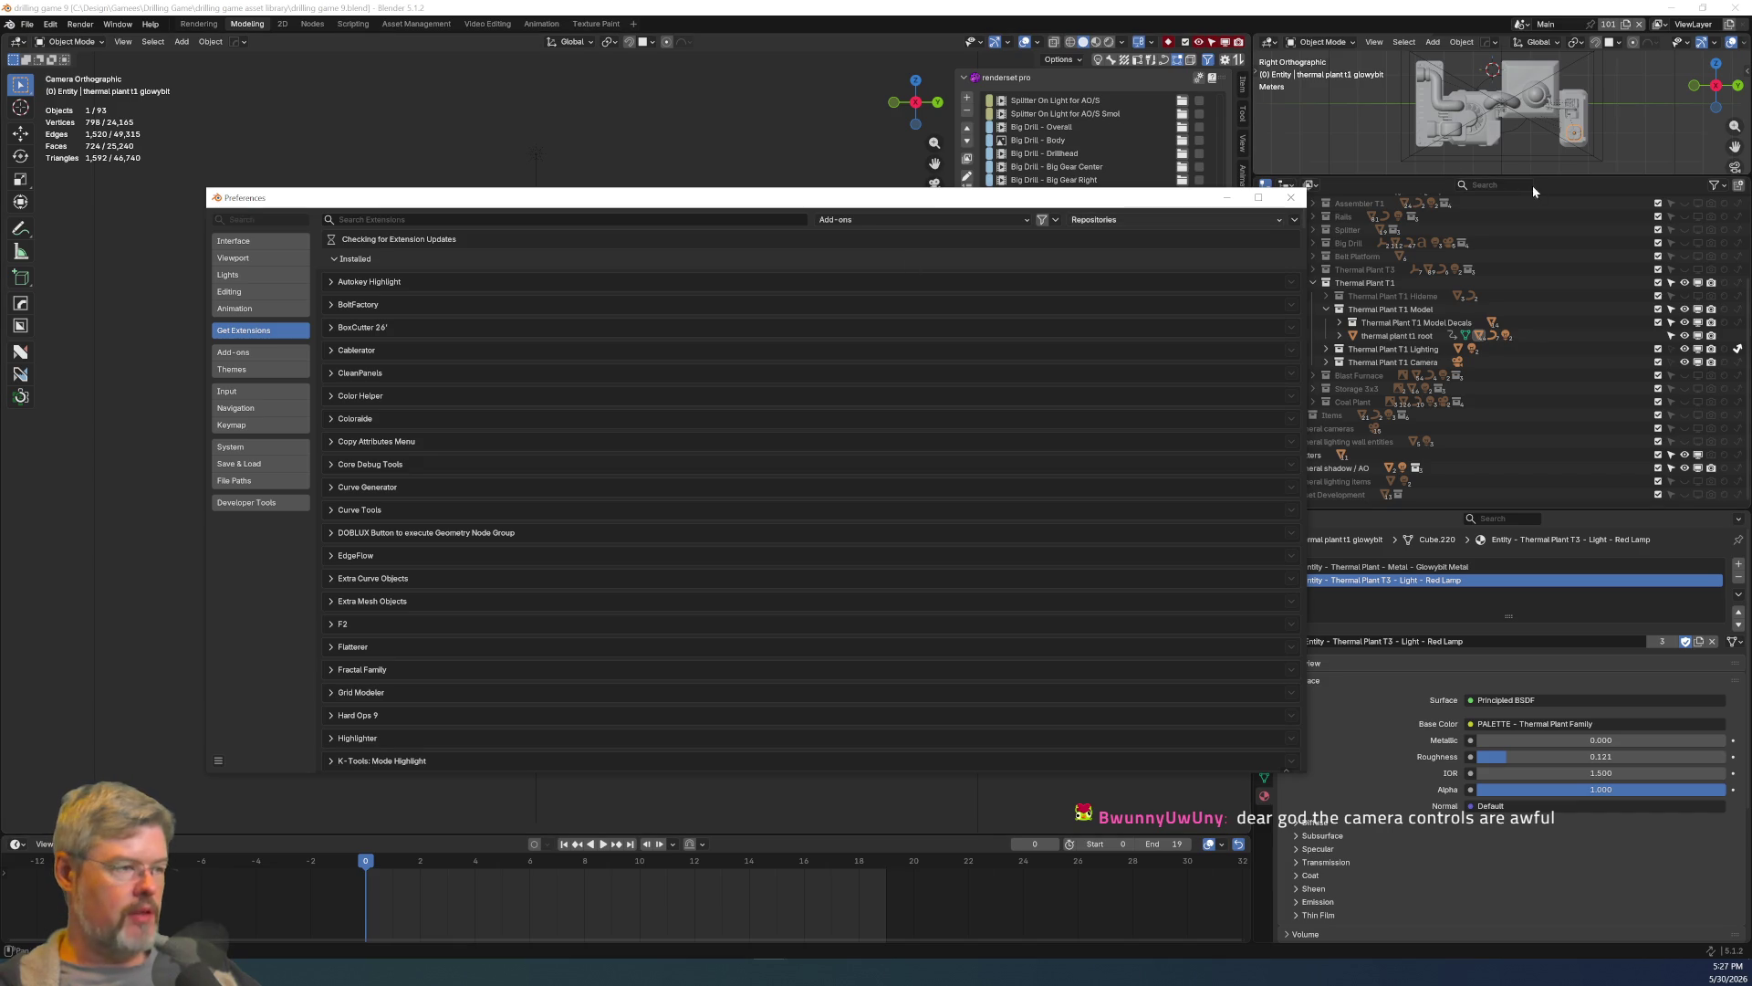
left_click(1290, 197)
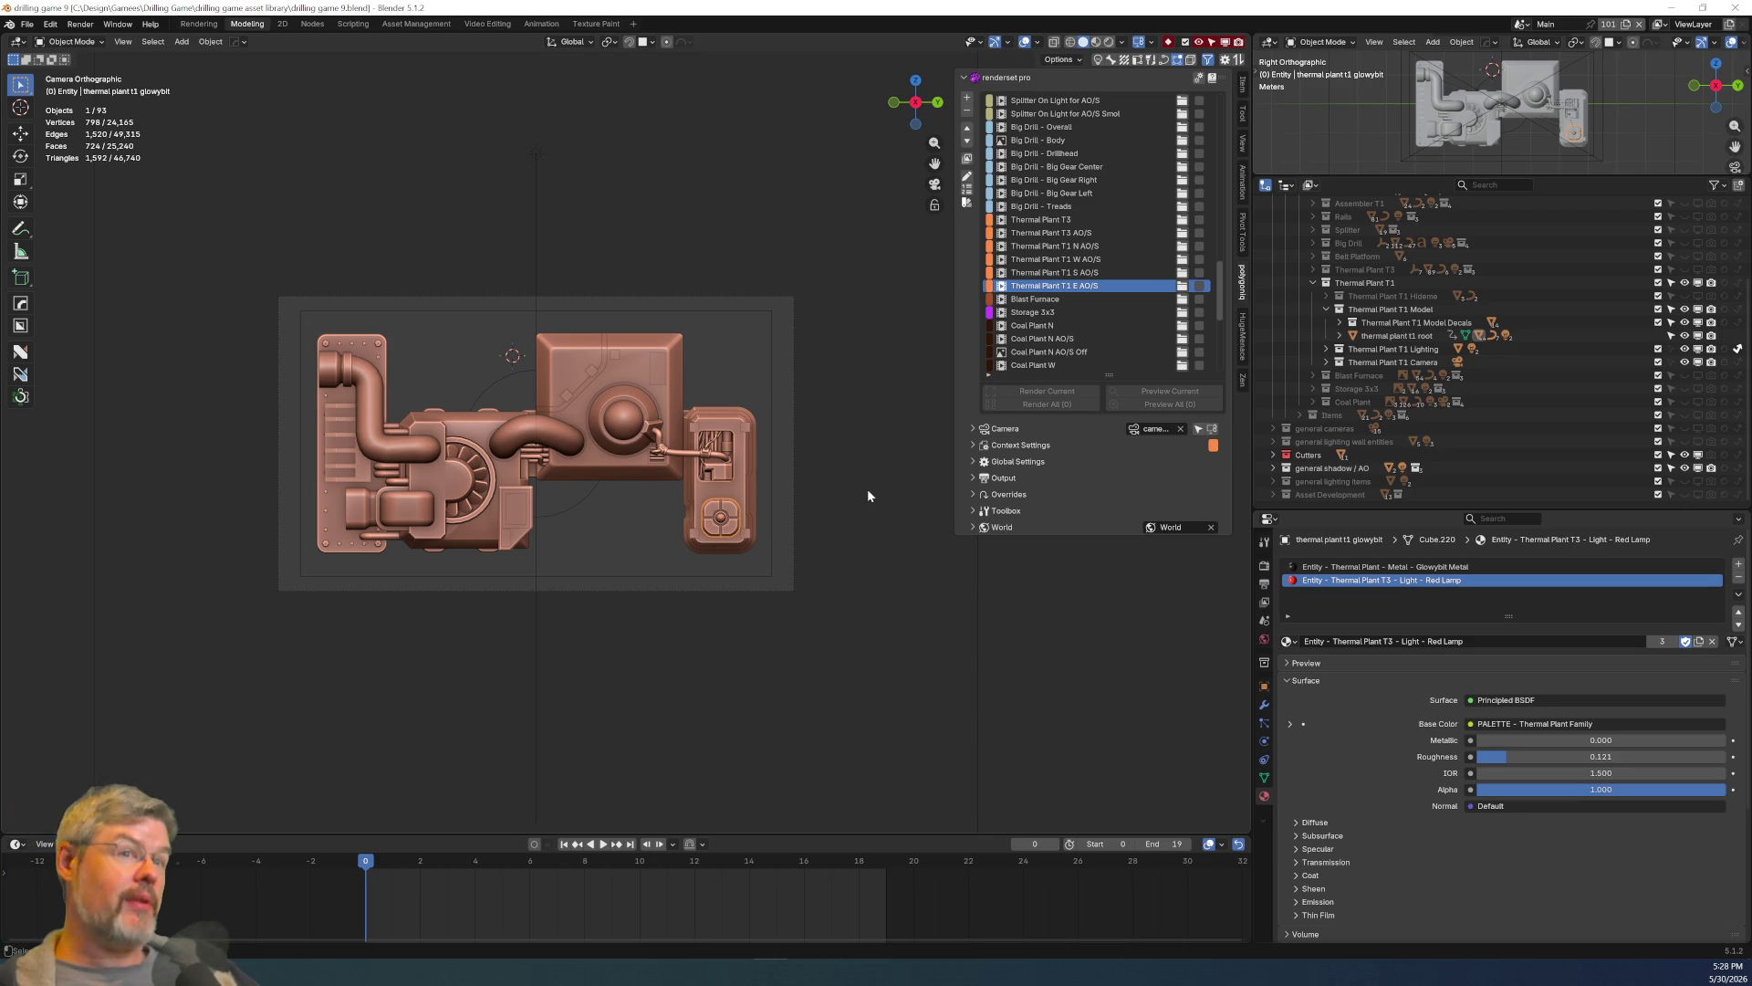
scroll(868, 493, "up", 1)
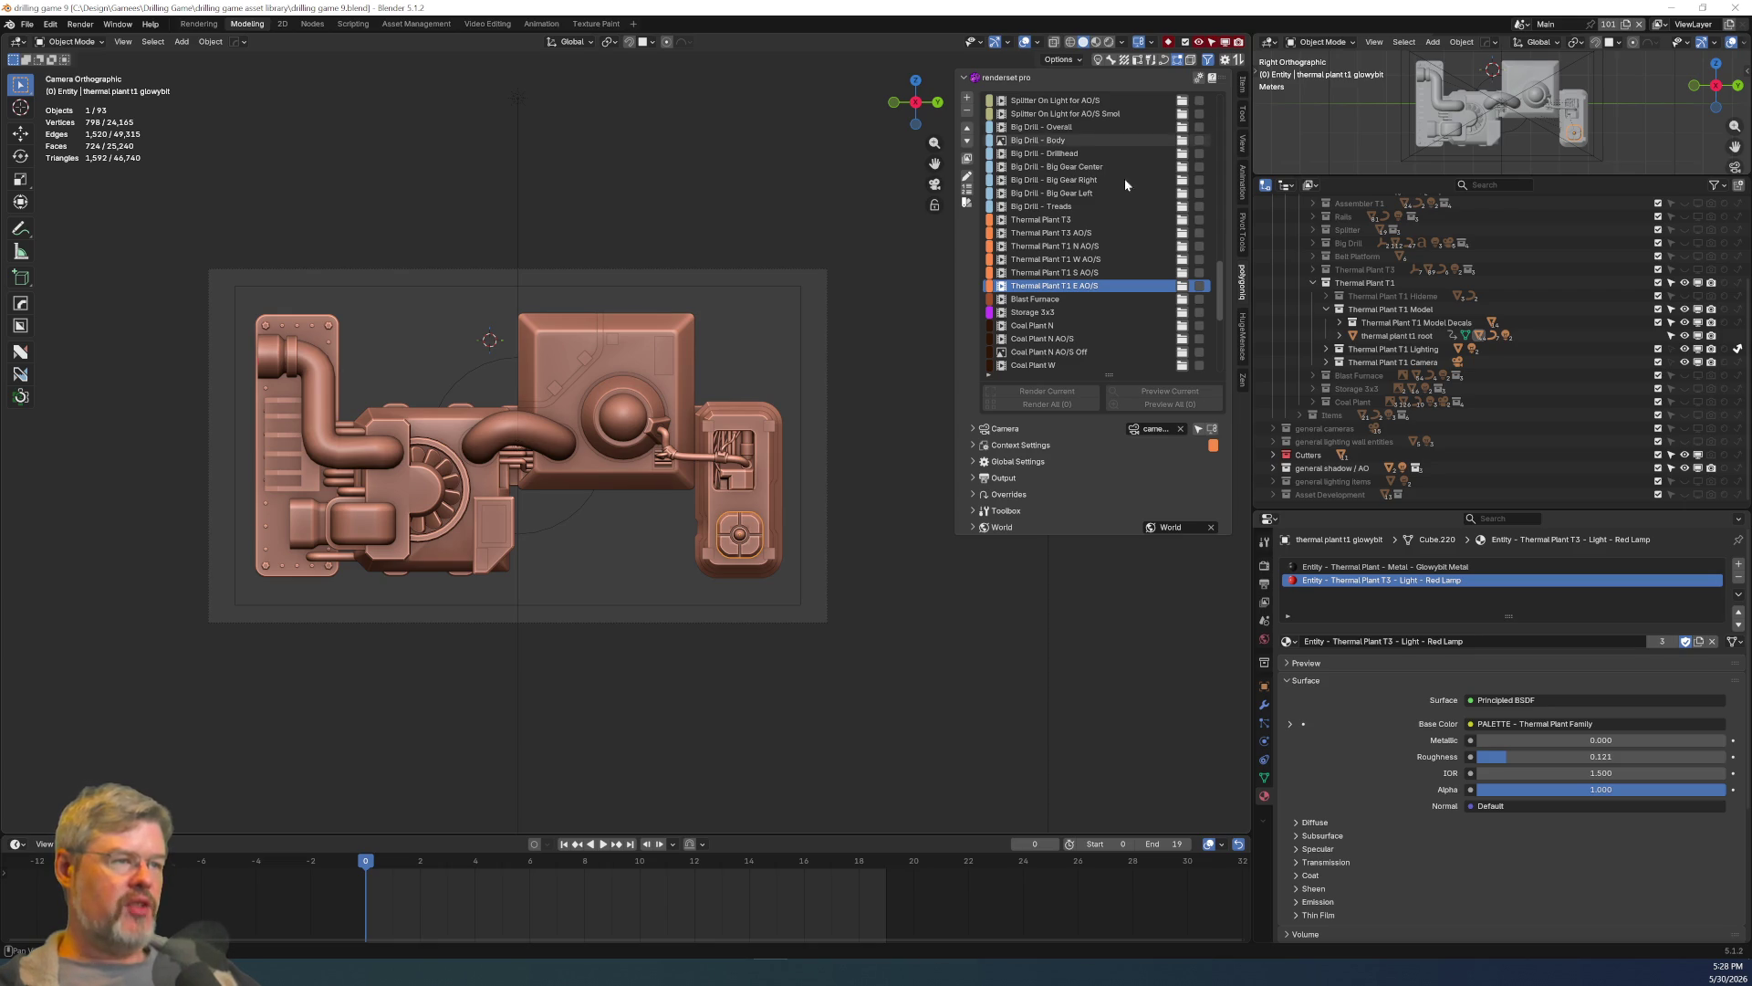
scroll(1124, 178, "up", 4)
scroll(1095, 188, "down", 4)
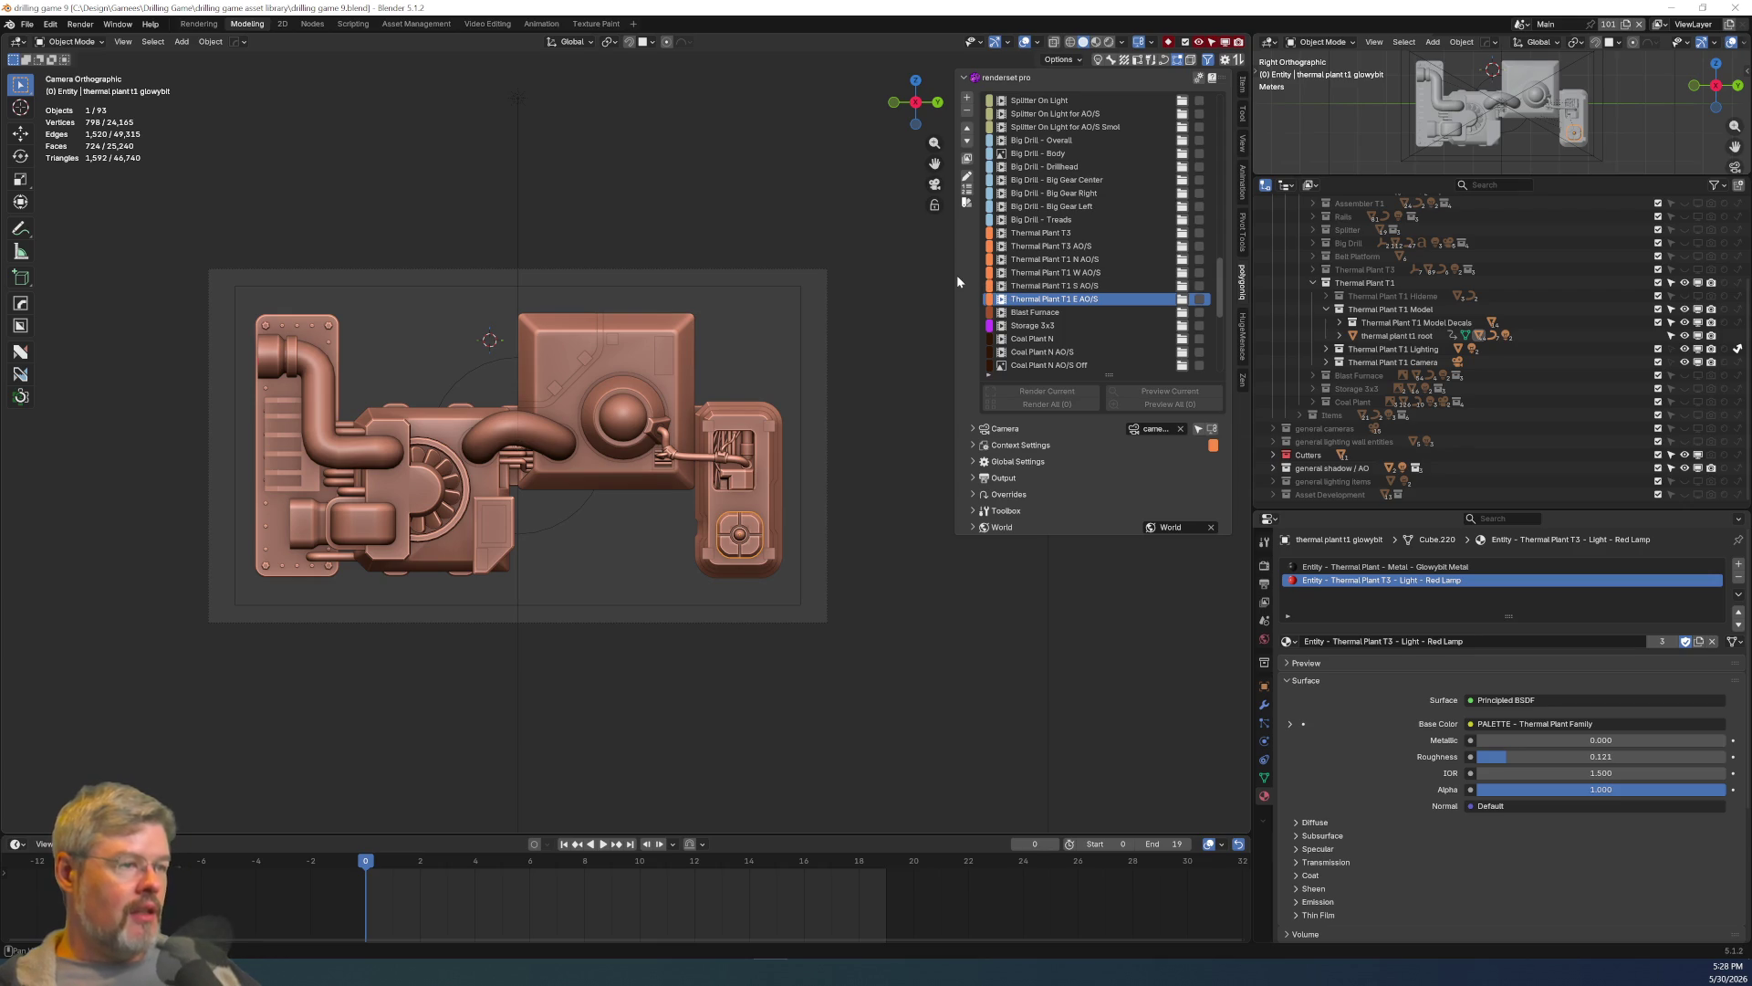
left_click(1068, 246)
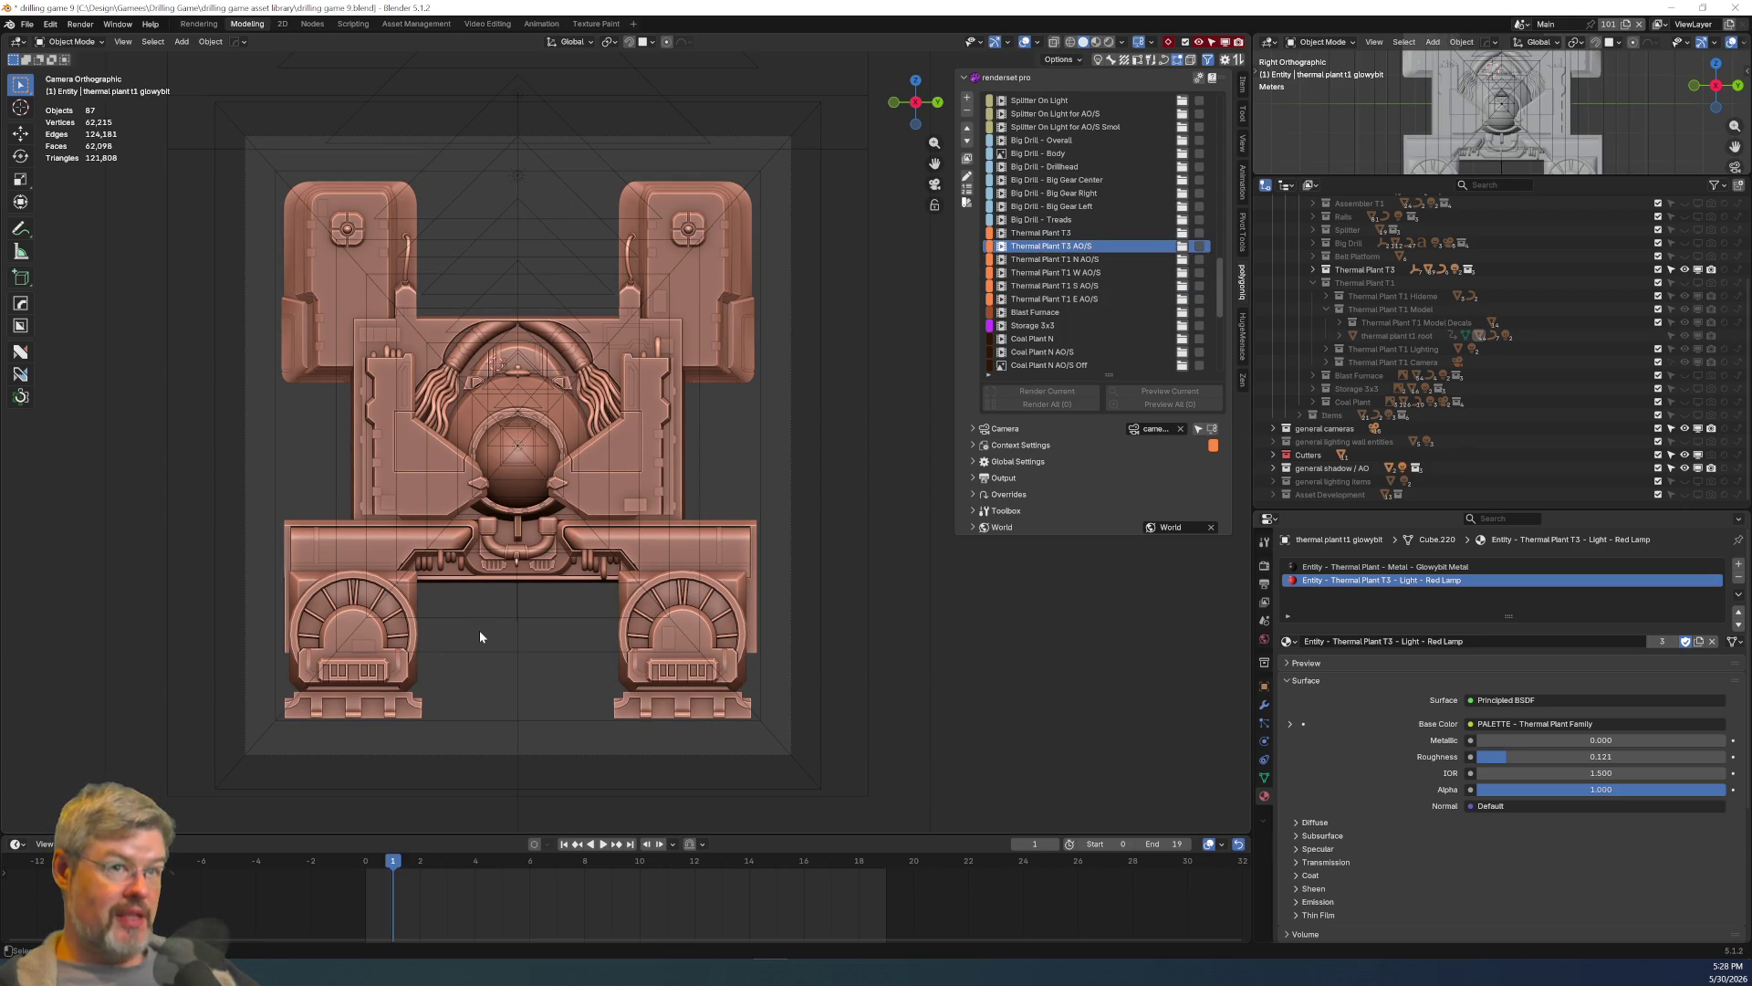
Switch to Rendered shading to show Thermal Plant T3's metal materials and glowing orange core.
left_click(1109, 41)
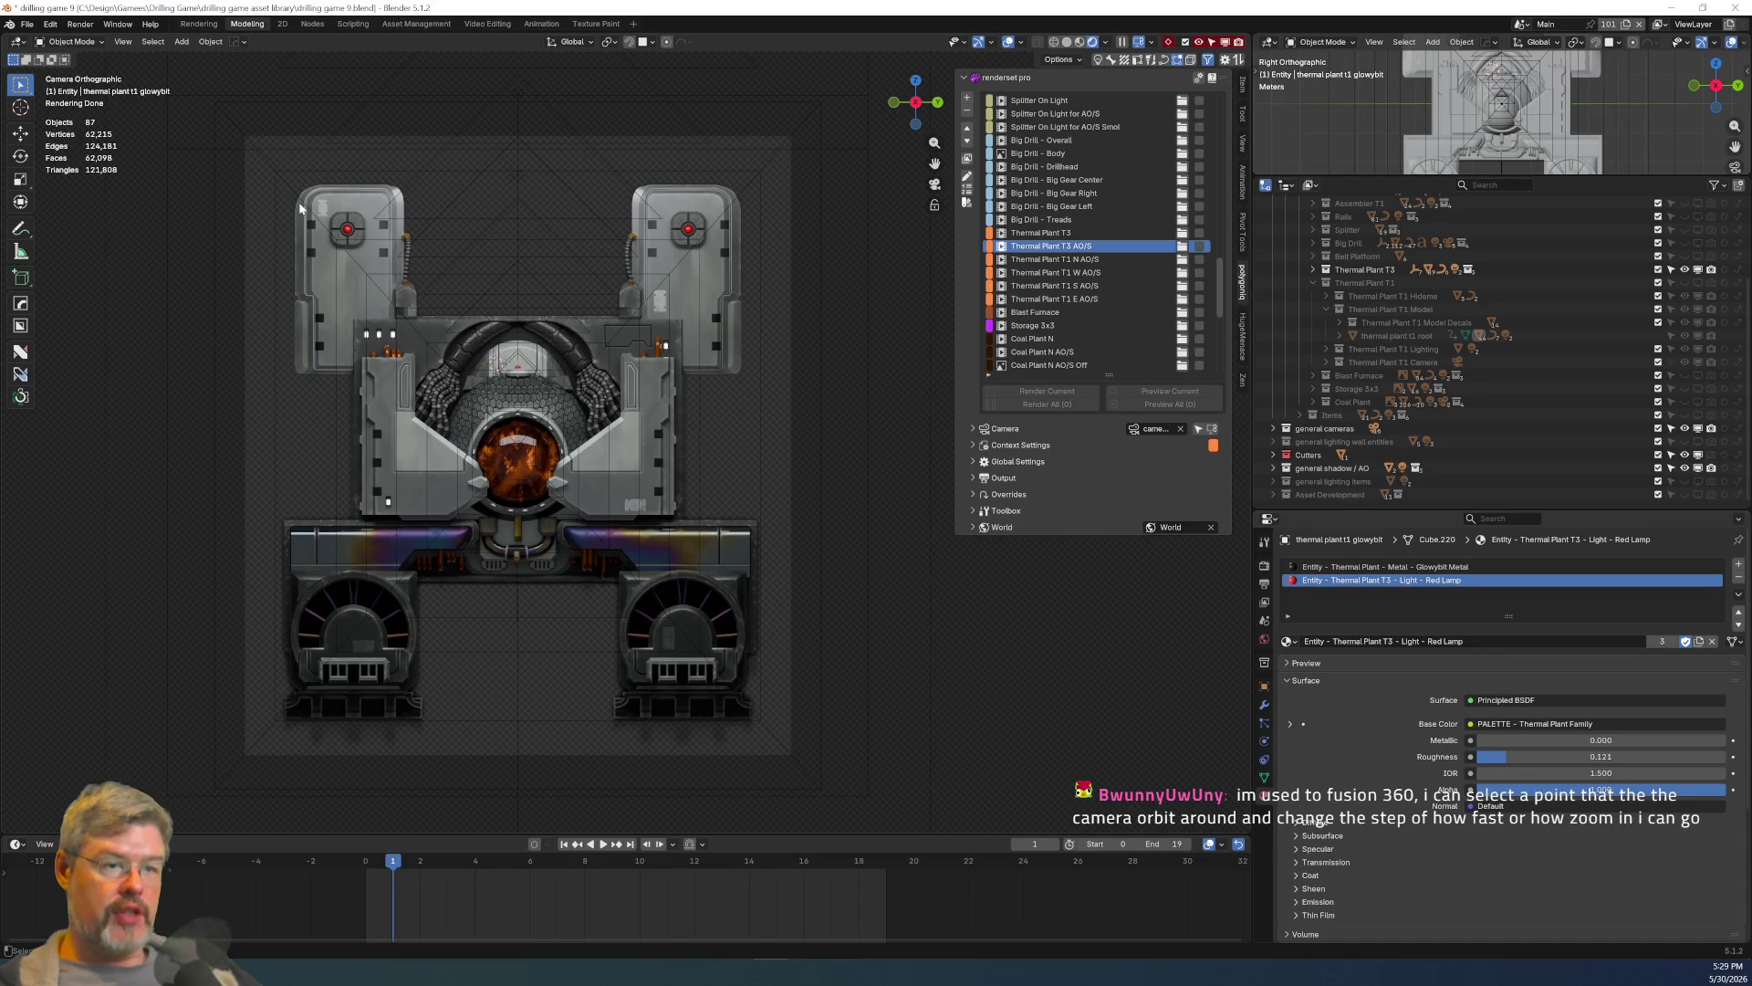
middle_click_drag(462, 276, 320, 276)
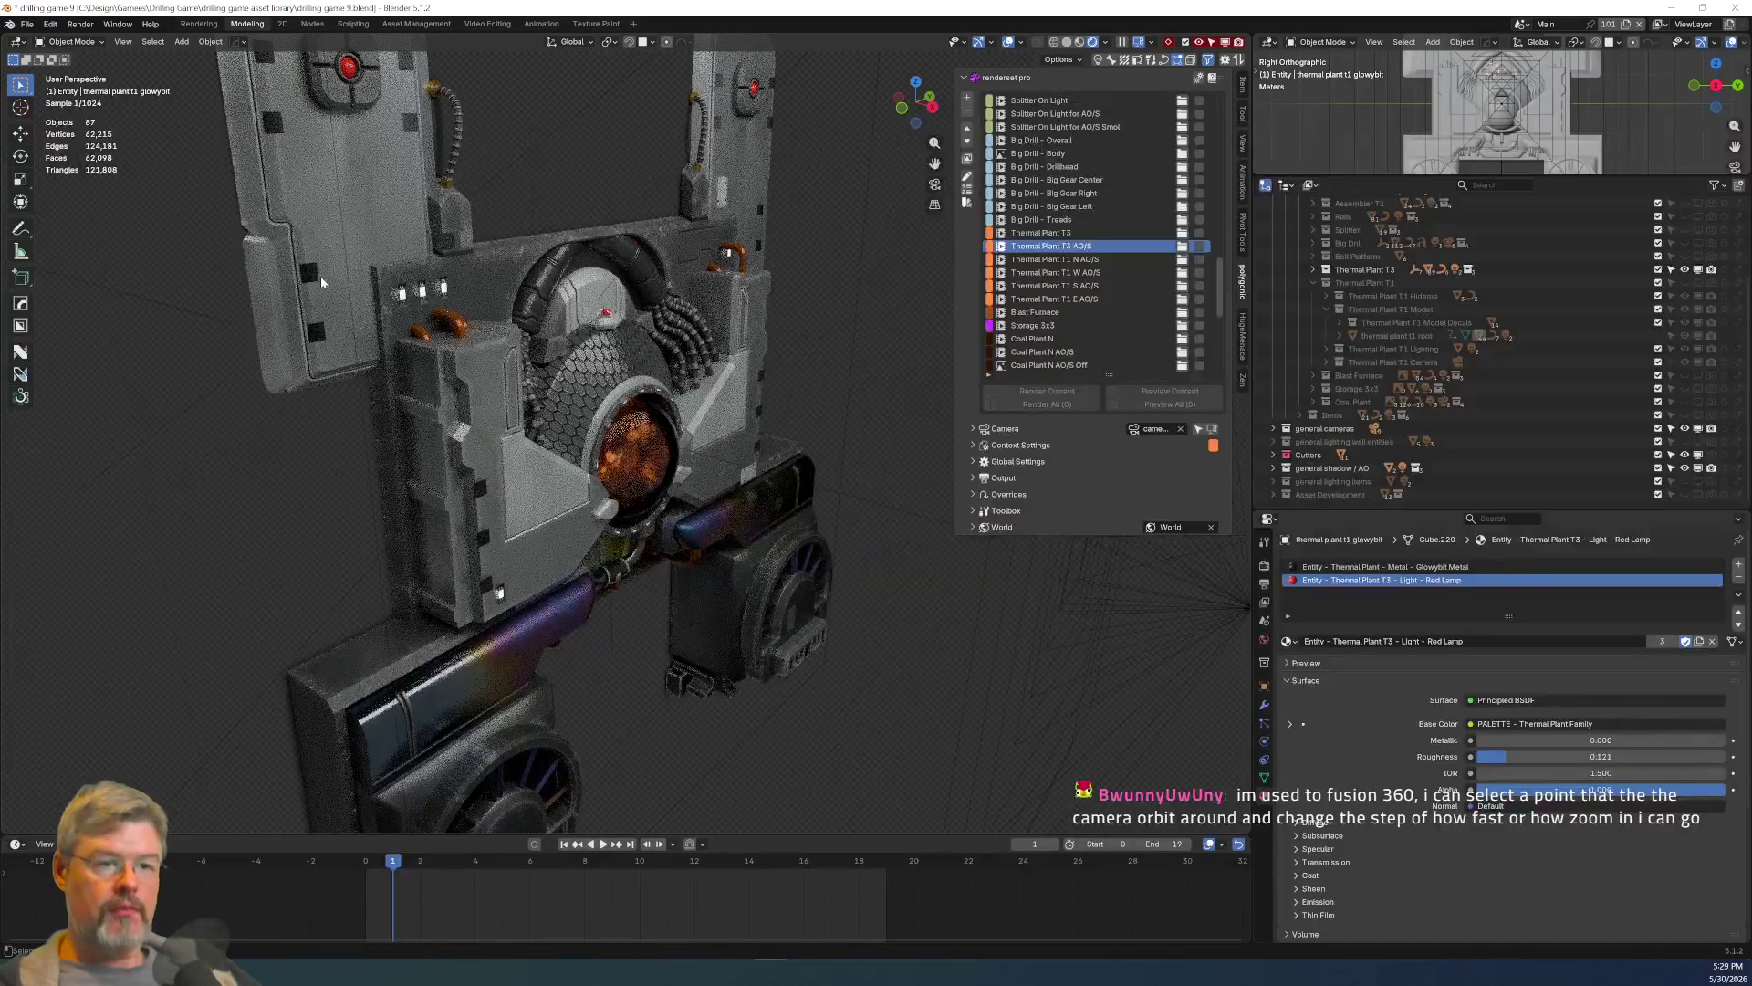
Select the pocket-bolt decal and the upper door panel to check their materials.
left_click(320, 275)
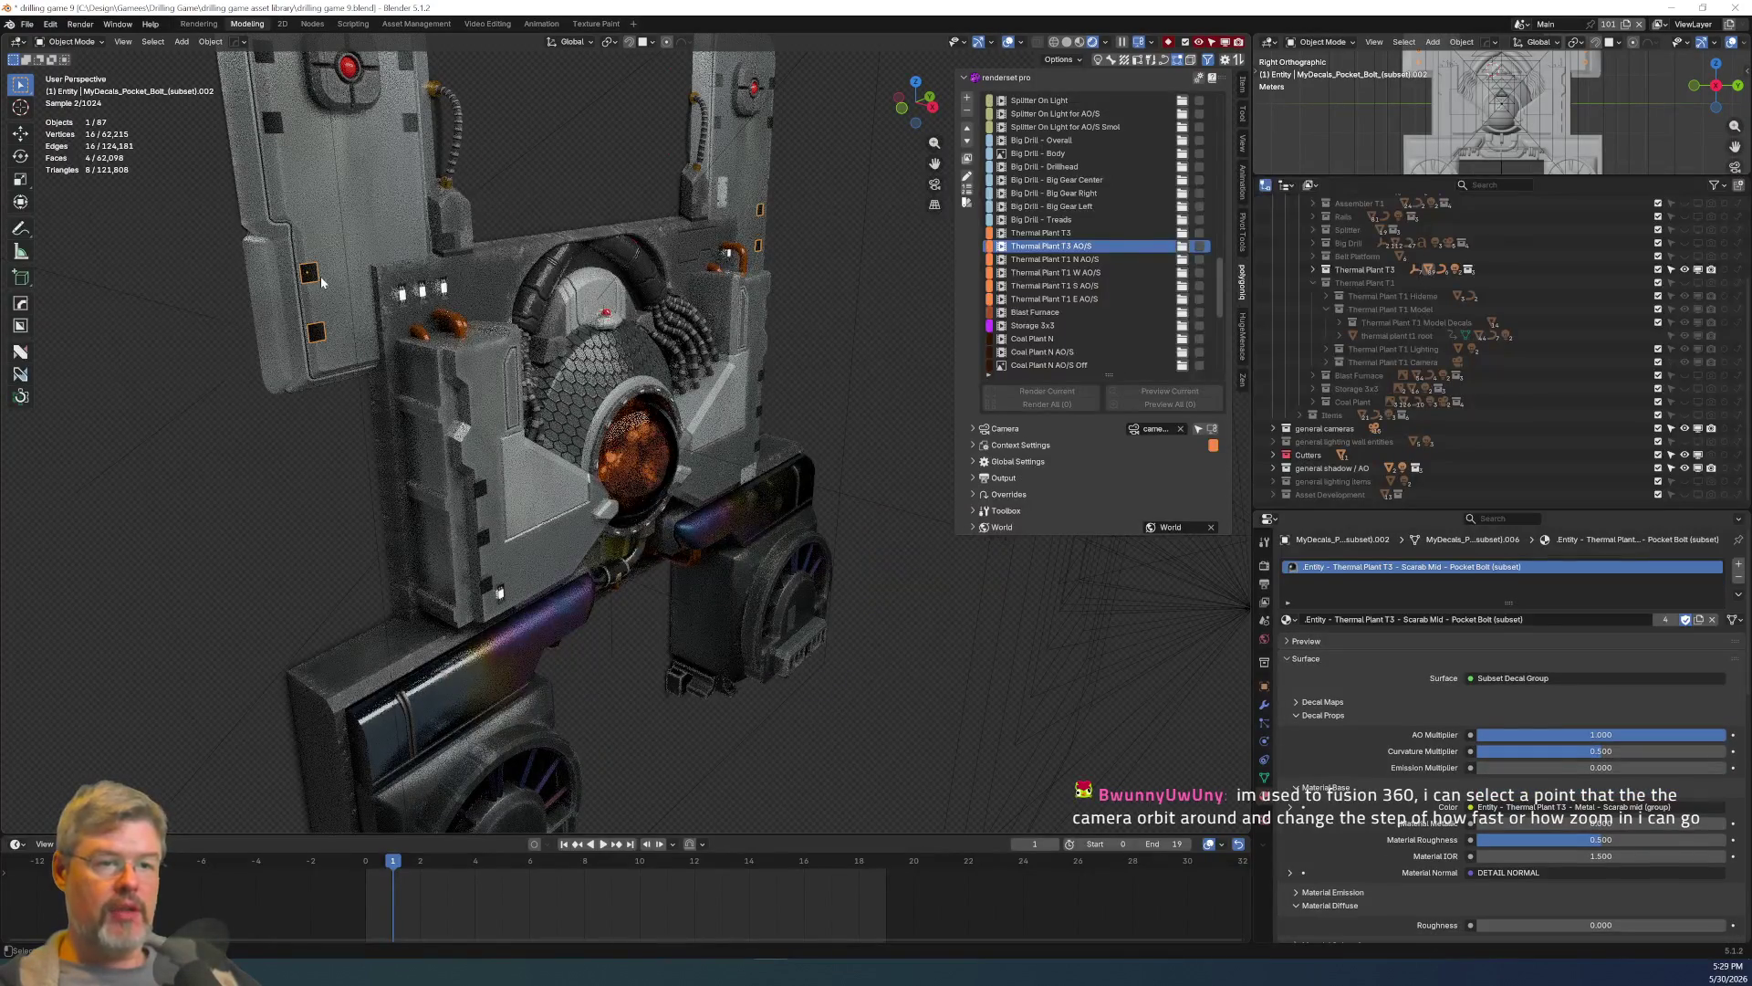
left_click(364, 237)
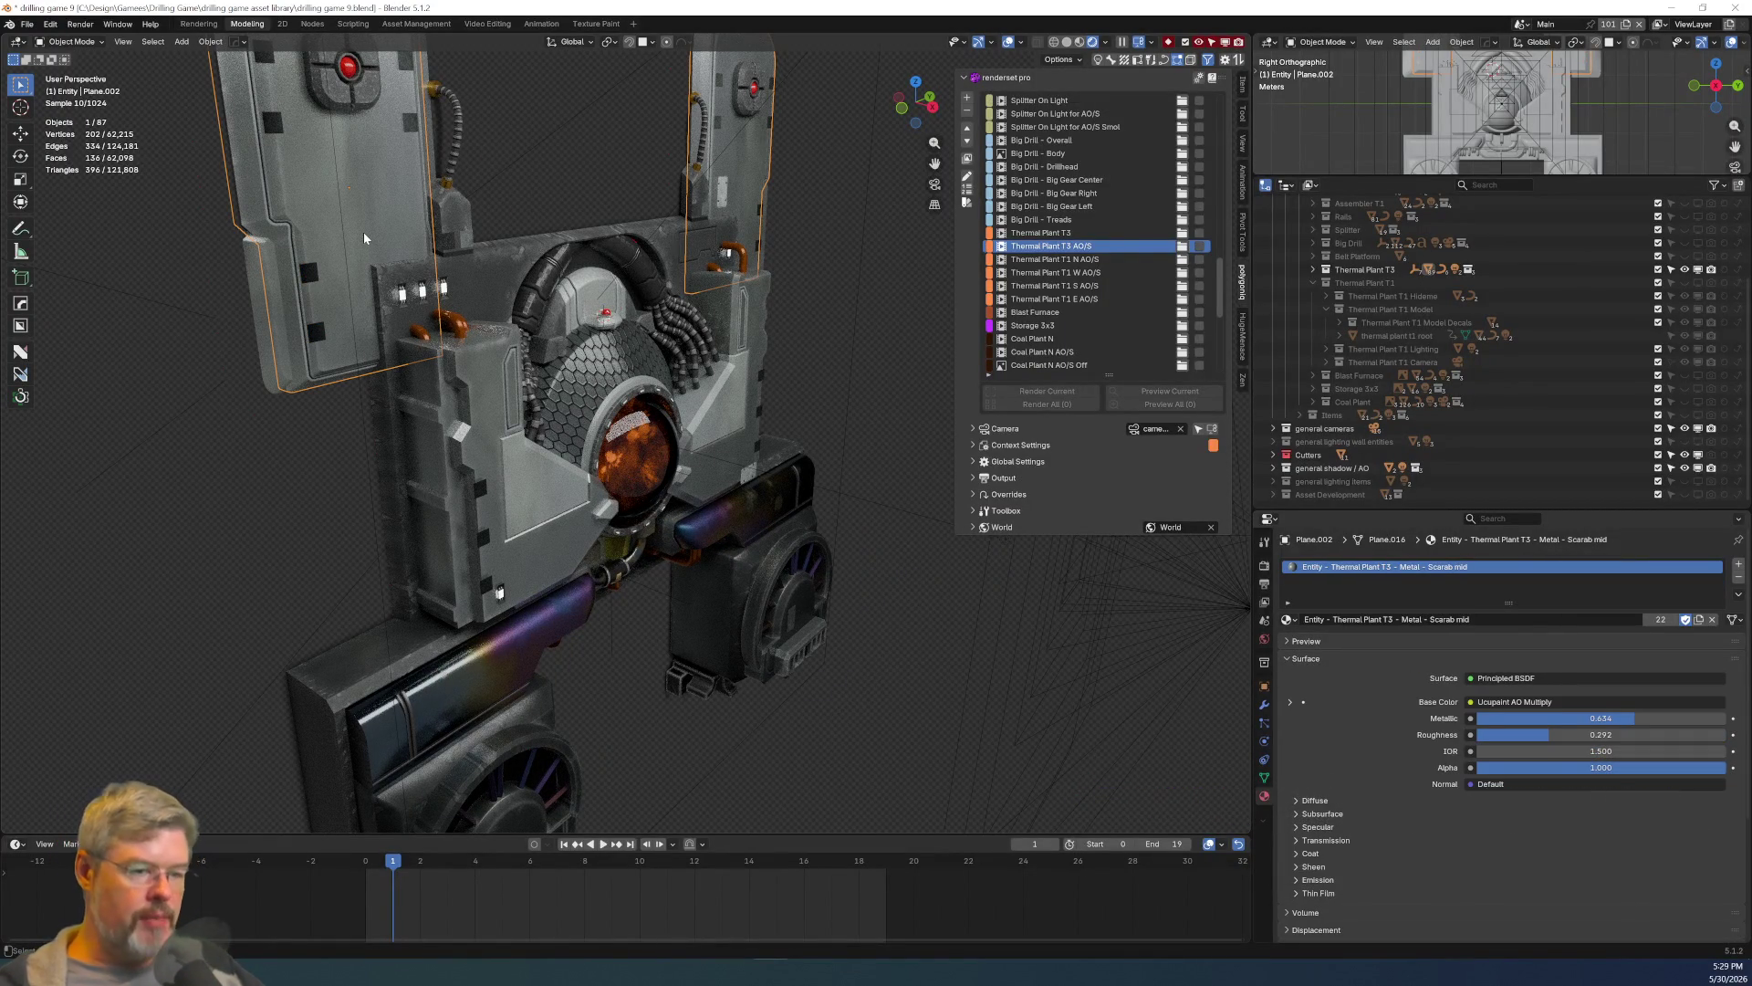
scroll(363, 231, "down", 5)
mouse_move(447, 476)
middle_mouse_down()
mouse_move(559, 473)
mouse_move(606, 392)
mouse_move(505, 377)
mouse_move(519, 556)
mouse_move(550, 577)
mouse_move(424, 545)
mouse_move(346, 475)
mouse_move(553, 462)
middle_mouse_up()
mouse_move(752, 450)
middle_mouse_down()
mouse_move(407, 437)
mouse_move(410, 391)
mouse_move(616, 395)
middle_mouse_up()
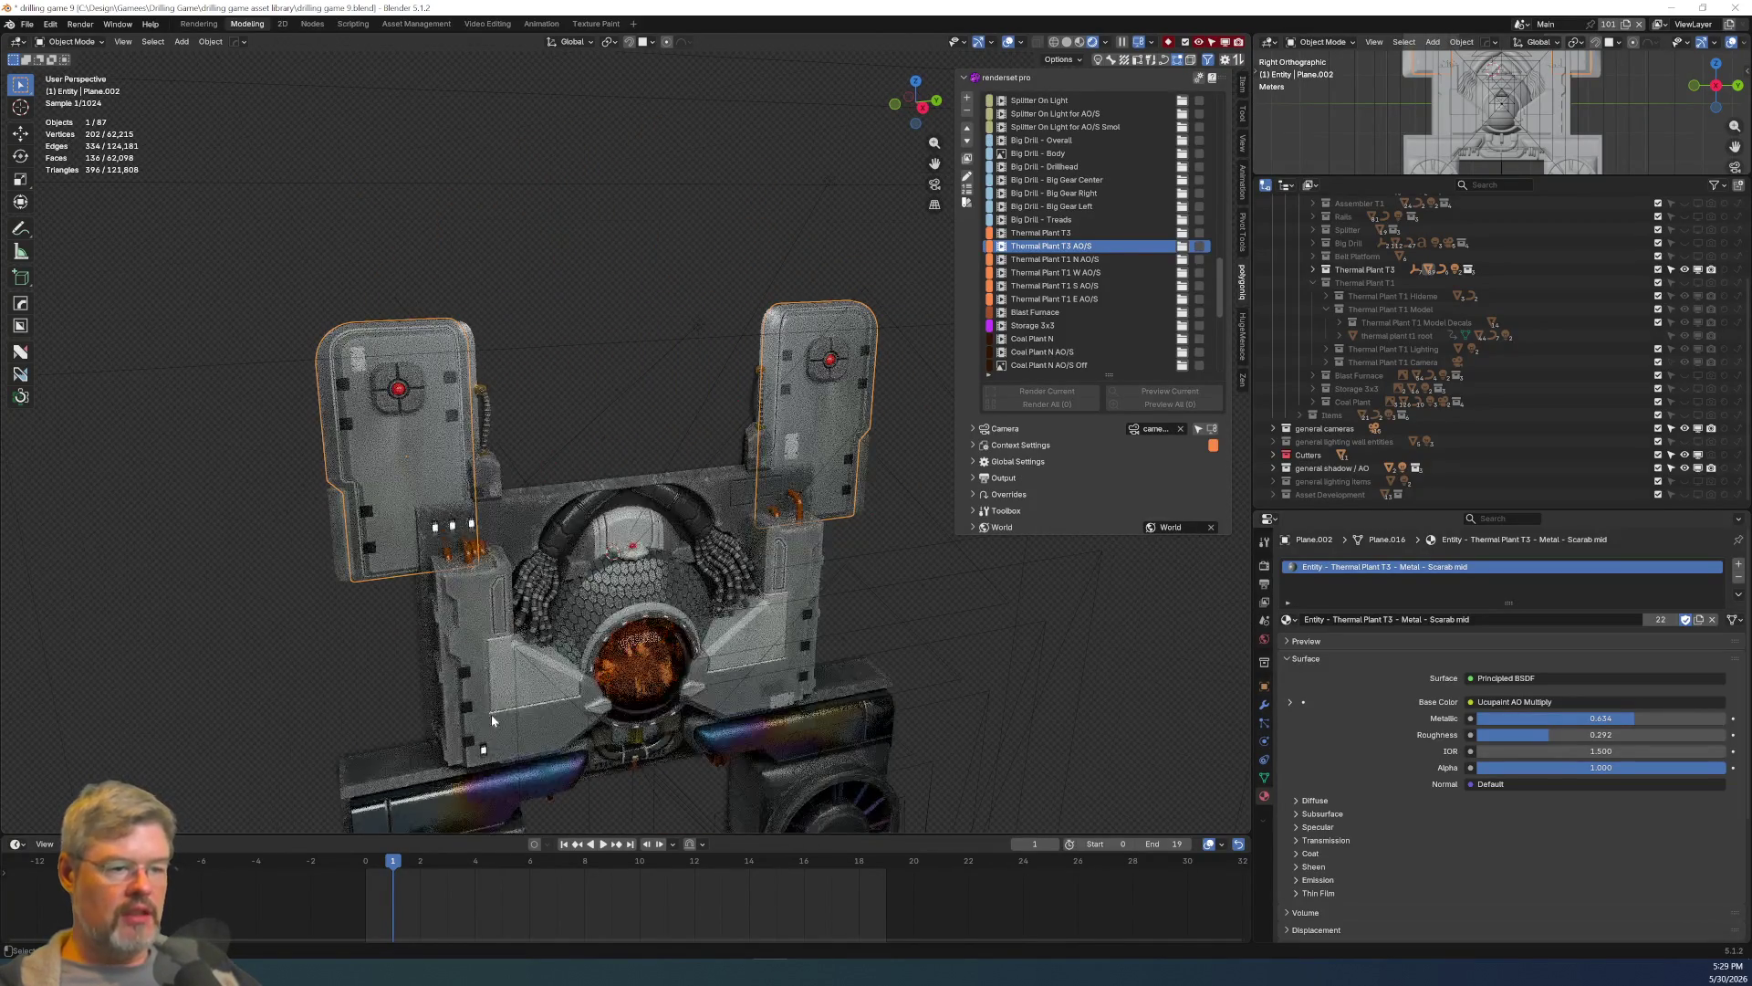
Select and frame the lower body piece, then select the general AO plane.
left_click(507, 738)
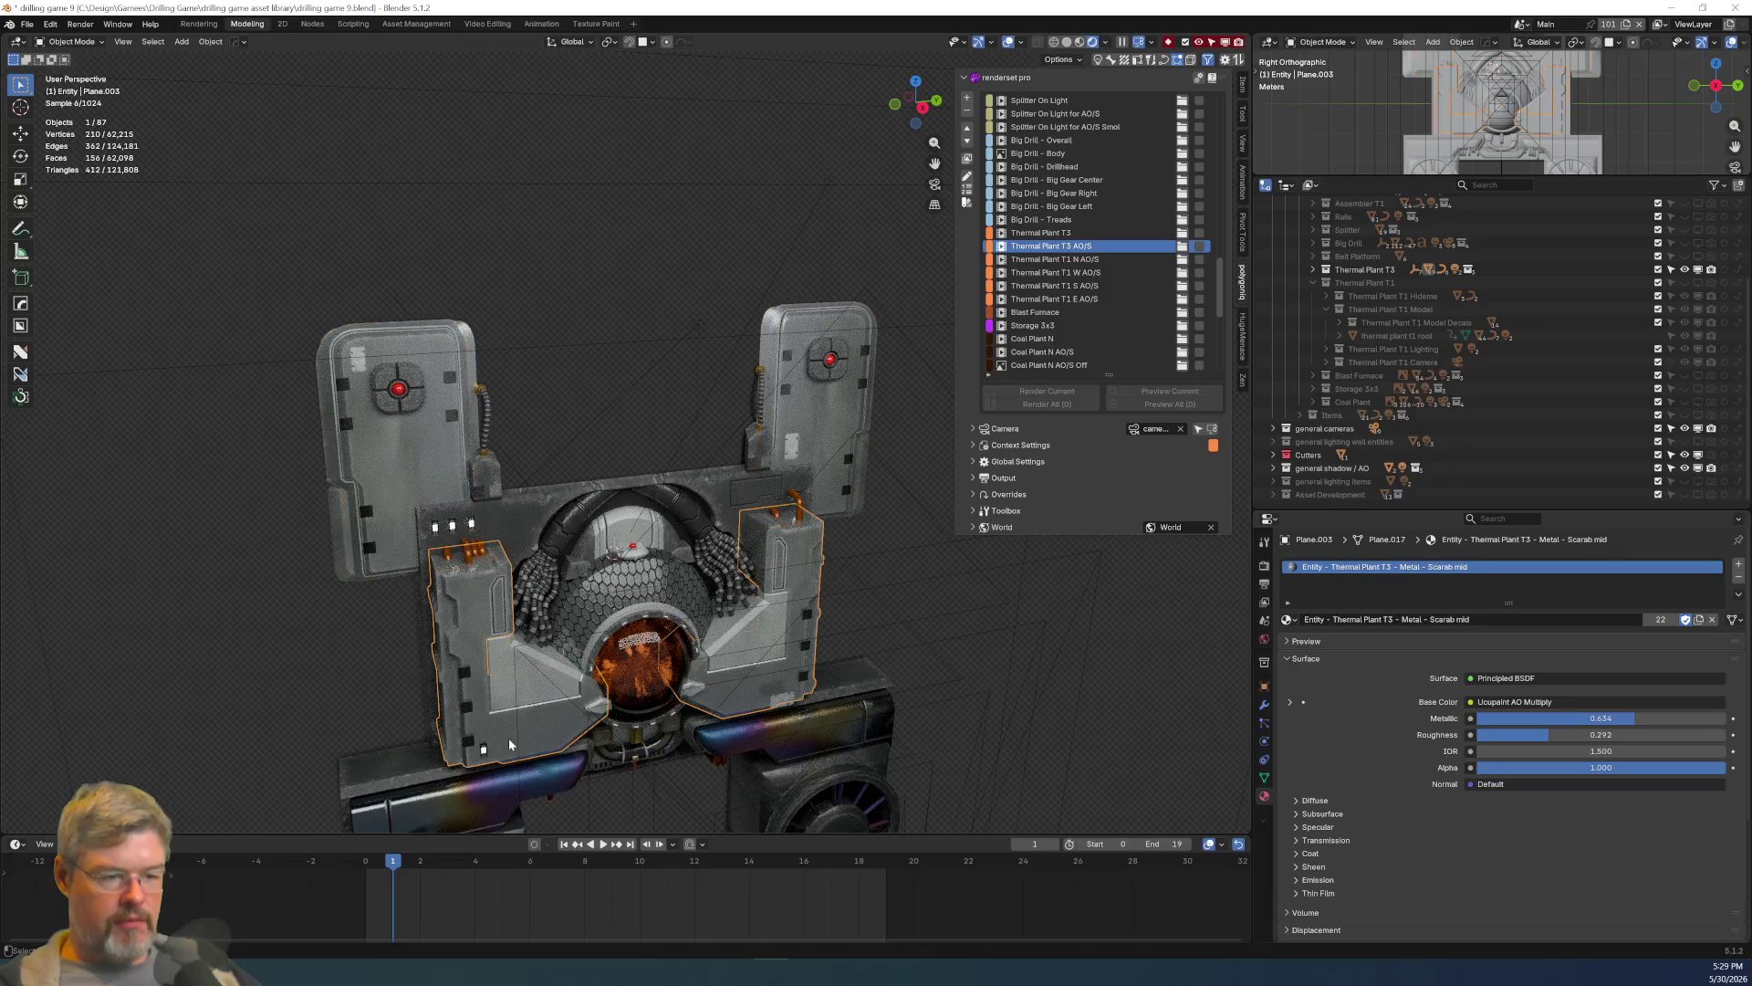
key("KP_Decimal")
mouse_move(624, 554)
middle_mouse_down()
mouse_move(798, 533)
mouse_move(502, 620)
middle_mouse_up()
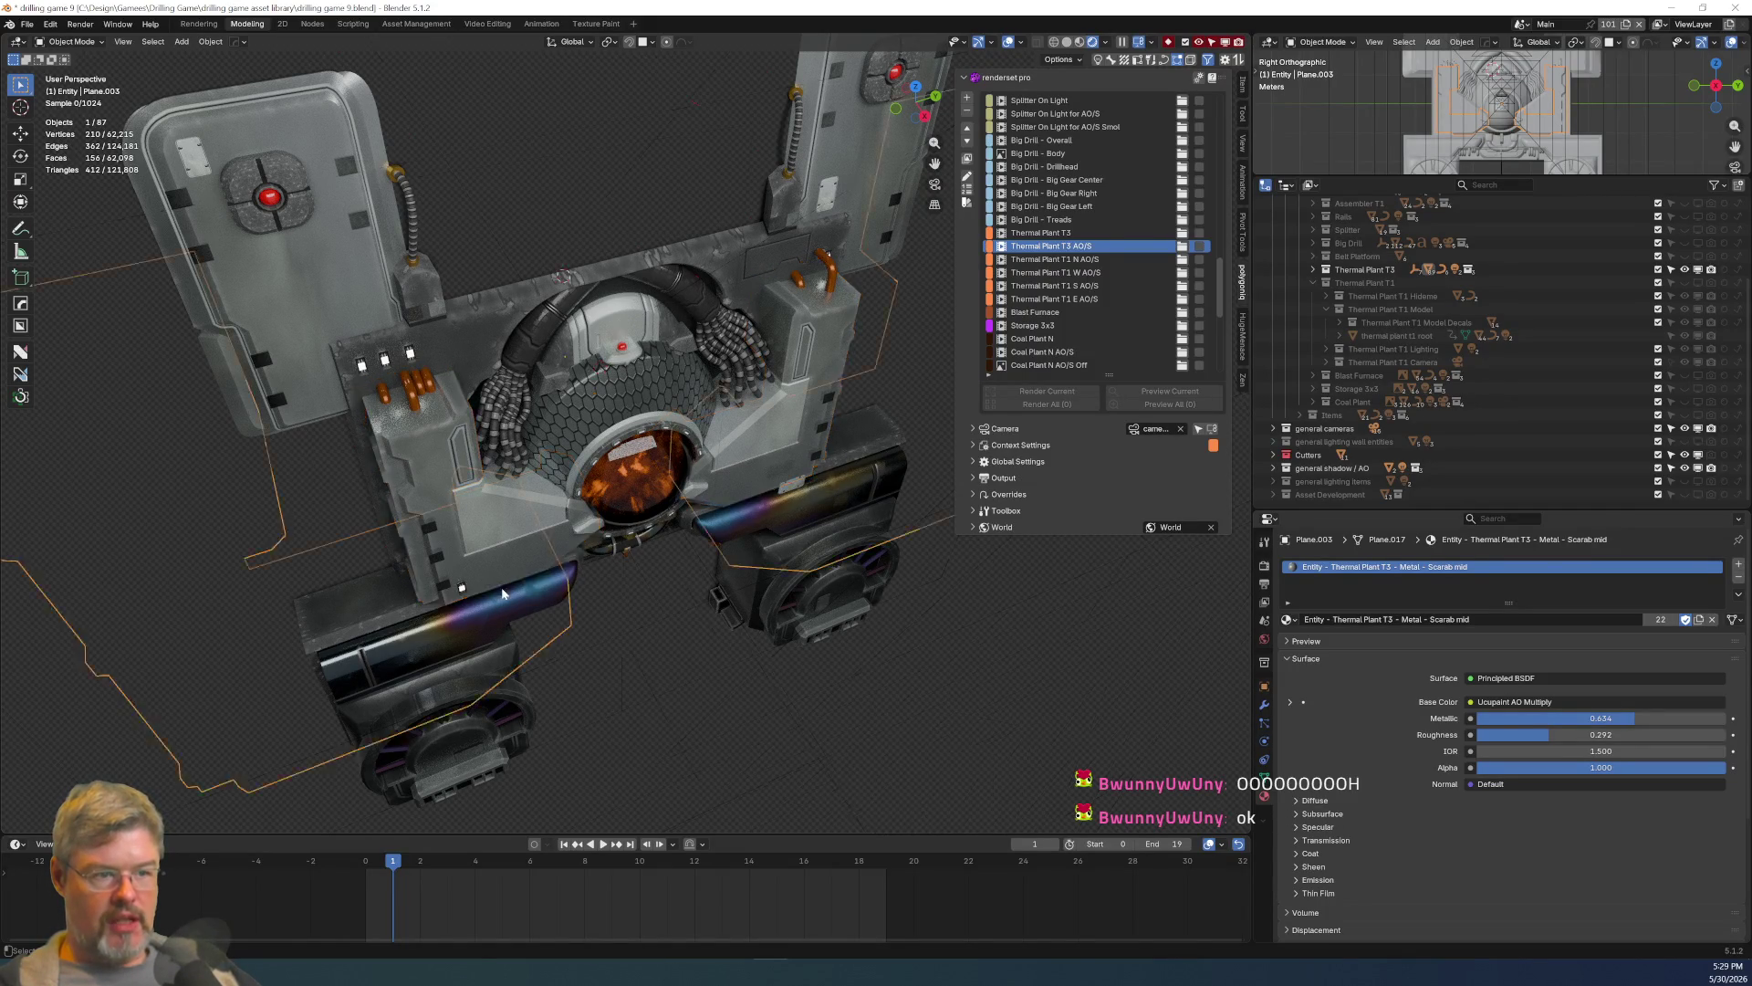
scroll(529, 627, "down", 6)
scroll(526, 639, "up", 7)
scroll(515, 665, "down", 4)
scroll(515, 665, "up", 3)
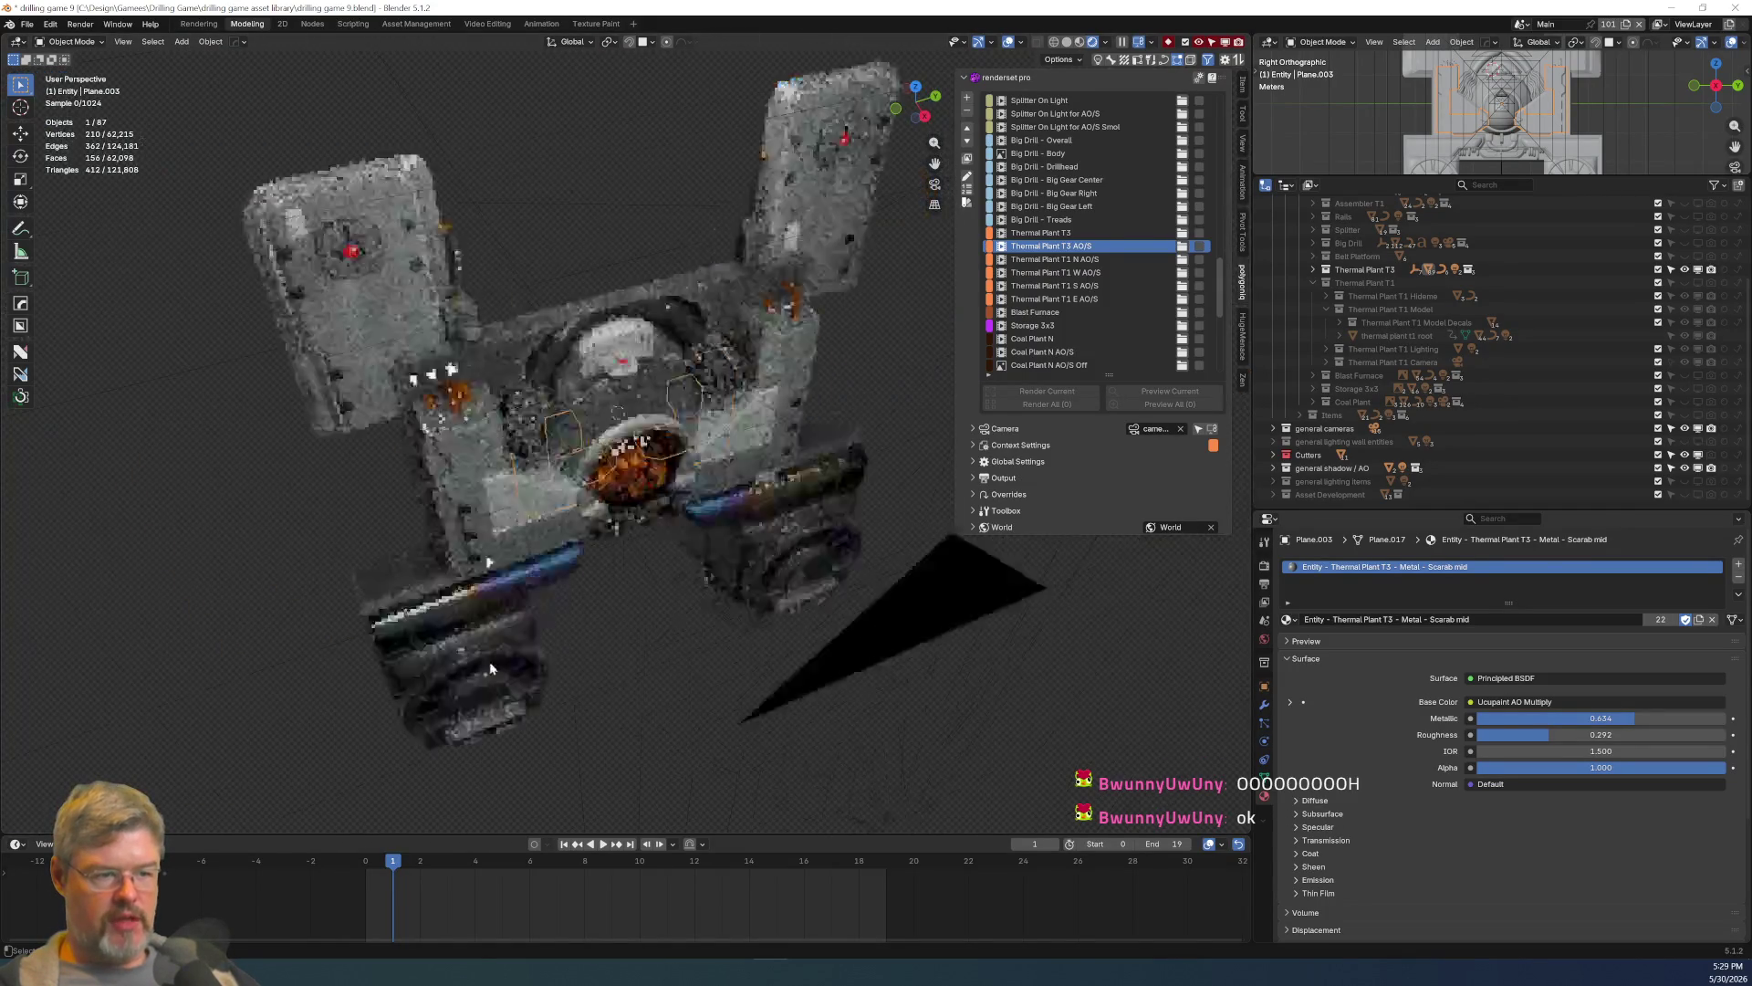
scroll(469, 637, "down", 7)
scroll(465, 641, "up", 10)
scroll(467, 637, "up", 4)
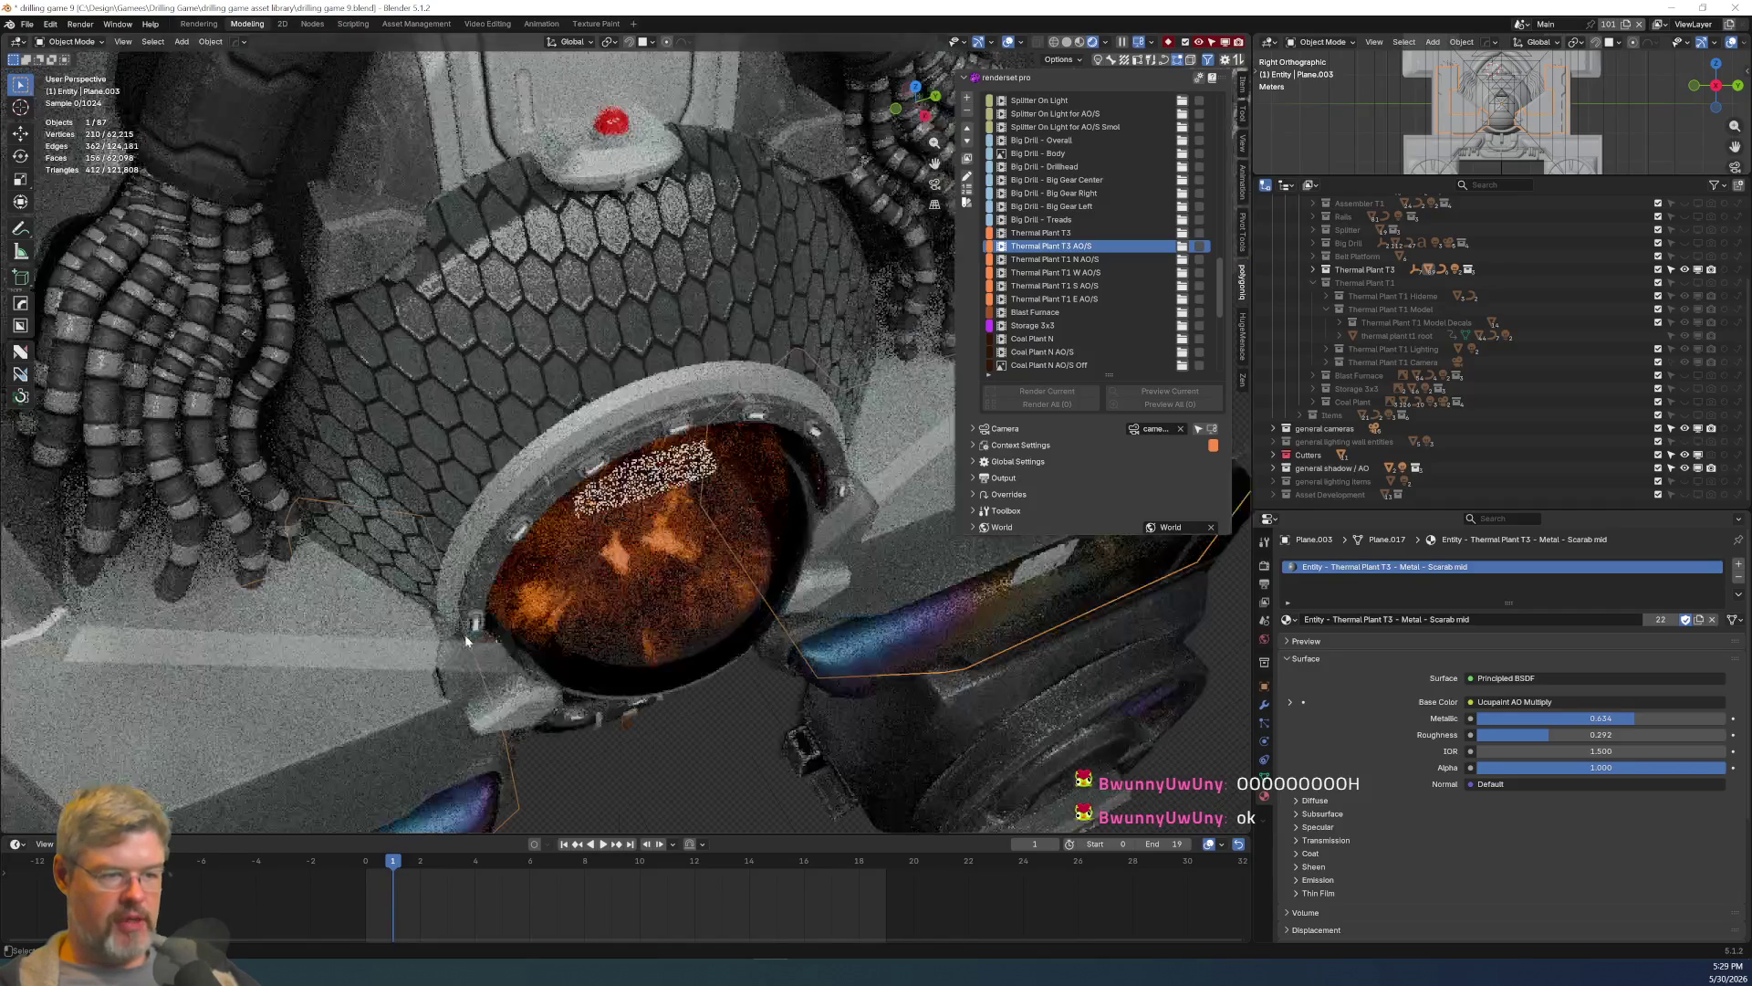
scroll(472, 634, "down", 6)
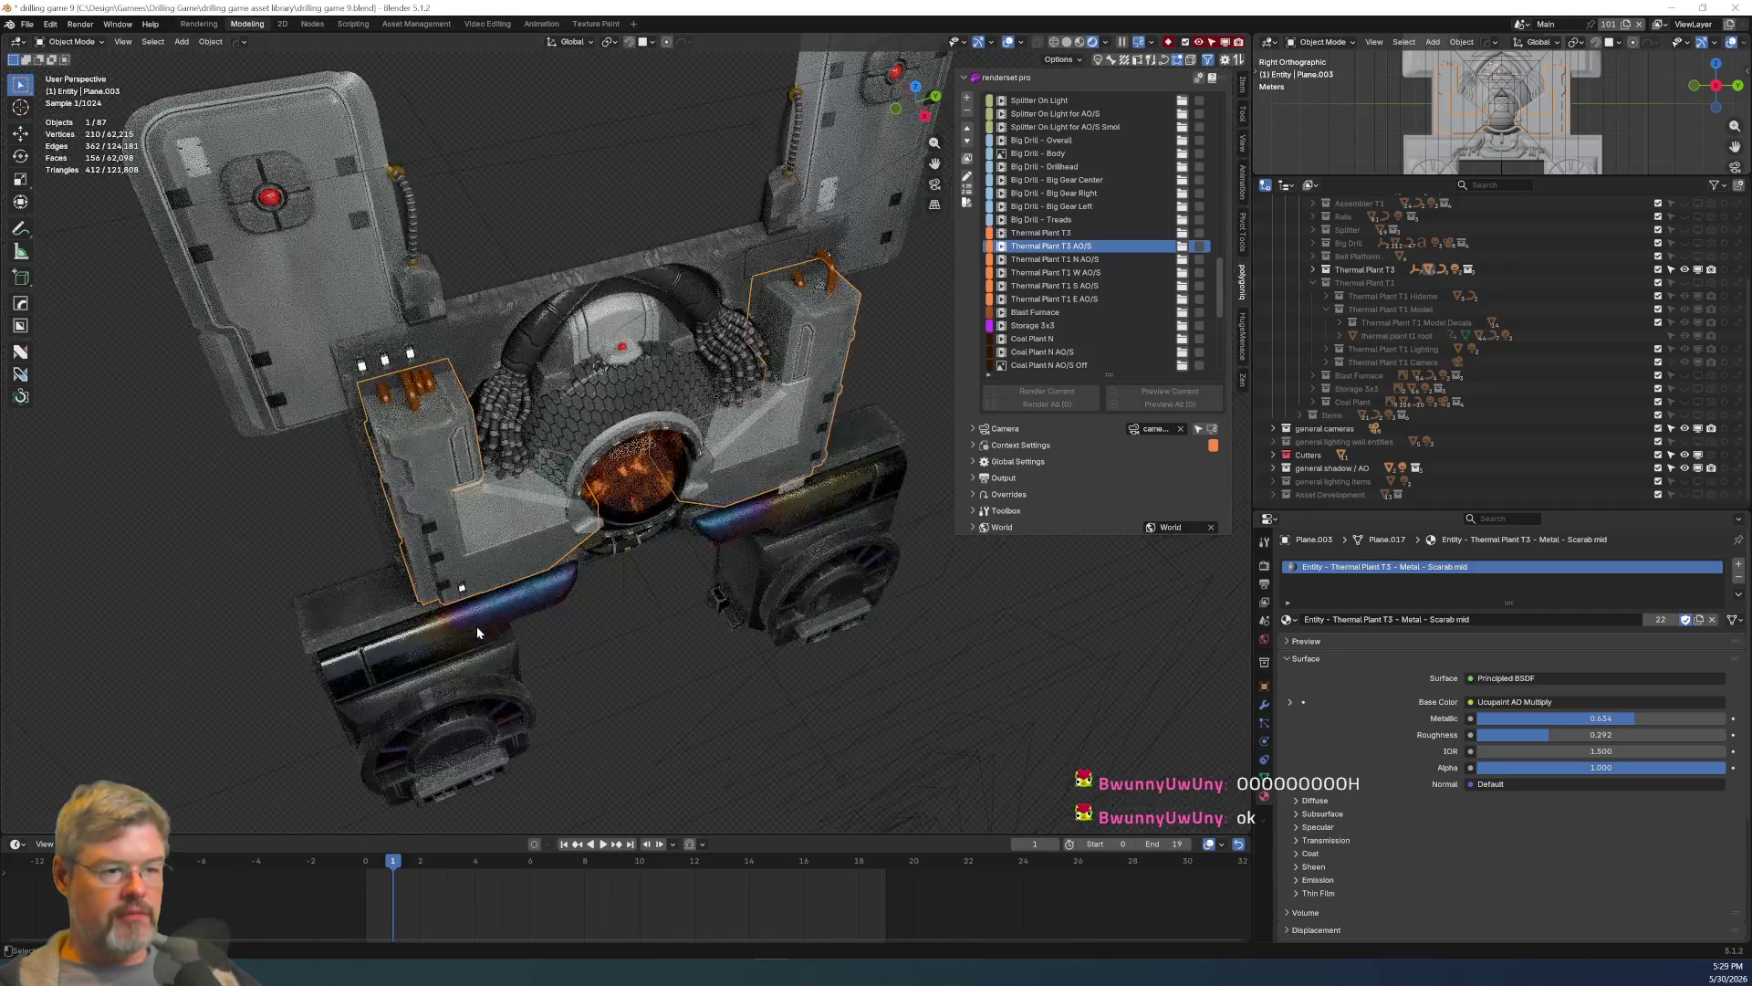
left_click(571, 196)
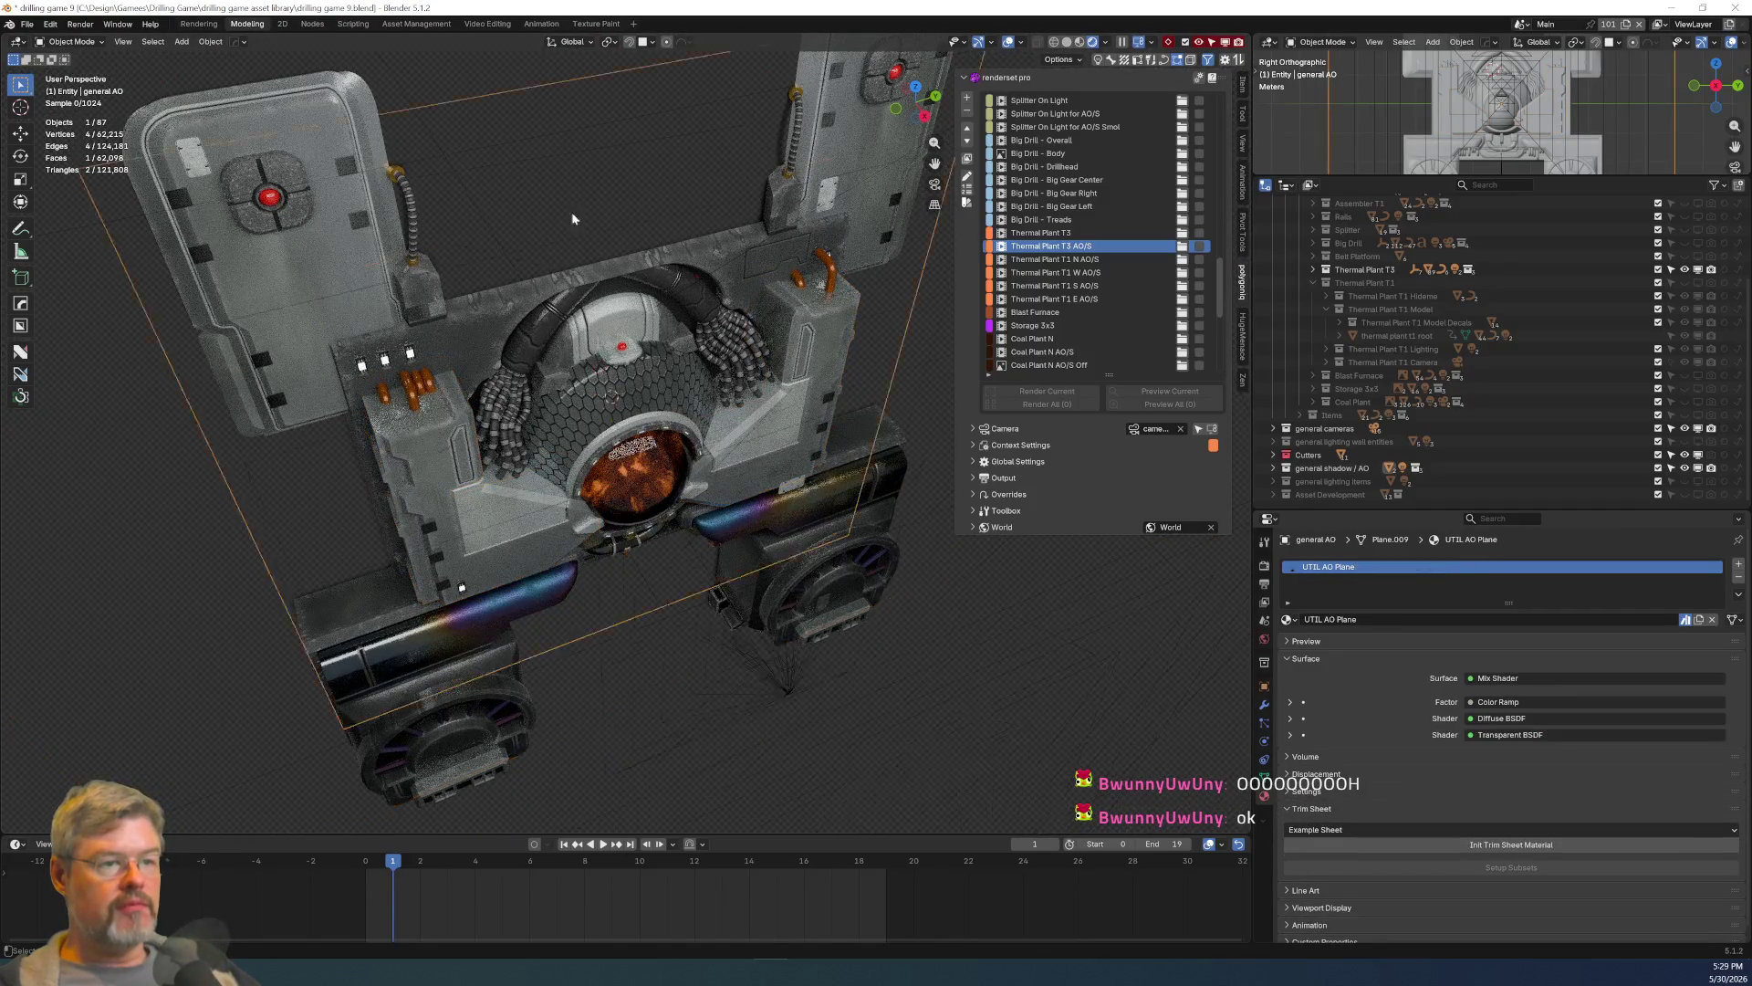
Deselect the AO plane and orbit in close on the pipes, furnace window and drill hatch.
scroll(432, 282, "down", 5)
left_click(296, 453)
mouse_move(314, 473)
middle_mouse_down()
mouse_move(430, 417)
mouse_move(410, 391)
mouse_move(345, 414)
middle_mouse_up()
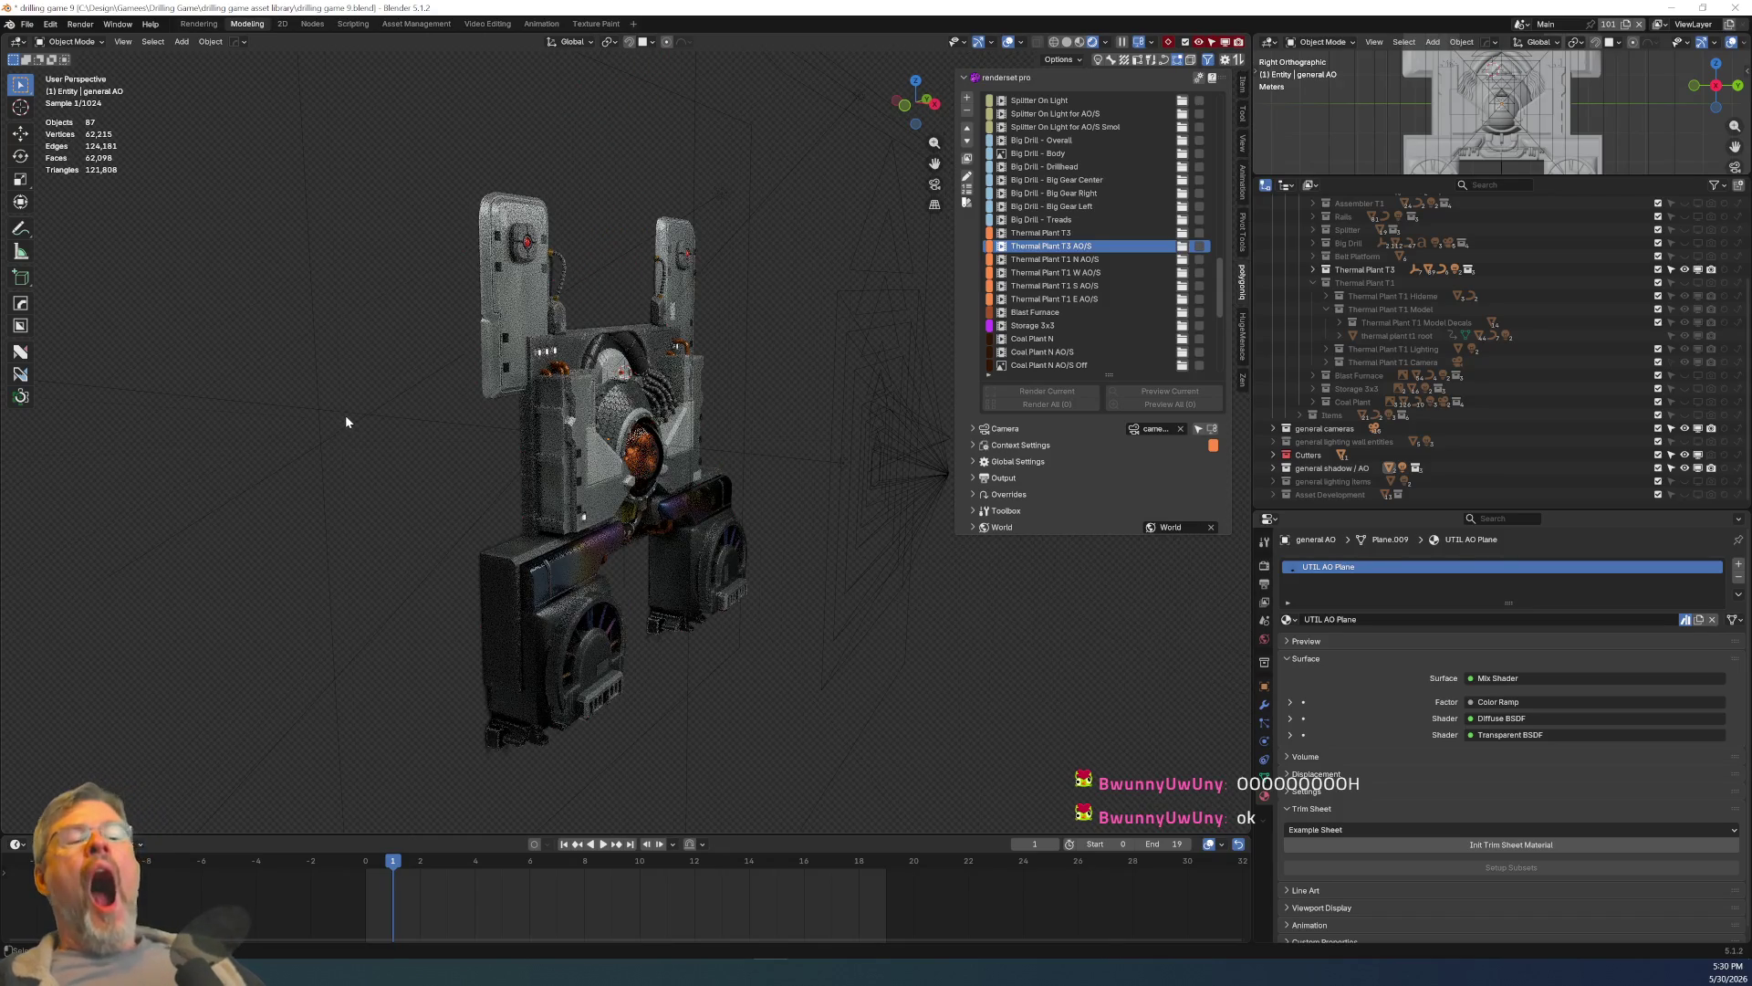
scroll(583, 544, "up", 5)
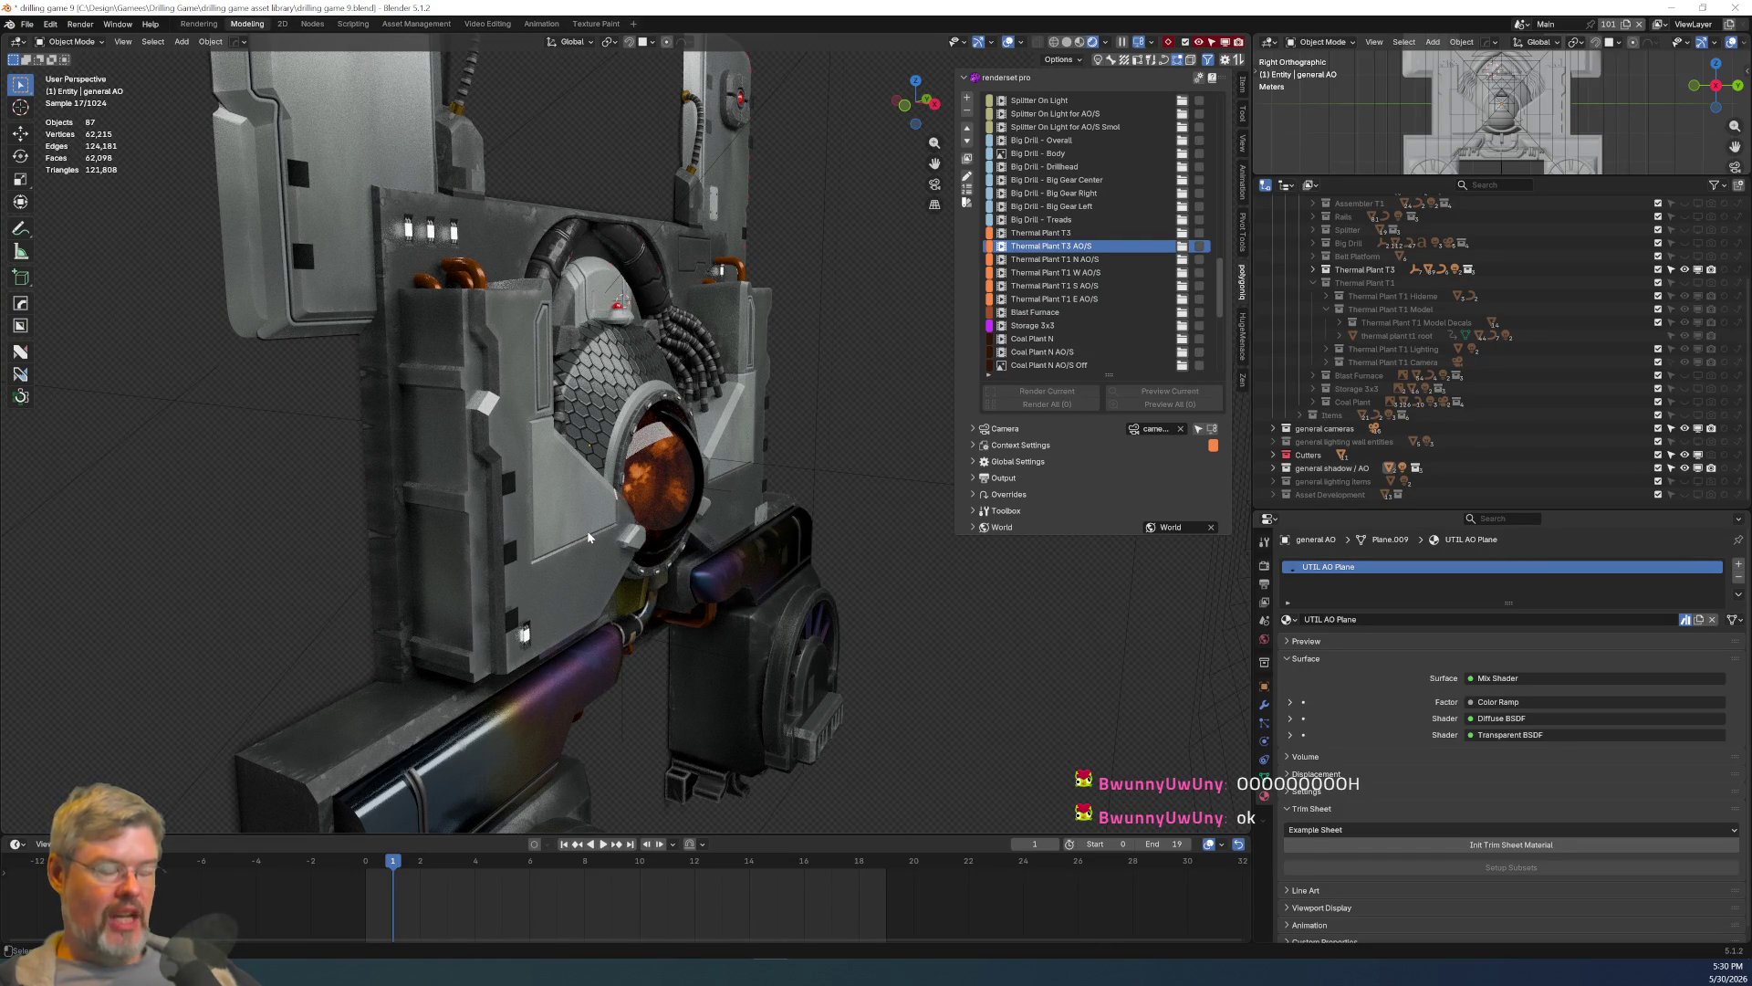
mouse_move(588, 529)
middle_mouse_down()
mouse_move(551, 557)
mouse_move(605, 578)
mouse_move(500, 424)
mouse_move(525, 442)
middle_mouse_up()
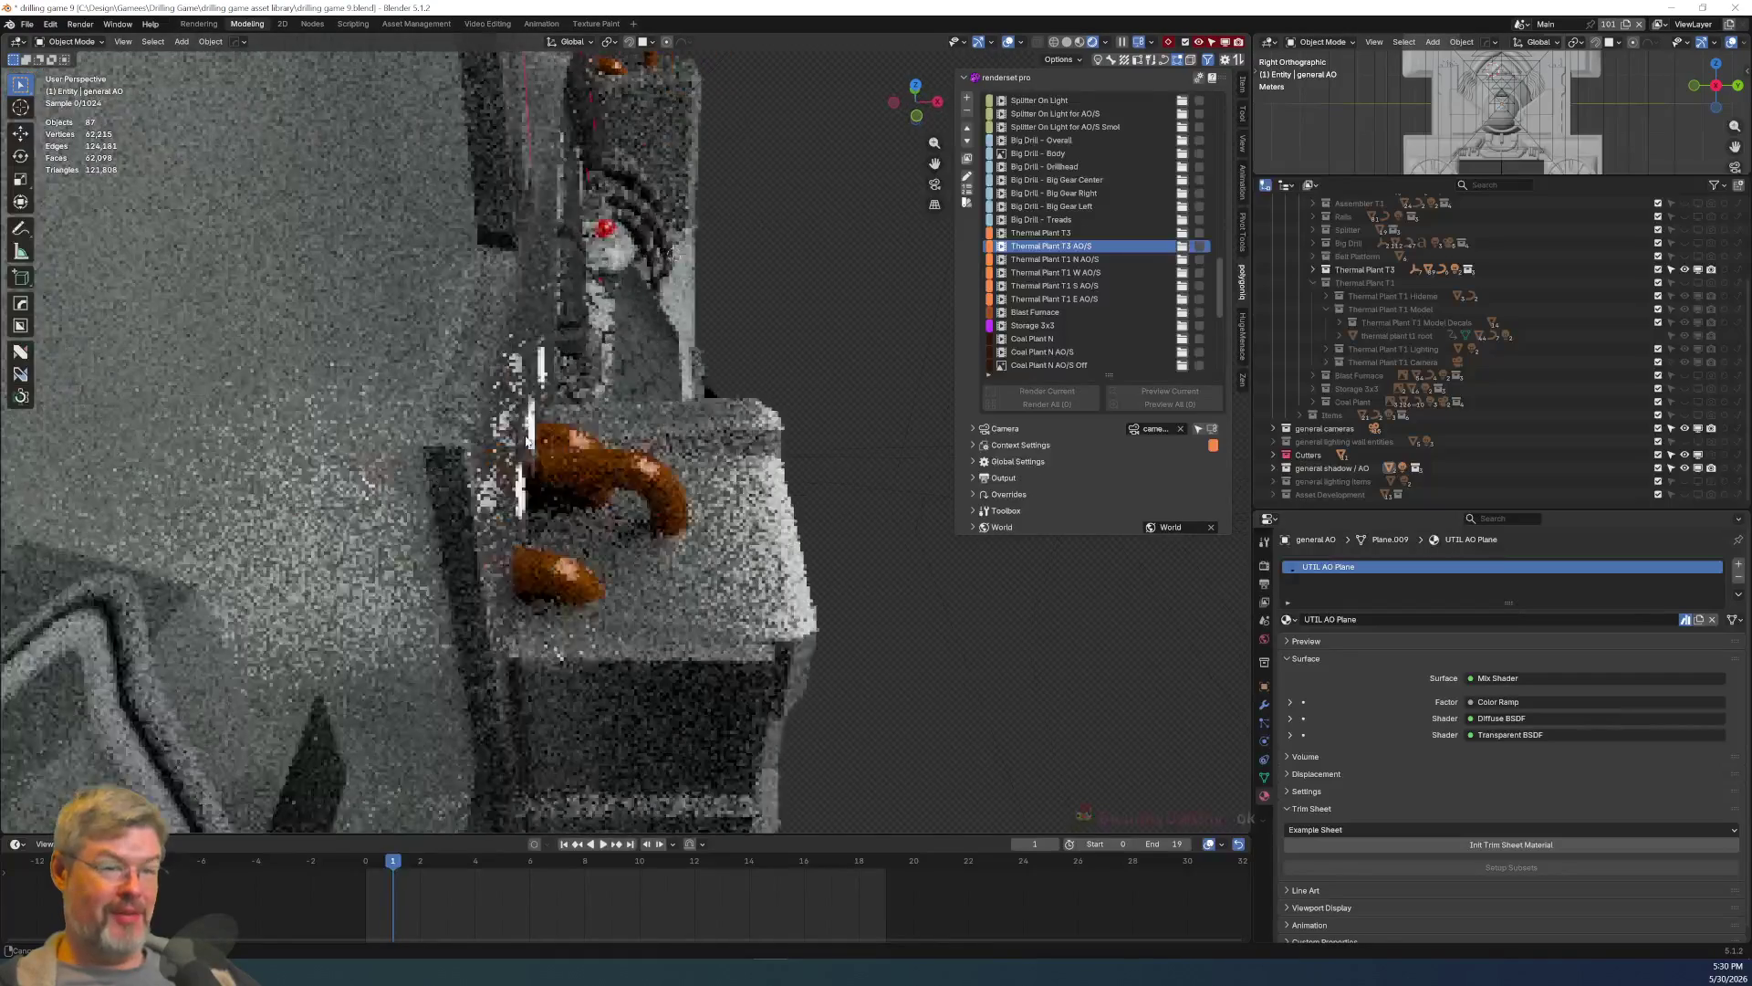
scroll(526, 442, "up", 3)
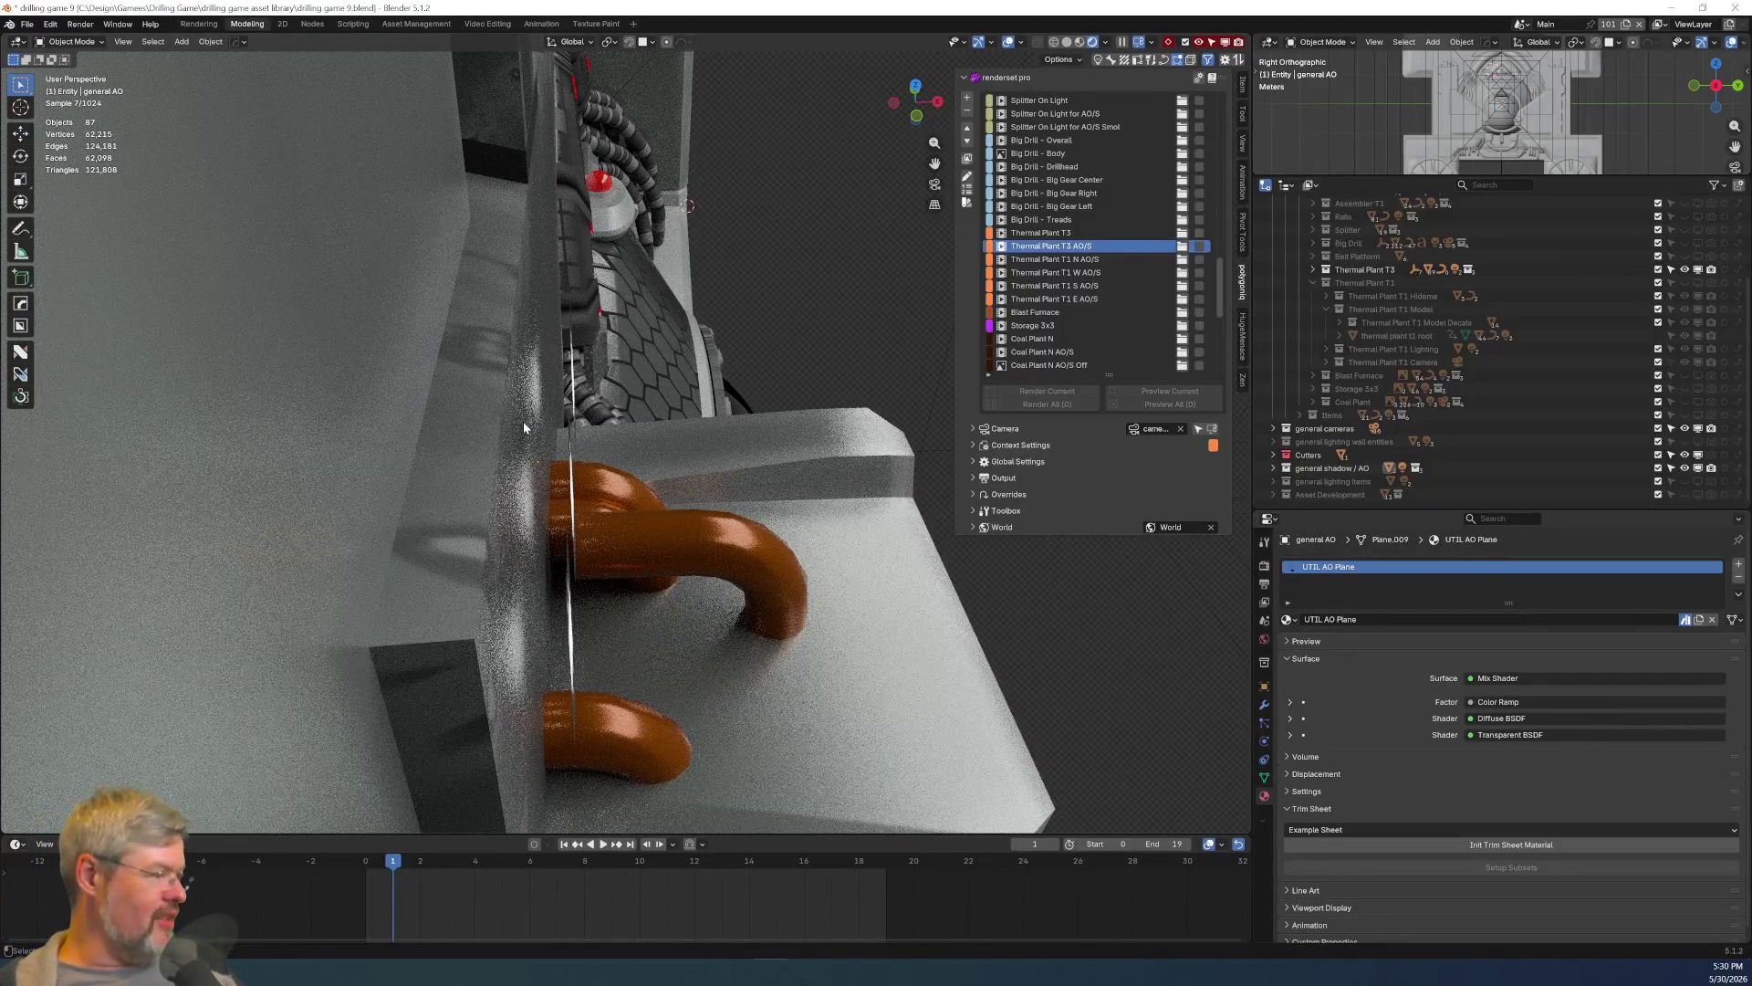
mouse_move(536, 425)
middle_mouse_down()
mouse_move(660, 353)
mouse_move(612, 354)
middle_mouse_up()
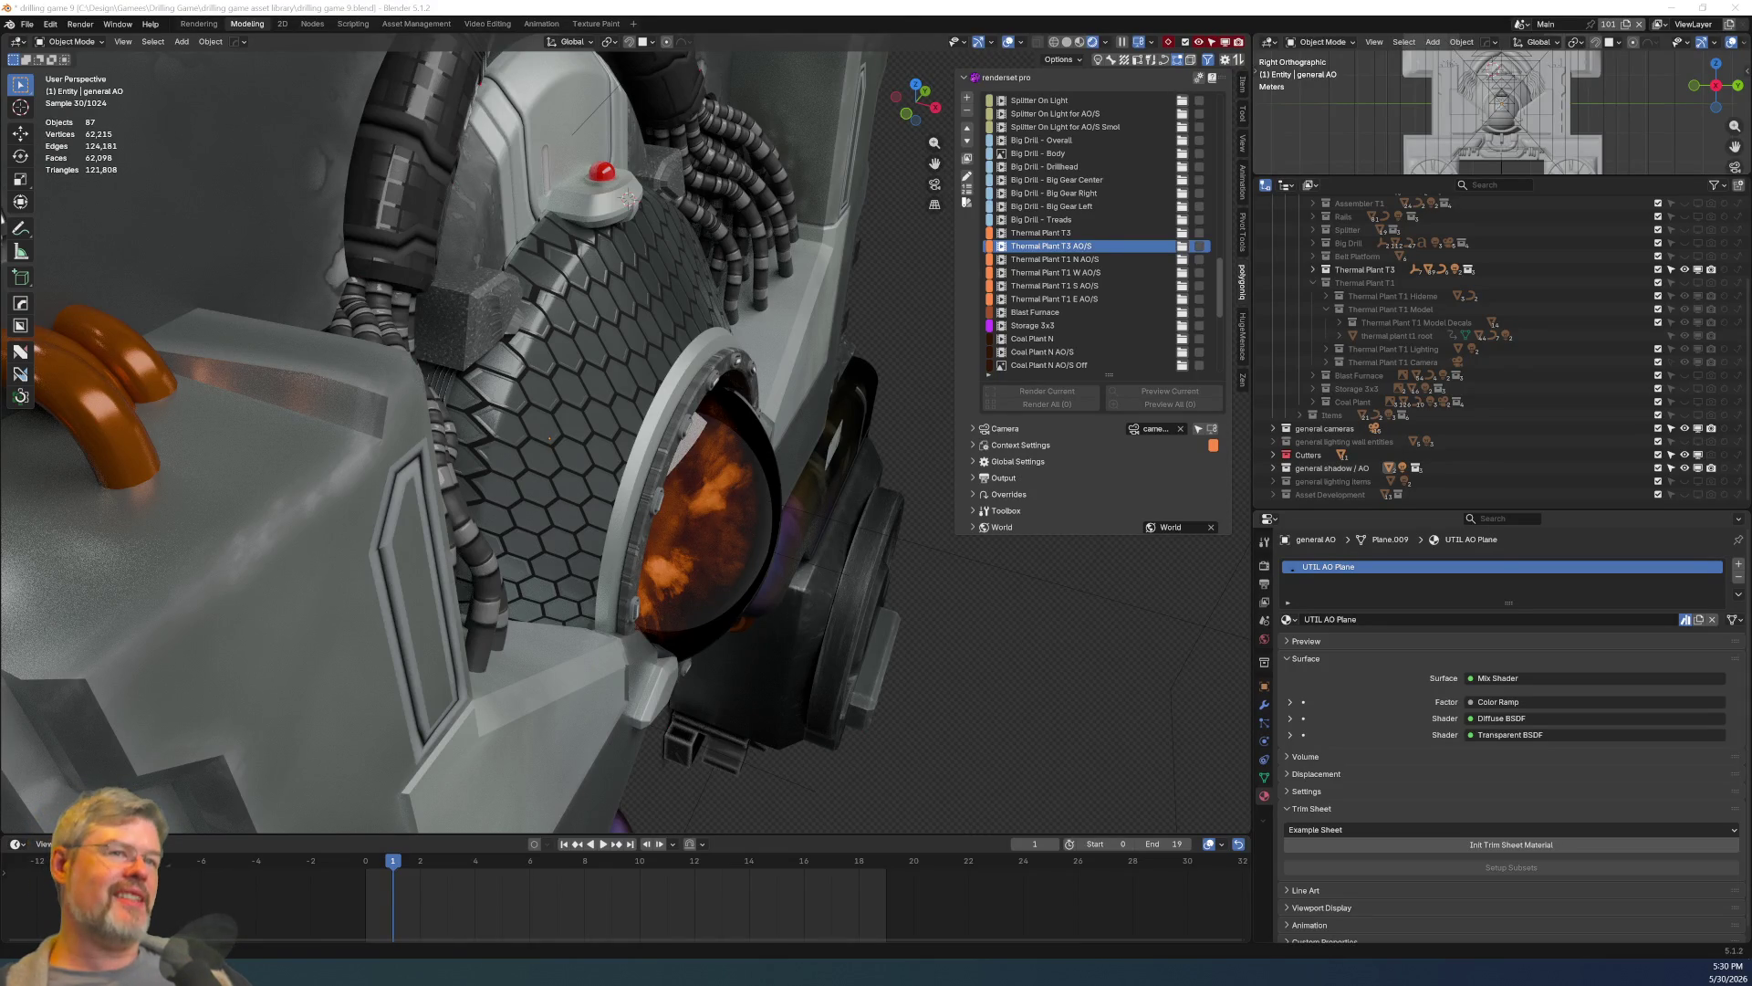
mouse_move(875, 587)
middle_mouse_down()
mouse_move(807, 530)
mouse_move(730, 512)
middle_mouse_up()
scroll(787, 493, "up", 3)
scroll(786, 486, "down", 1)
mouse_move(631, 491)
middle_mouse_down()
mouse_move(617, 609)
mouse_move(871, 495)
mouse_move(787, 529)
mouse_move(634, 502)
mouse_move(659, 543)
mouse_move(544, 577)
middle_mouse_up()
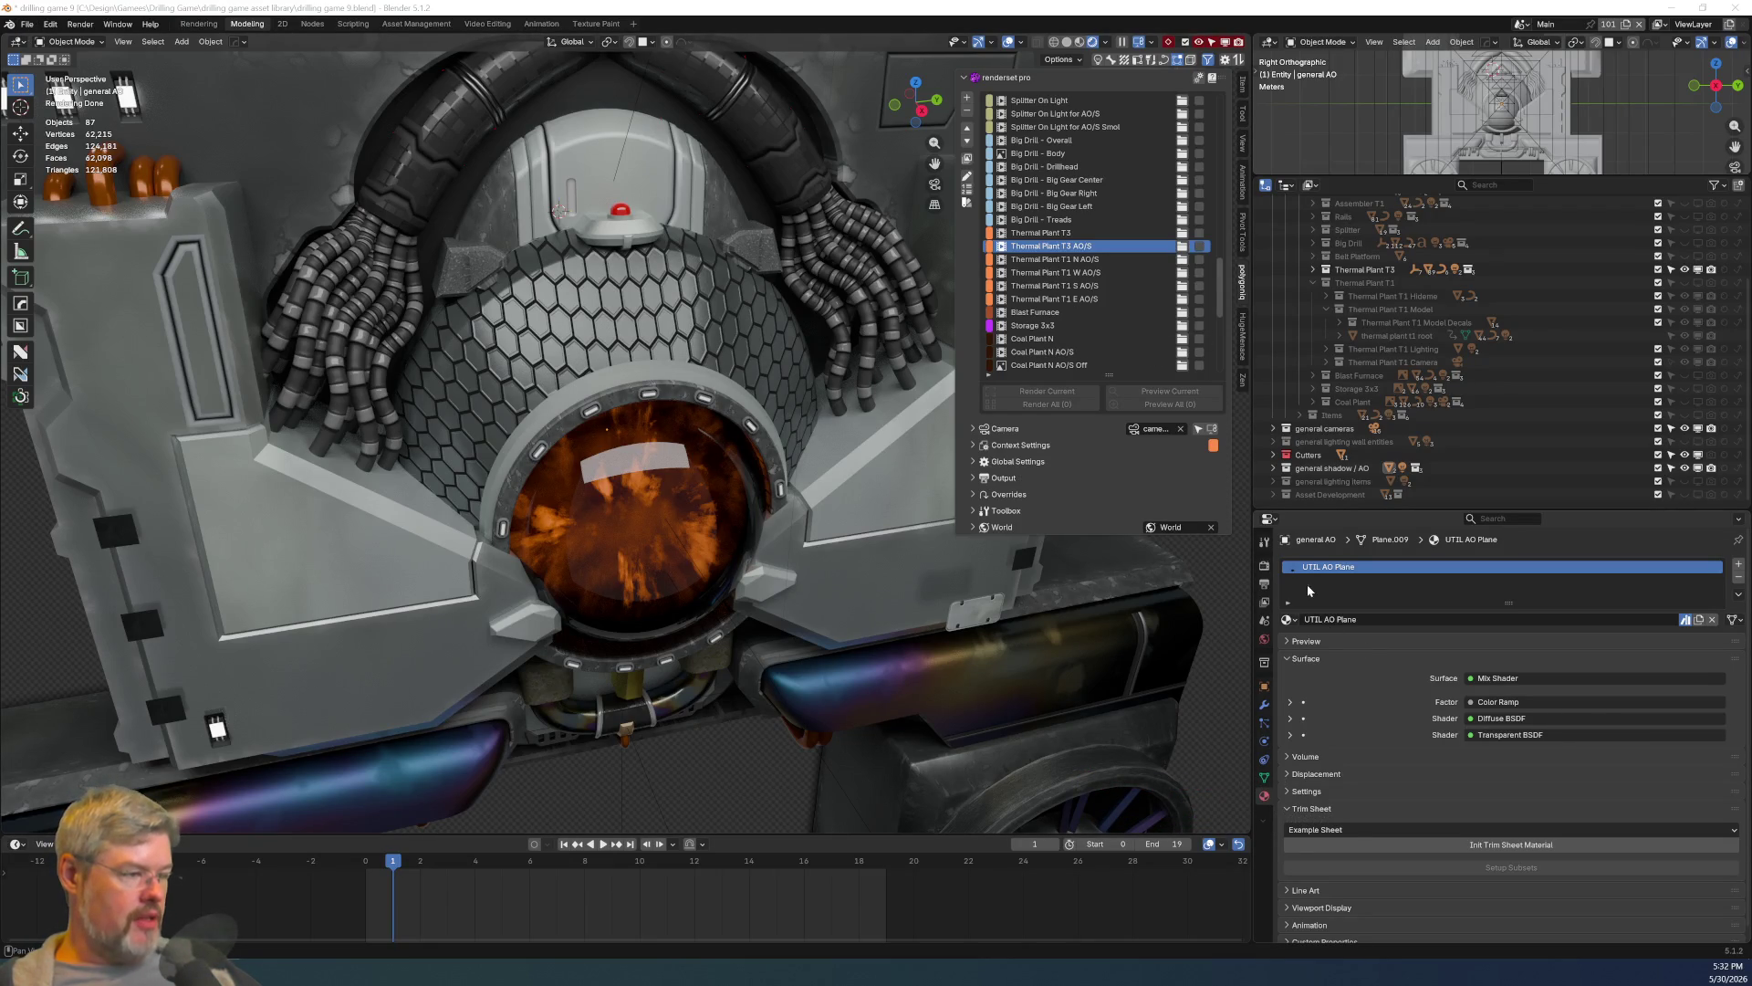
Browse the AO plane's material list and close it, keeping UTIL AO Plane.
left_click(1287, 620)
key("Down")
key("Down")
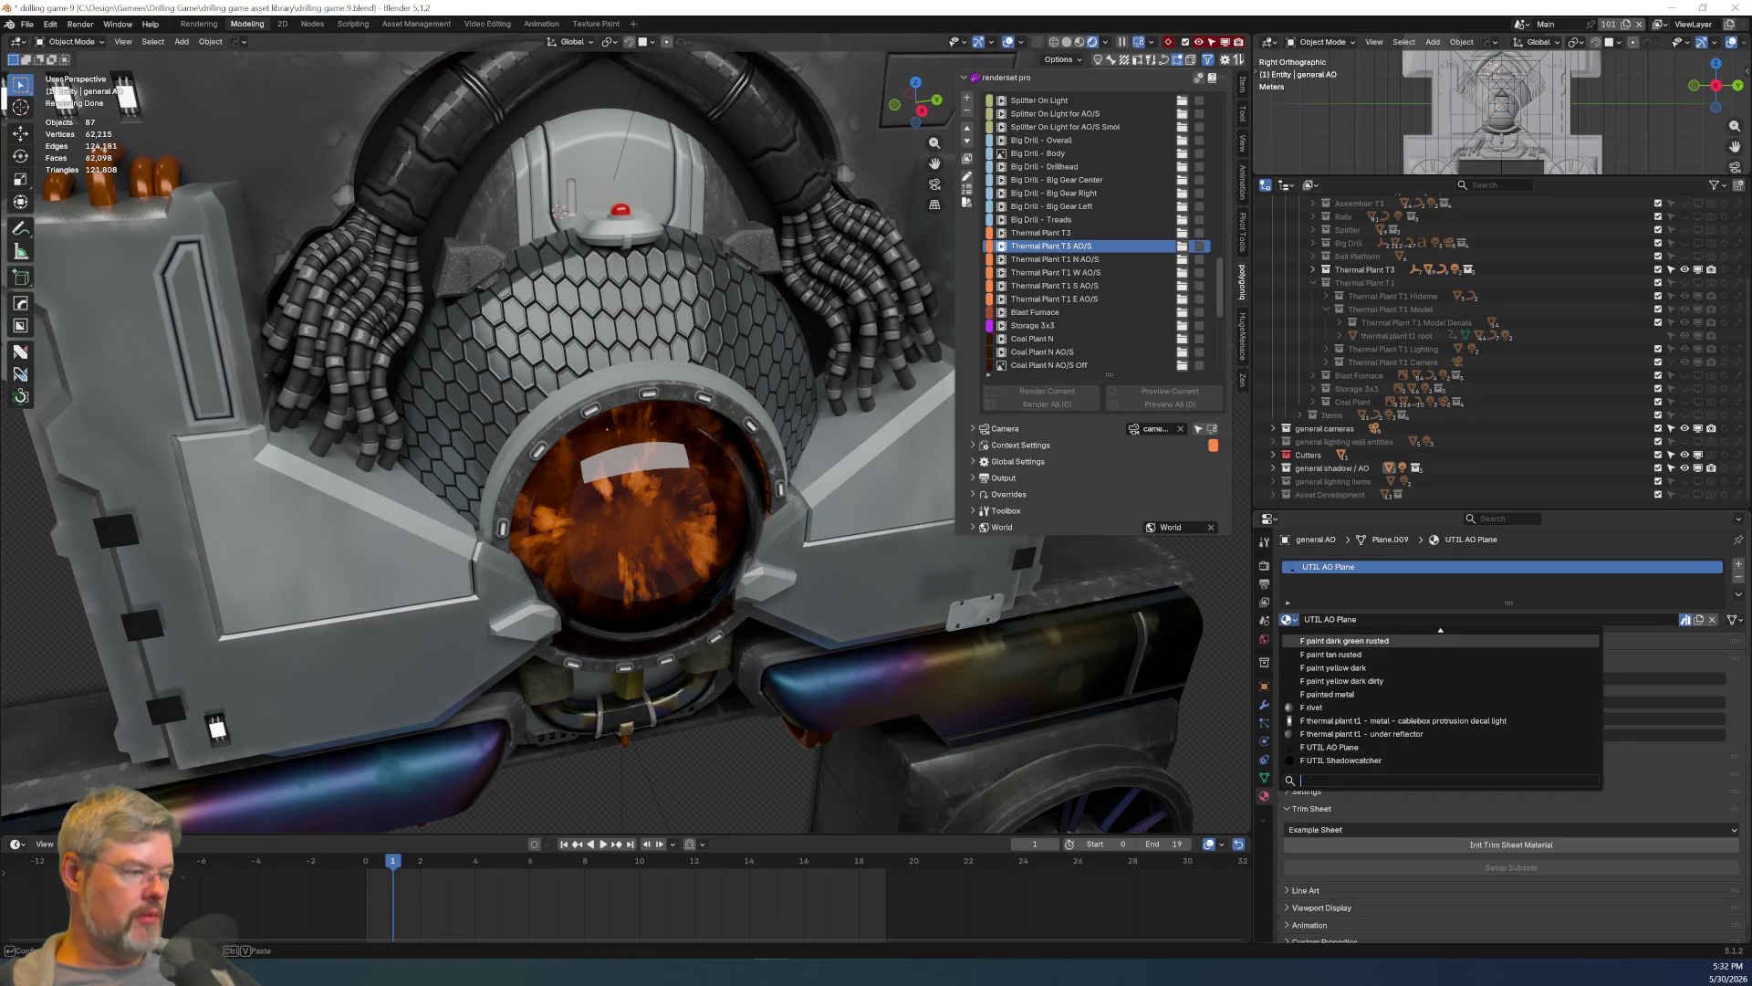
key("Escape")
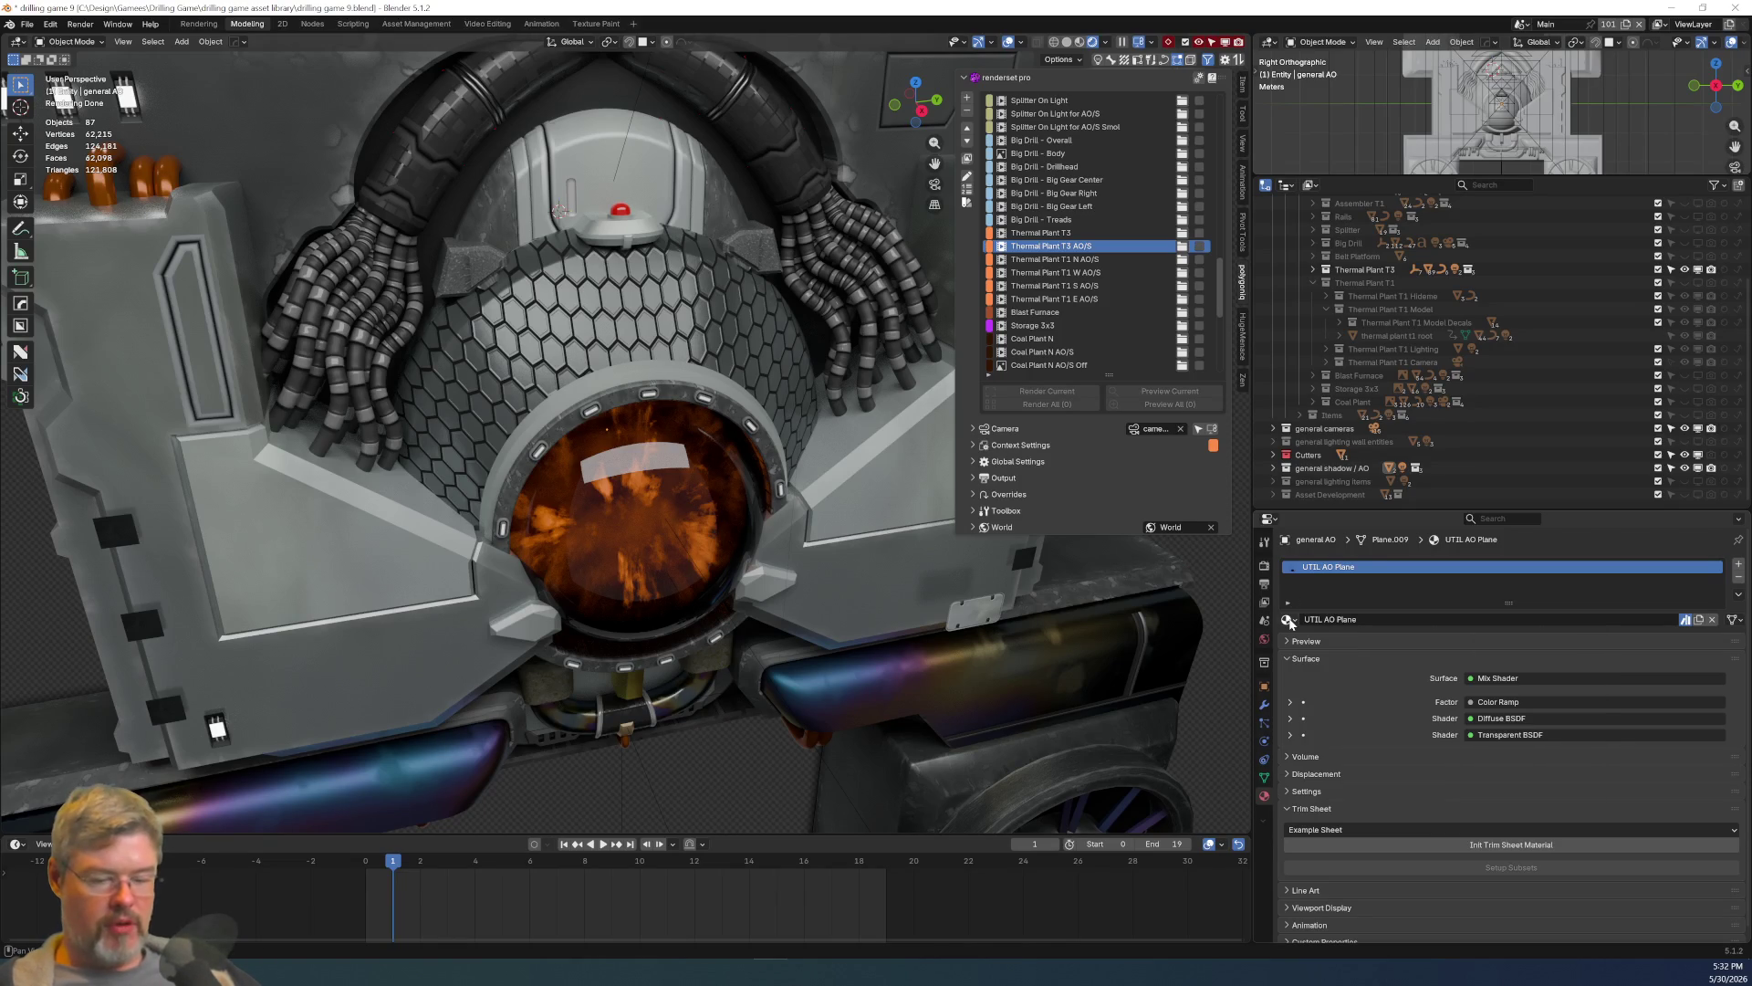
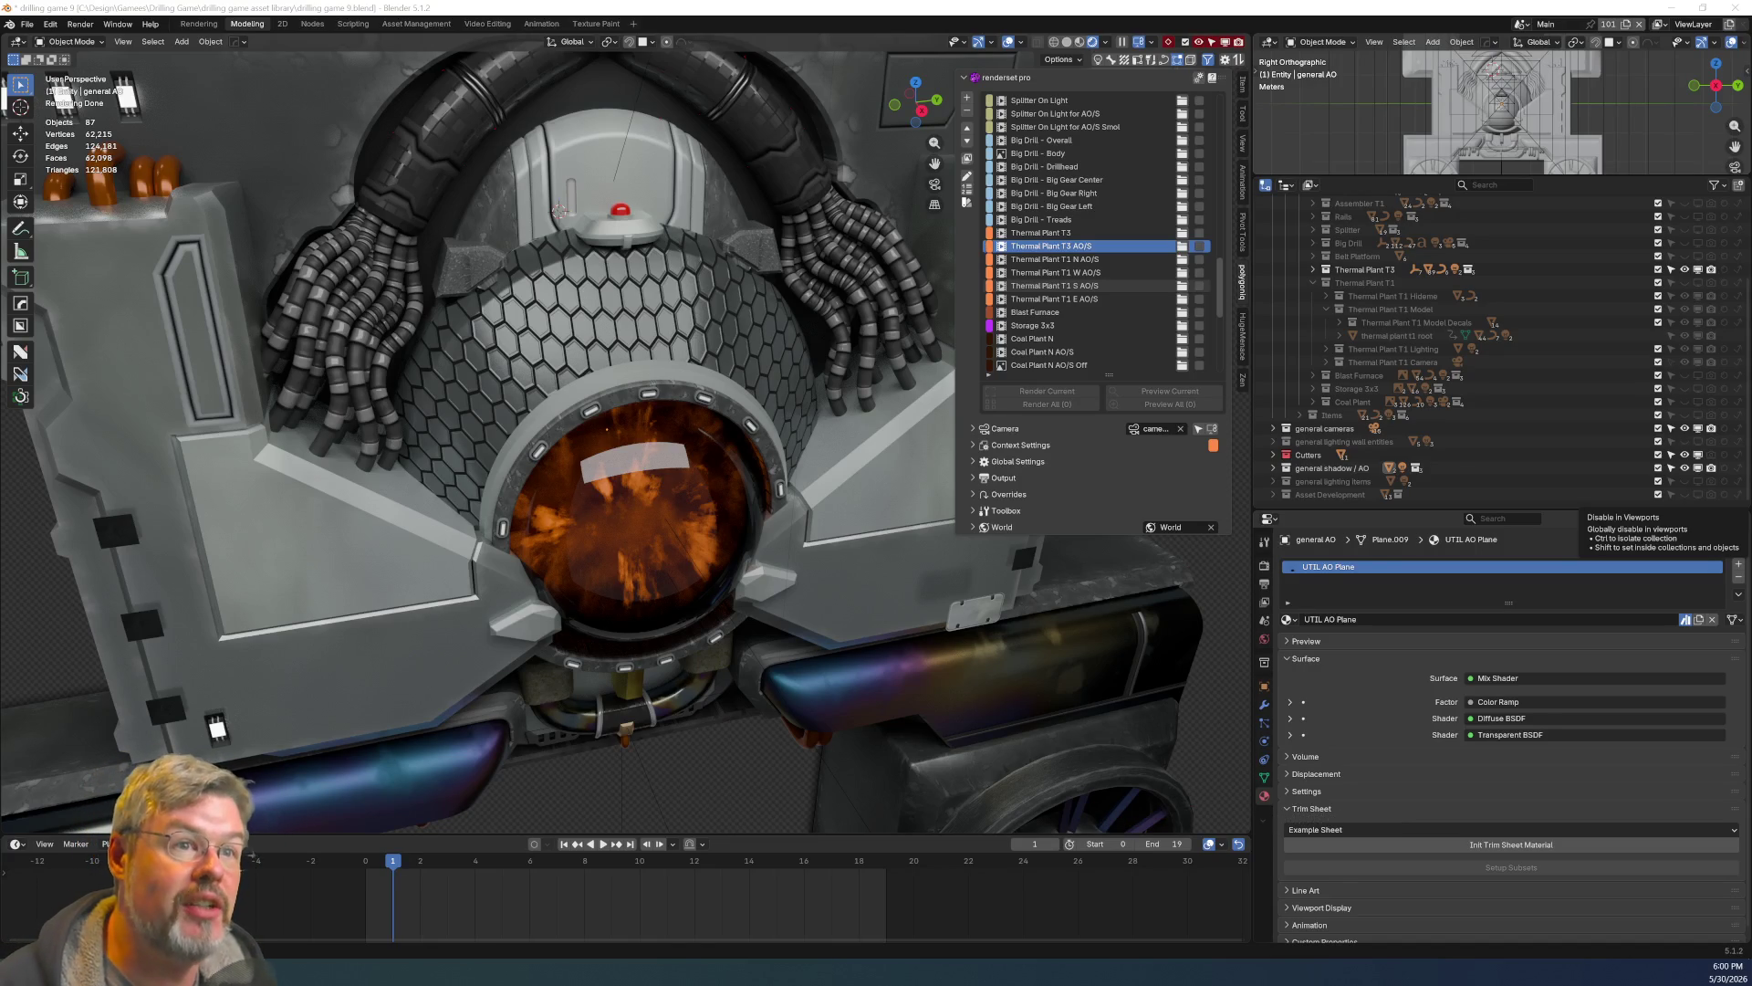
Zoom out from the glowing sphere and hide the Thermal Plant T3 collection.
scroll(719, 502, "down", 2)
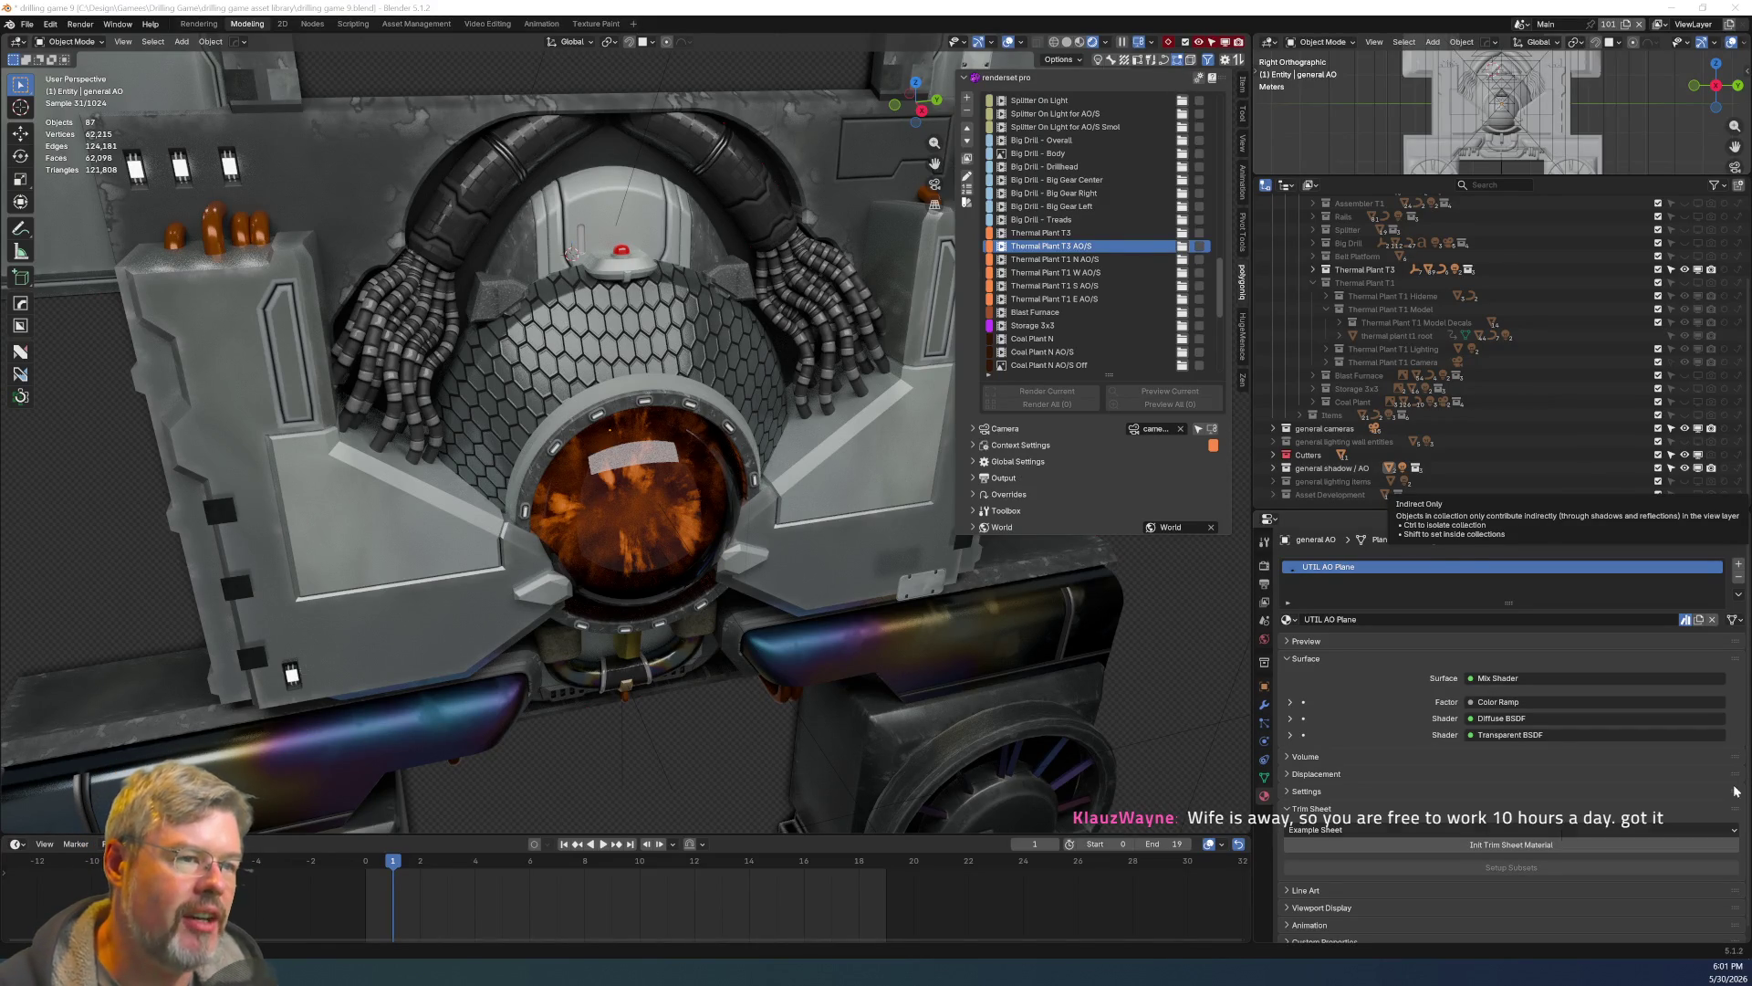
scroll(808, 524, "down", 5)
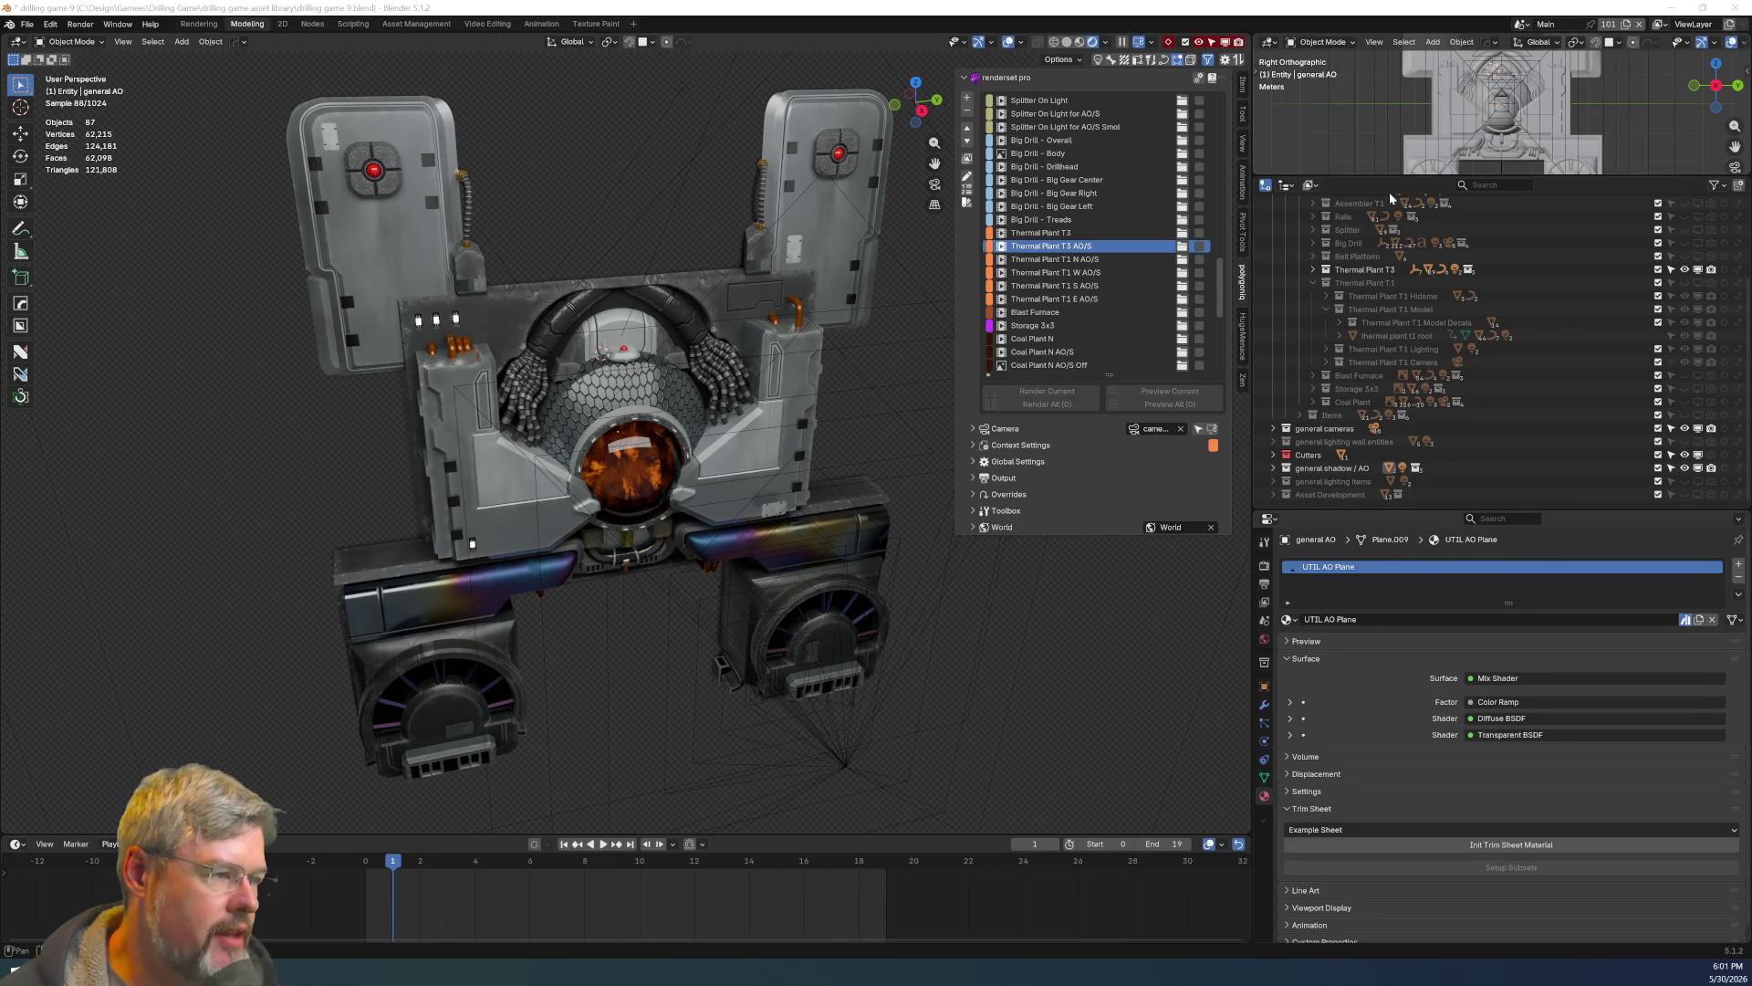
left_click(1684, 270)
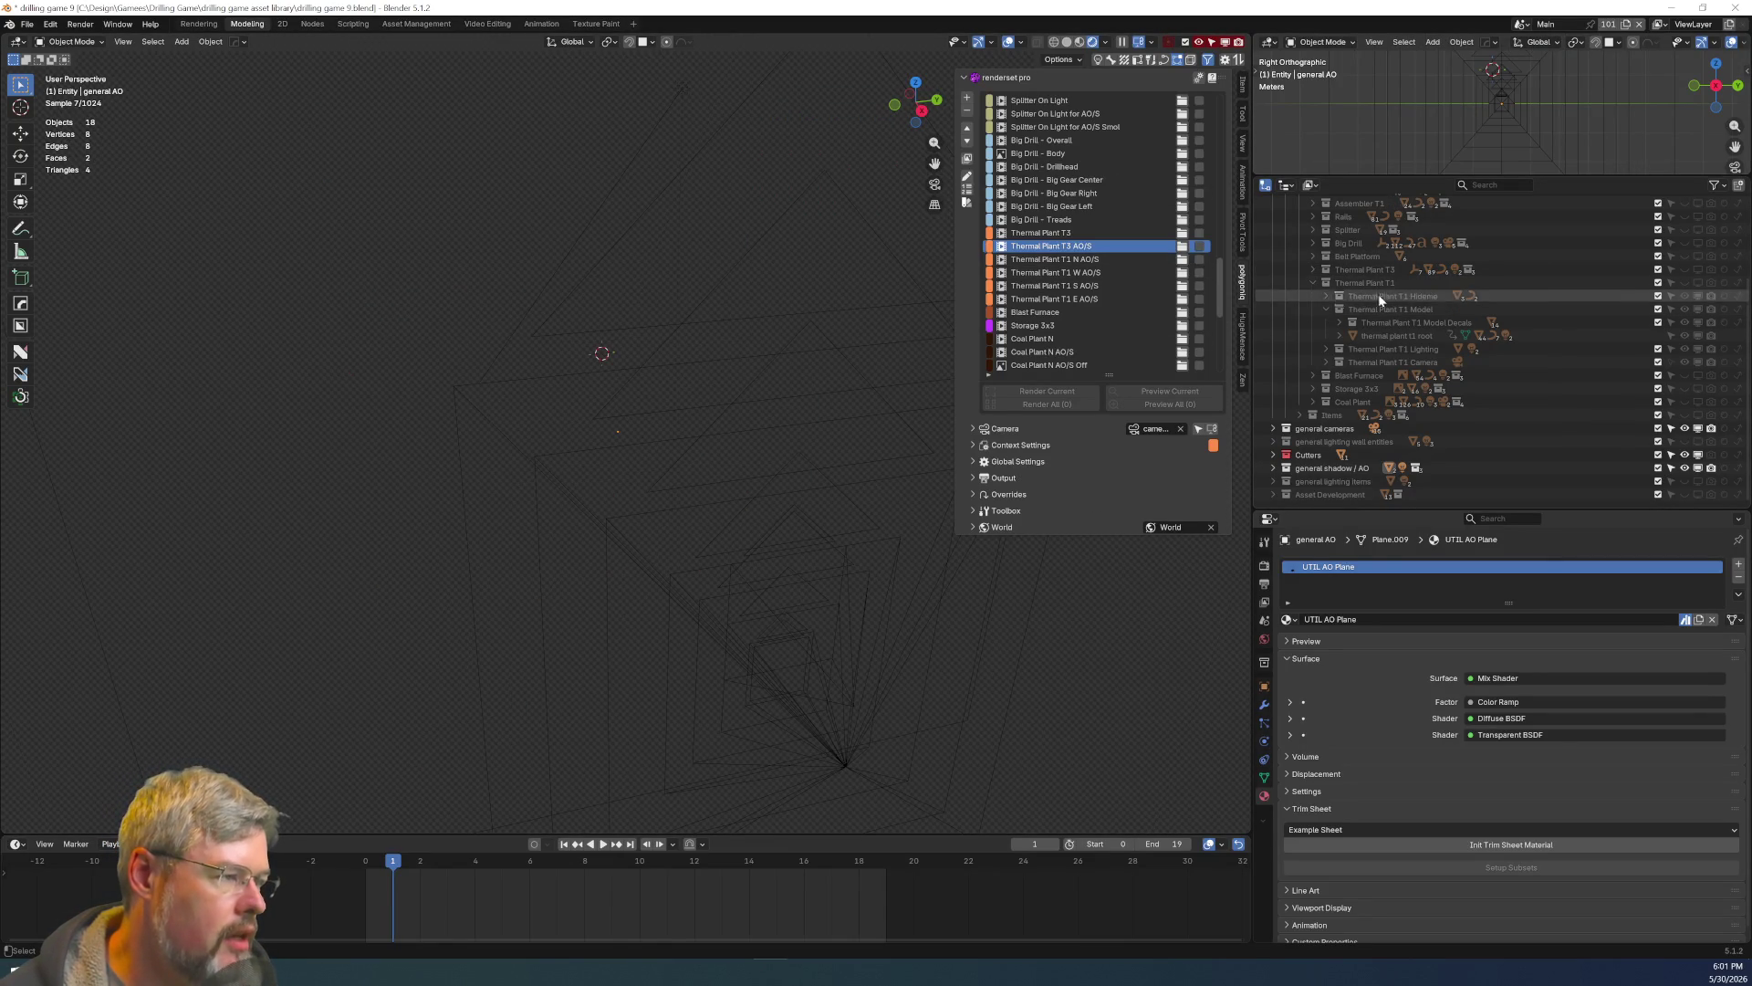
Restore Thermal Plant T3's visibility and render toggles, switch to the Storage 3x3 render set, and frame the crate.
left_click(1686, 269)
left_click(1711, 270)
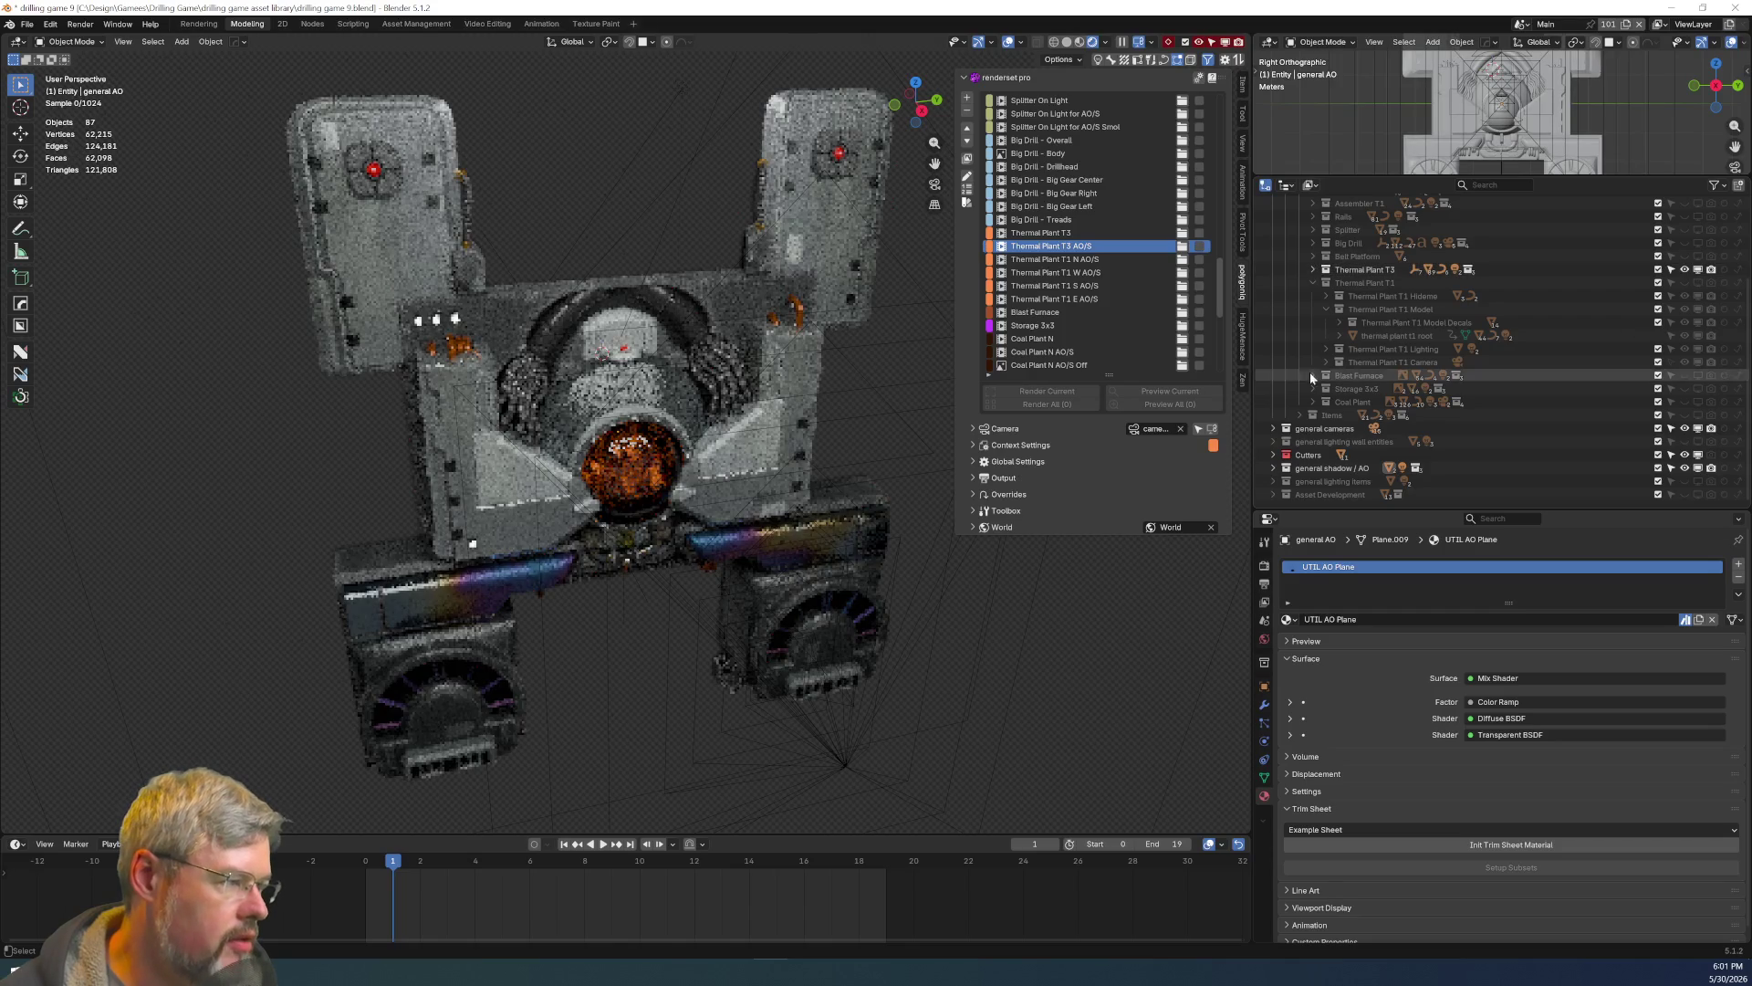
left_click(1065, 325)
scroll(639, 411, "down", 3)
scroll(655, 412, "up", 5)
mouse_move(655, 412)
middle_mouse_down()
mouse_move(649, 517)
mouse_move(554, 524)
mouse_move(688, 540)
middle_mouse_up()
scroll(689, 543, "up", 2)
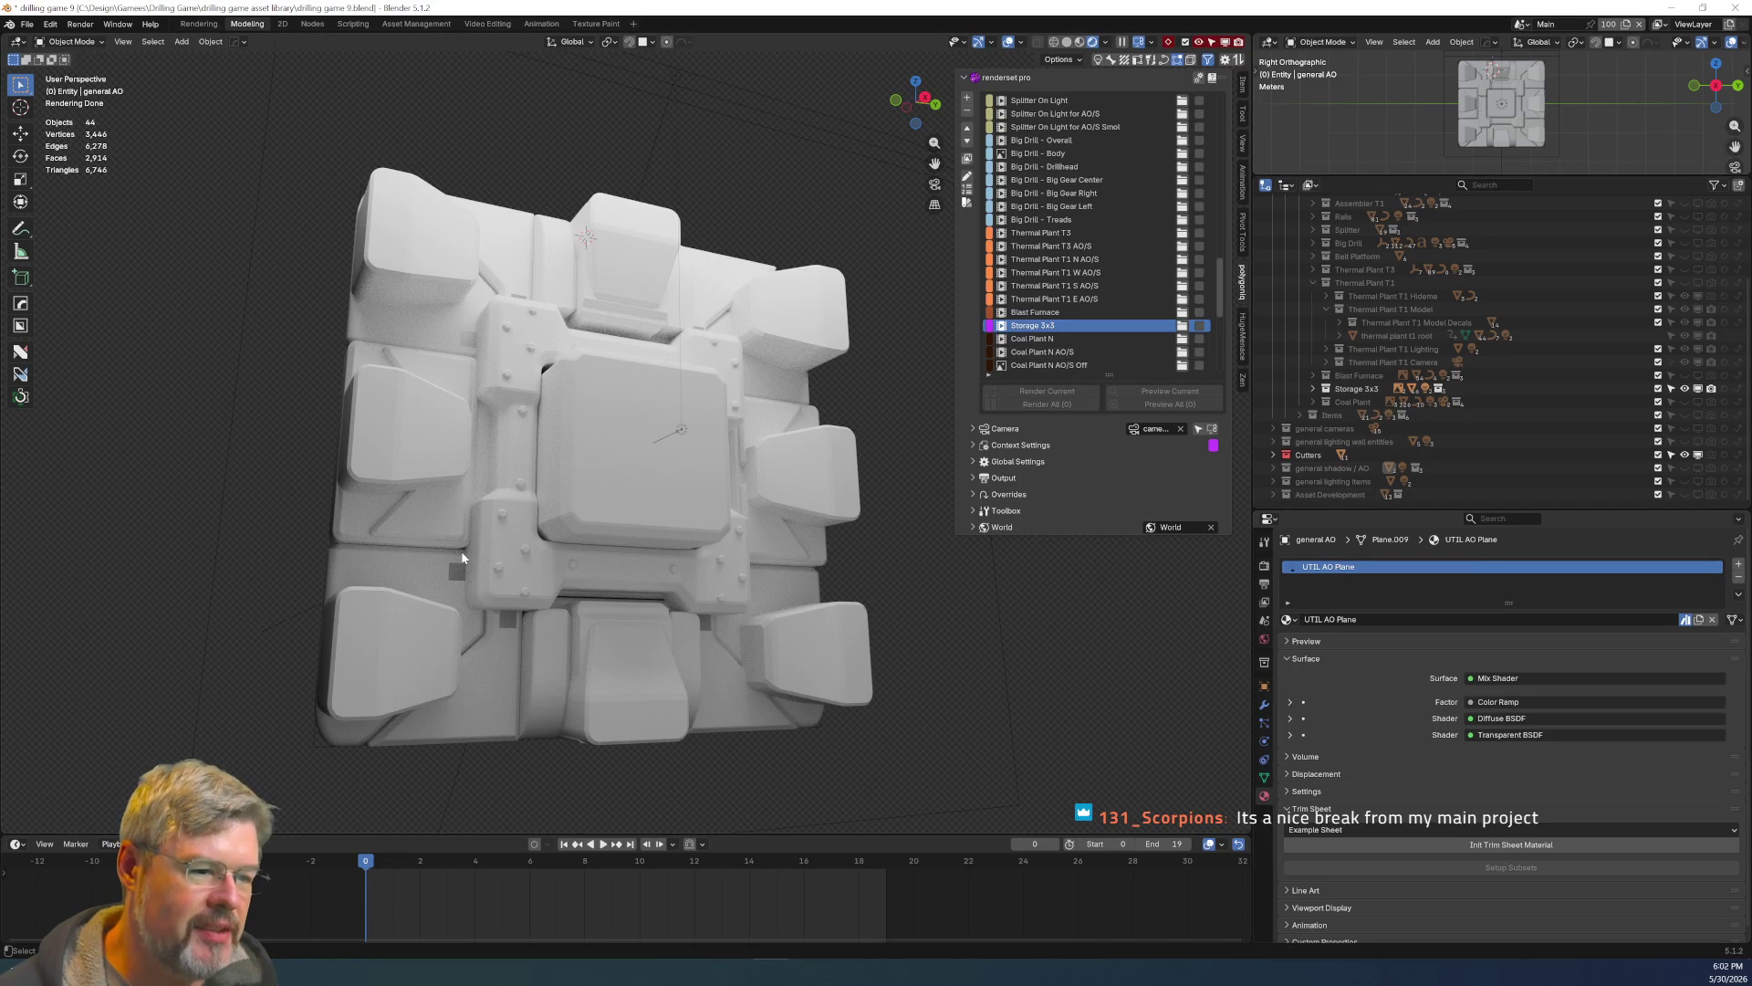
Expand Storage 3x3 > Model > Model Decals in the Outliner and select empty.006.
left_click(1313, 387)
left_click(1326, 414)
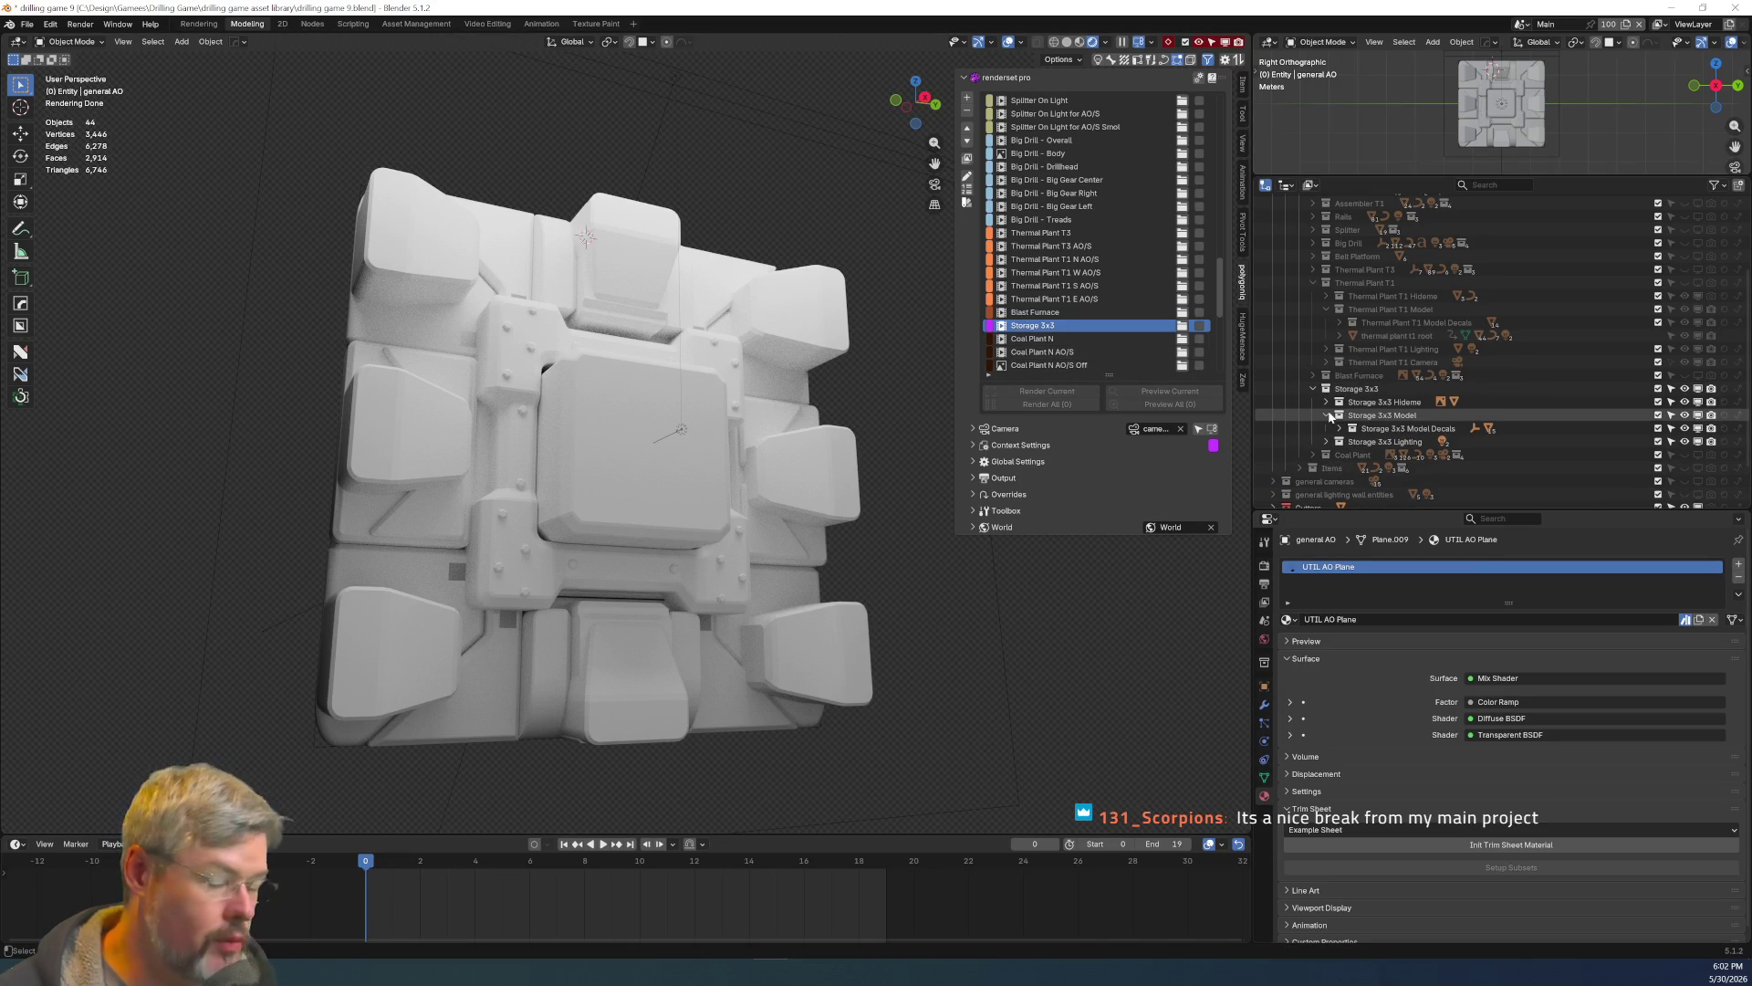
scroll(1460, 406, "down", 2)
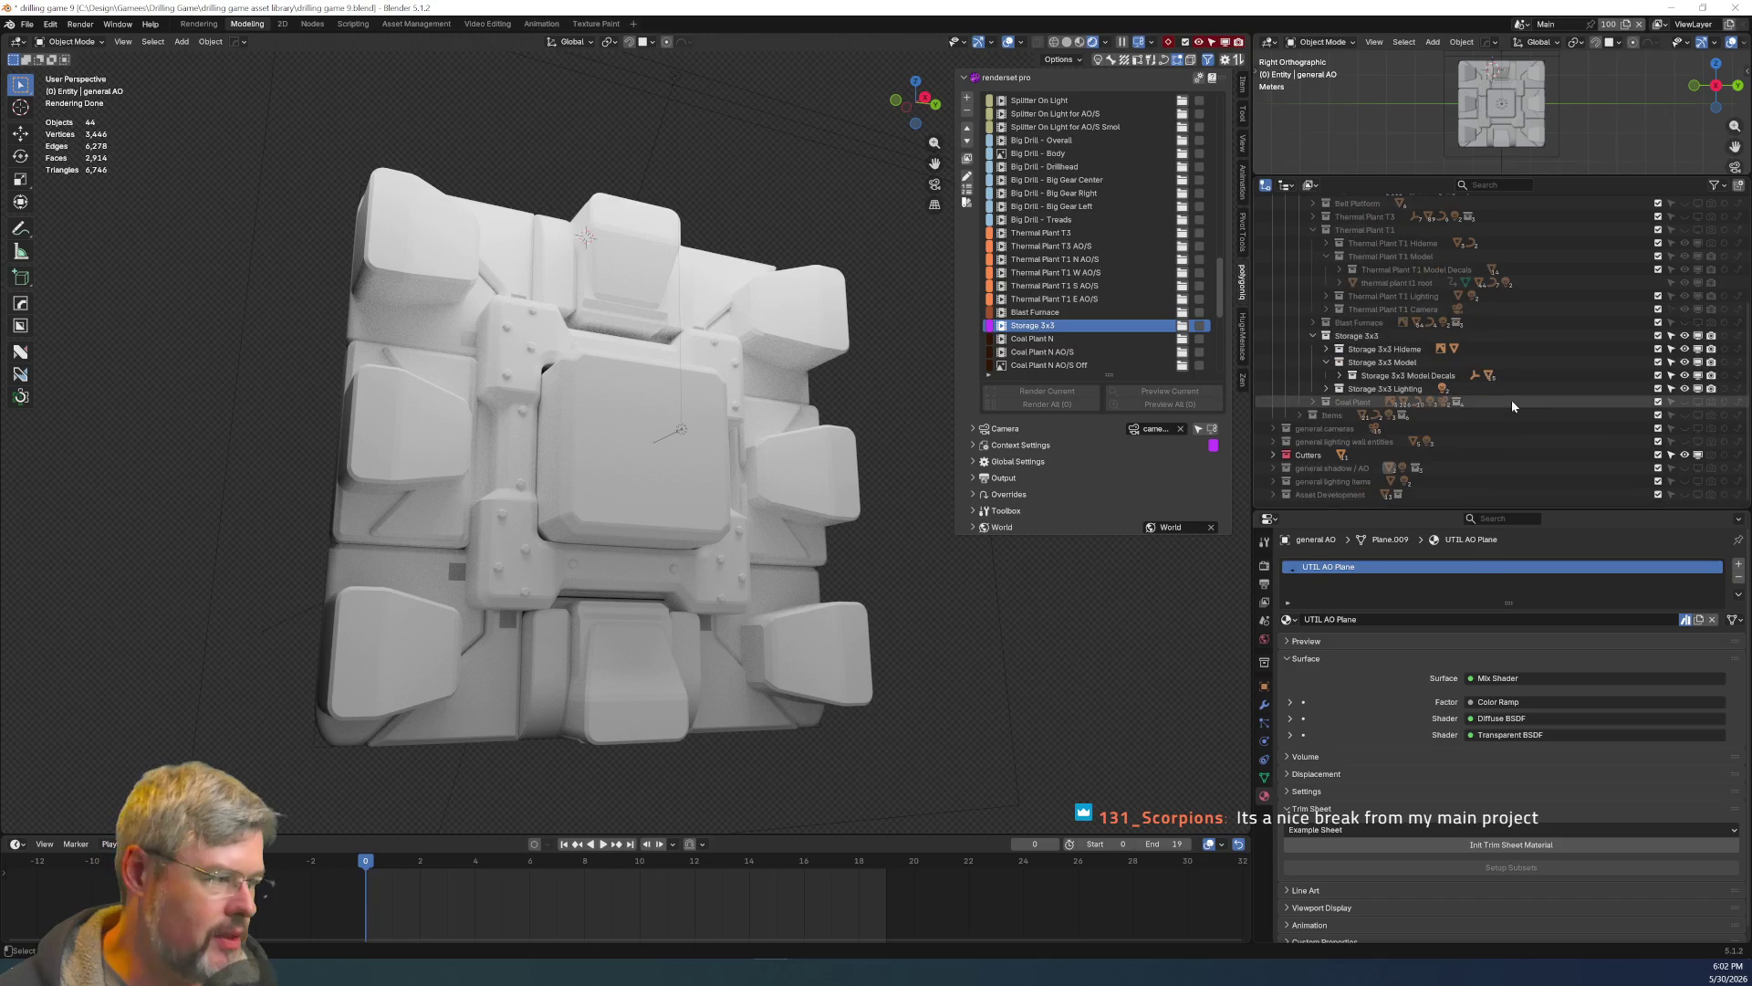
left_click(1339, 375)
scroll(1409, 388, "down", 5)
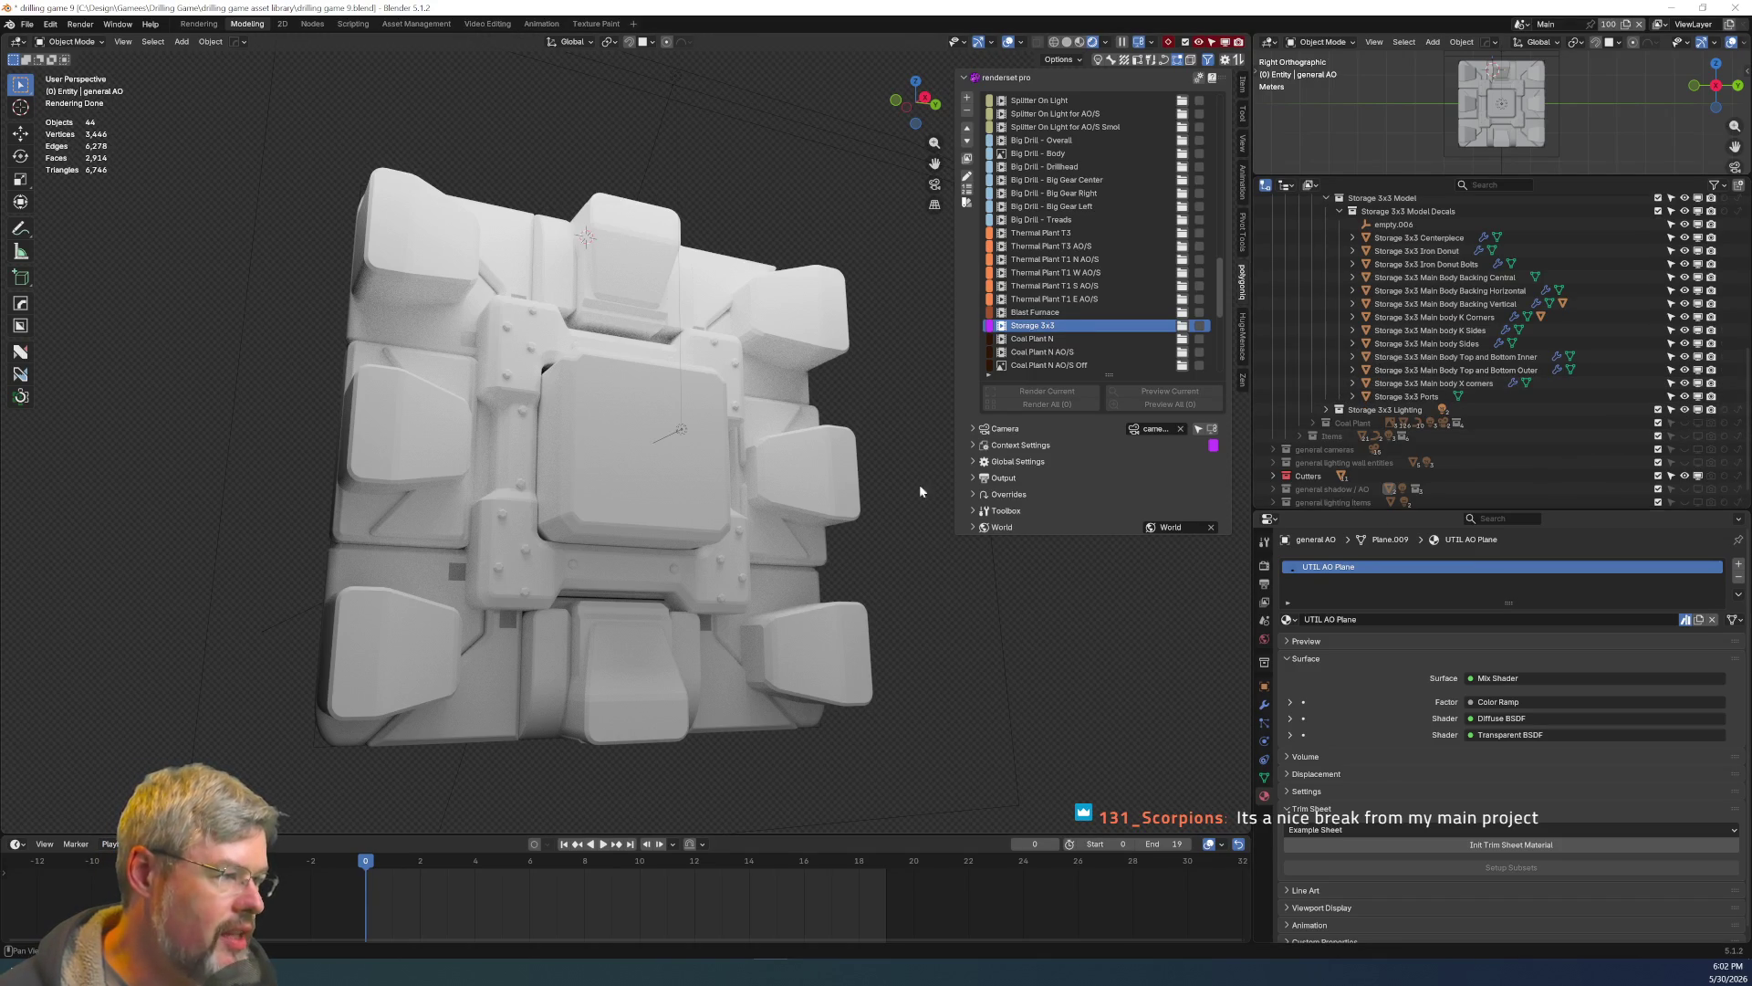
left_click(1394, 223)
Check empty.006 in a right side view, then delete it.
scroll(542, 564, "down", 3)
middle_click_drag(542, 564, 622, 518)
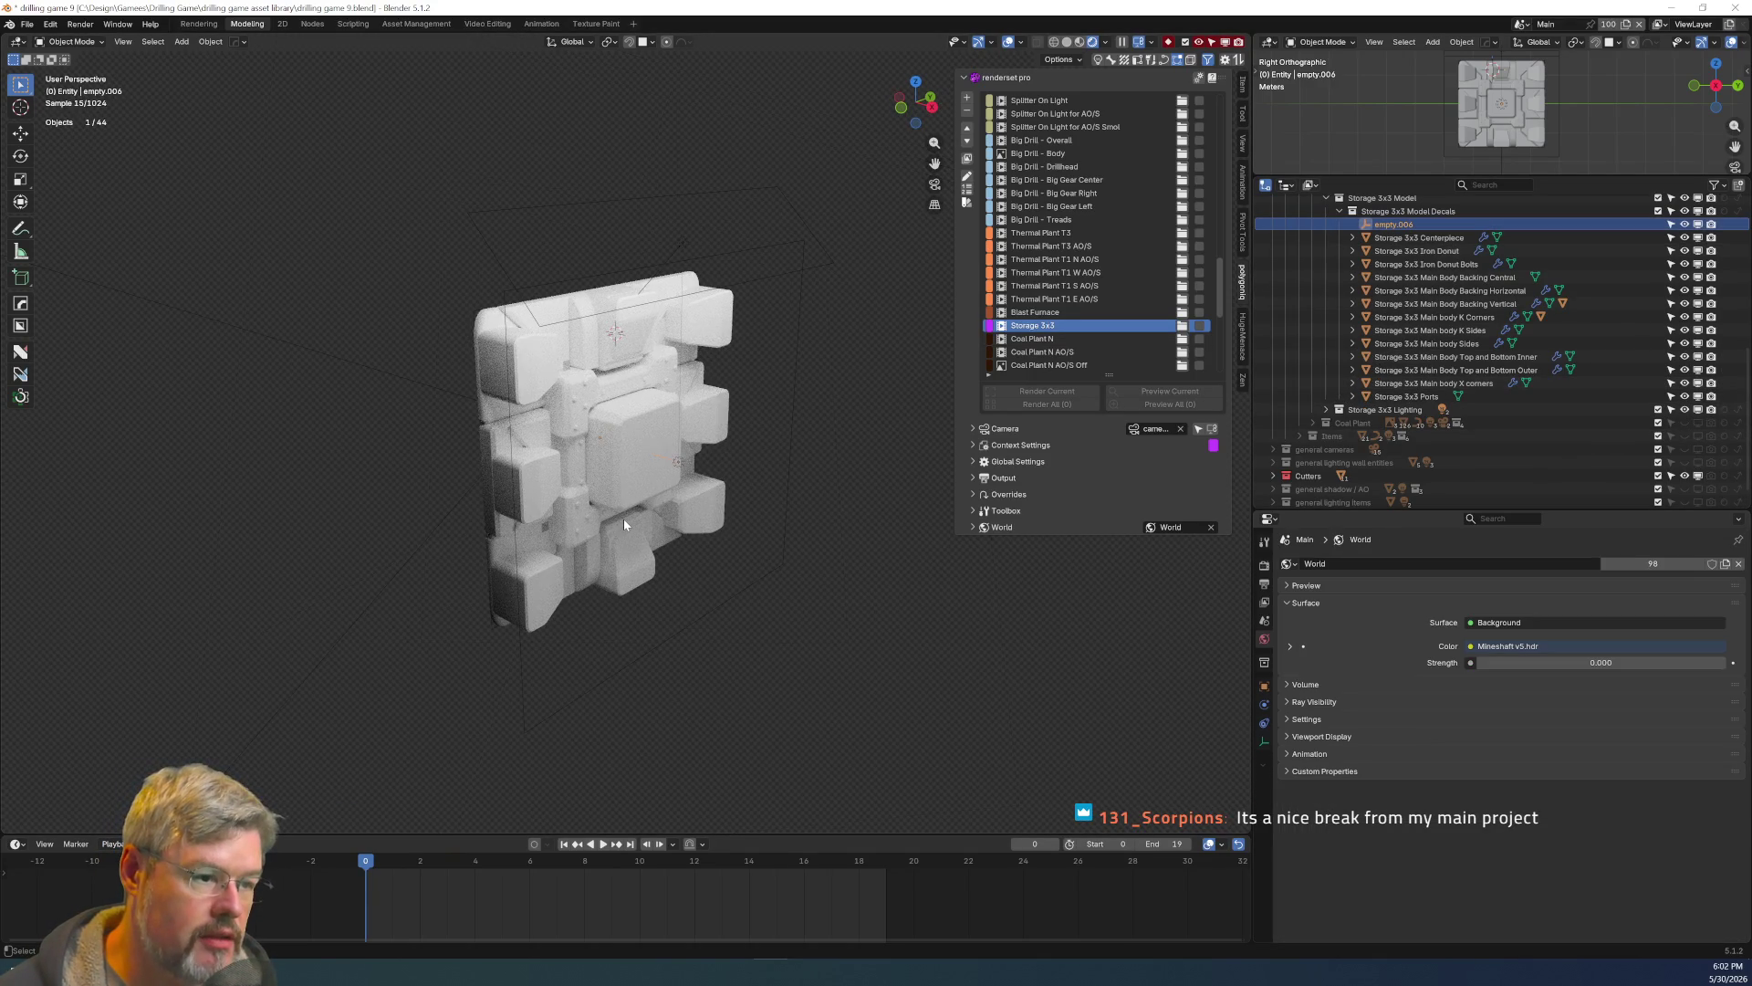
key("g")
key("Escape")
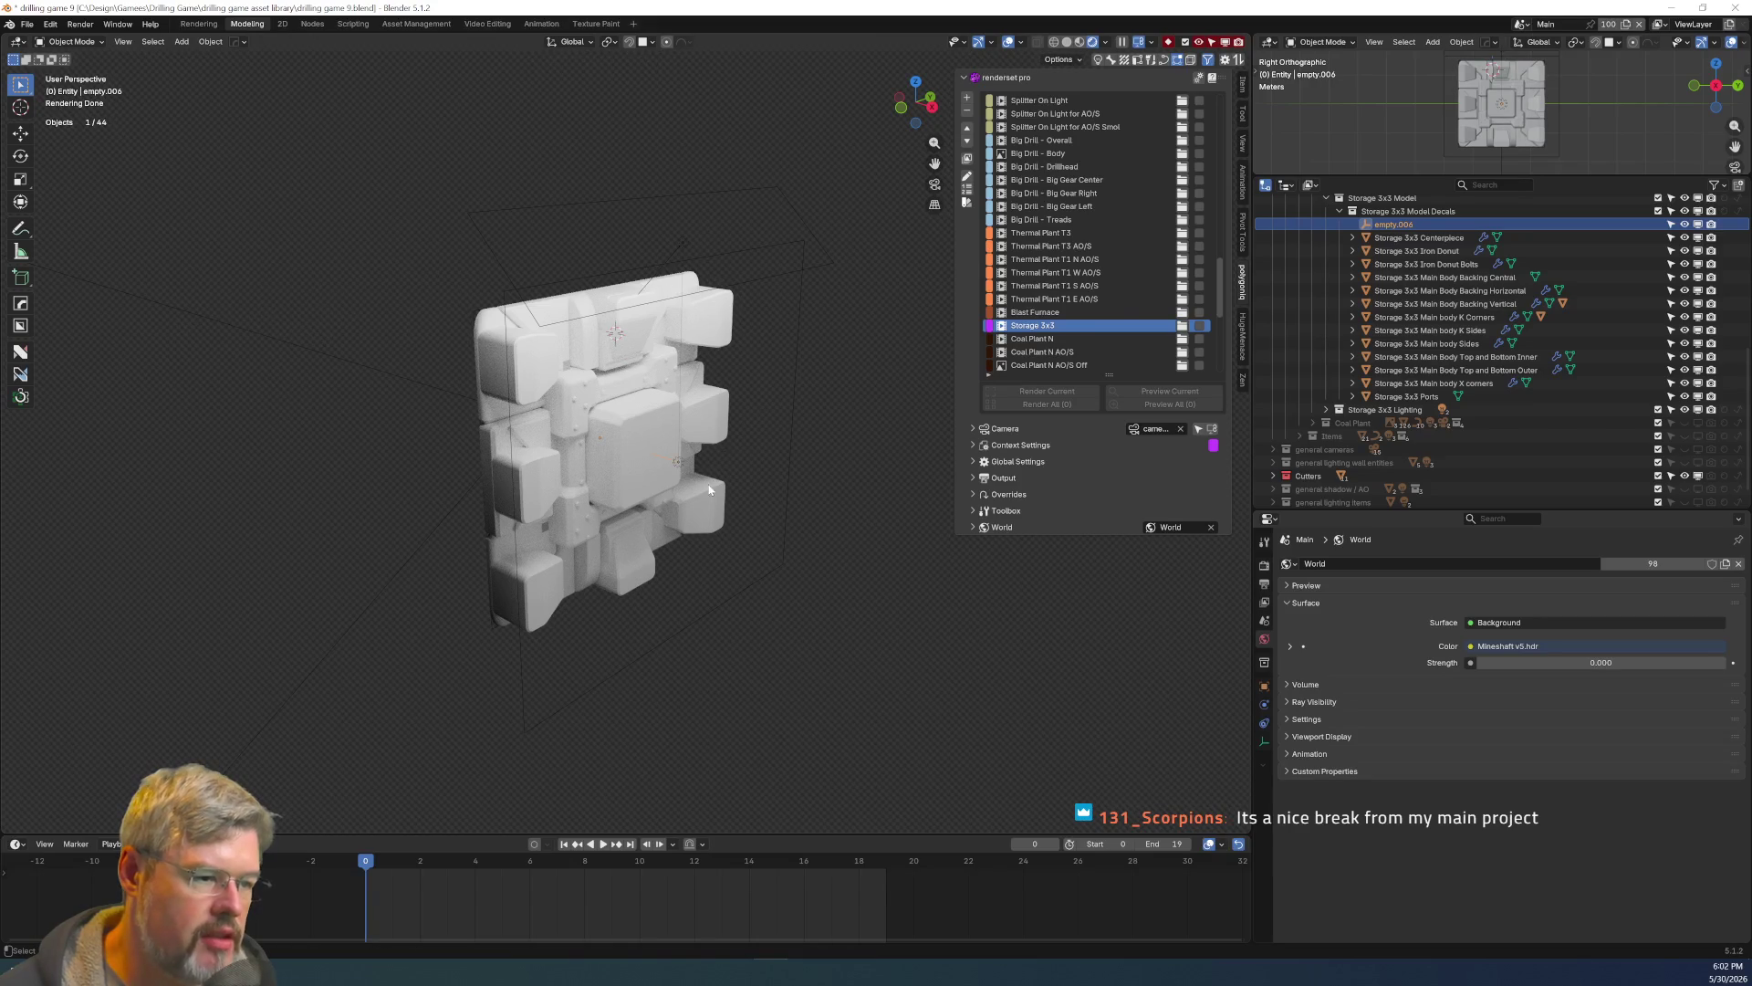
key("KP_3")
key("x")
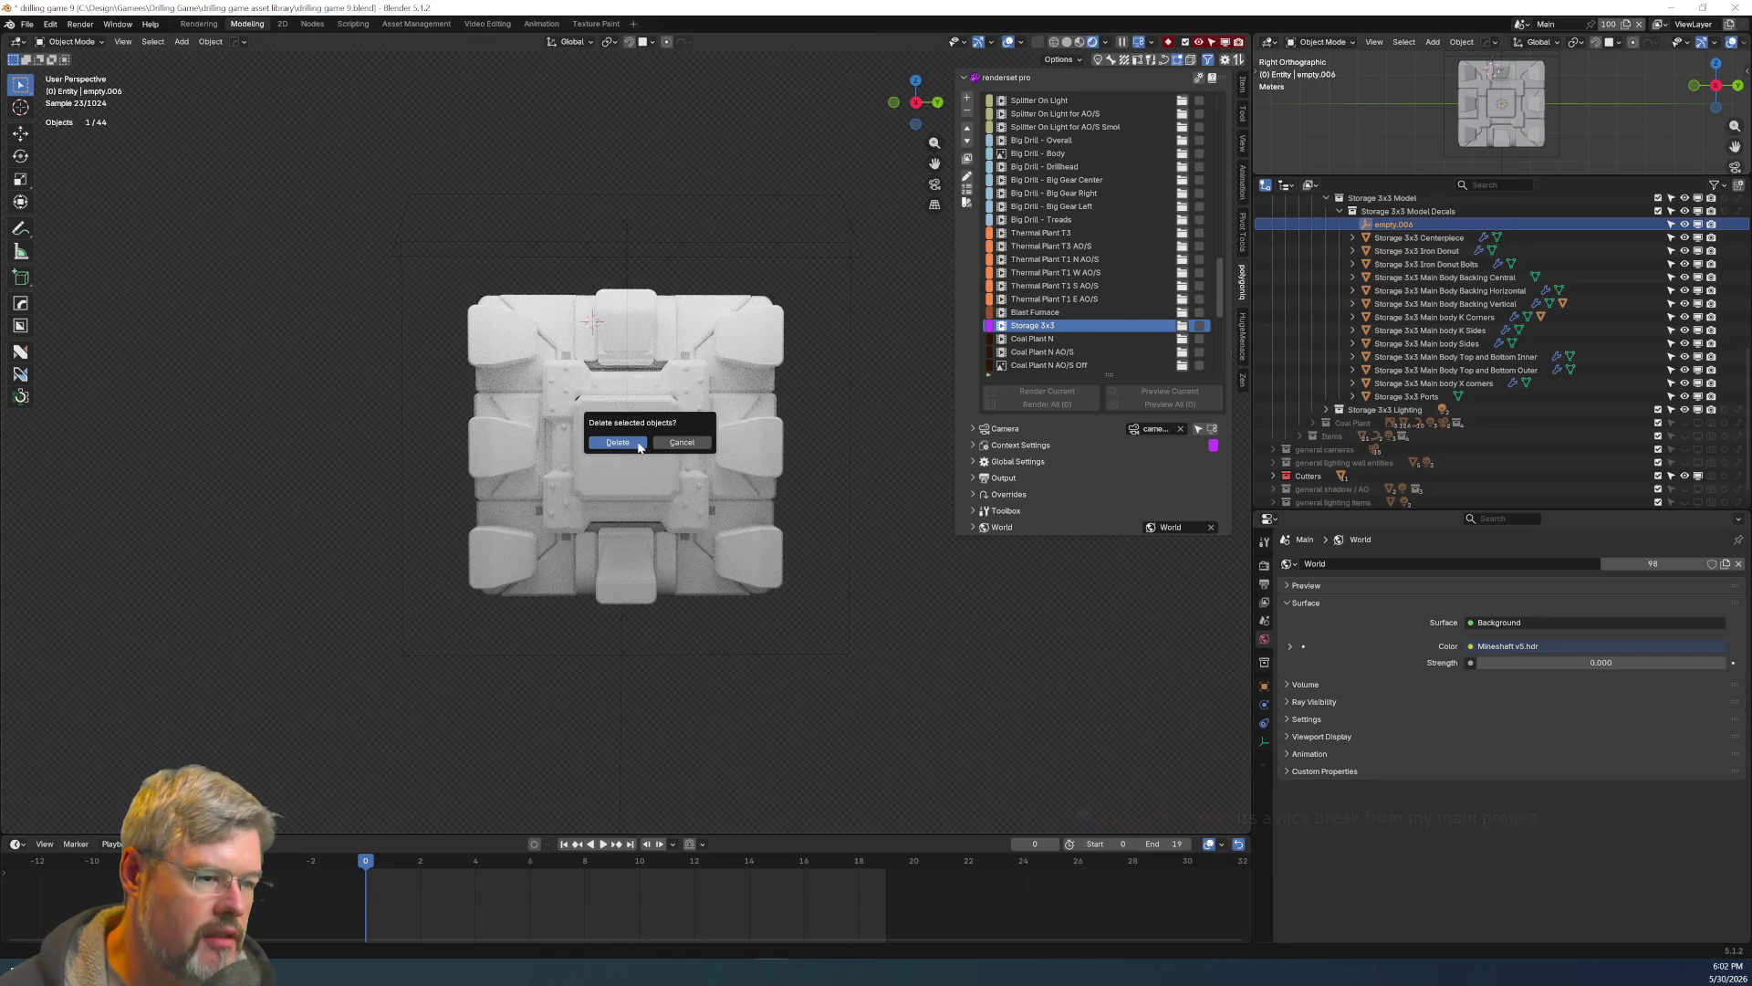
left_click(628, 442)
scroll(696, 555, "up", 4)
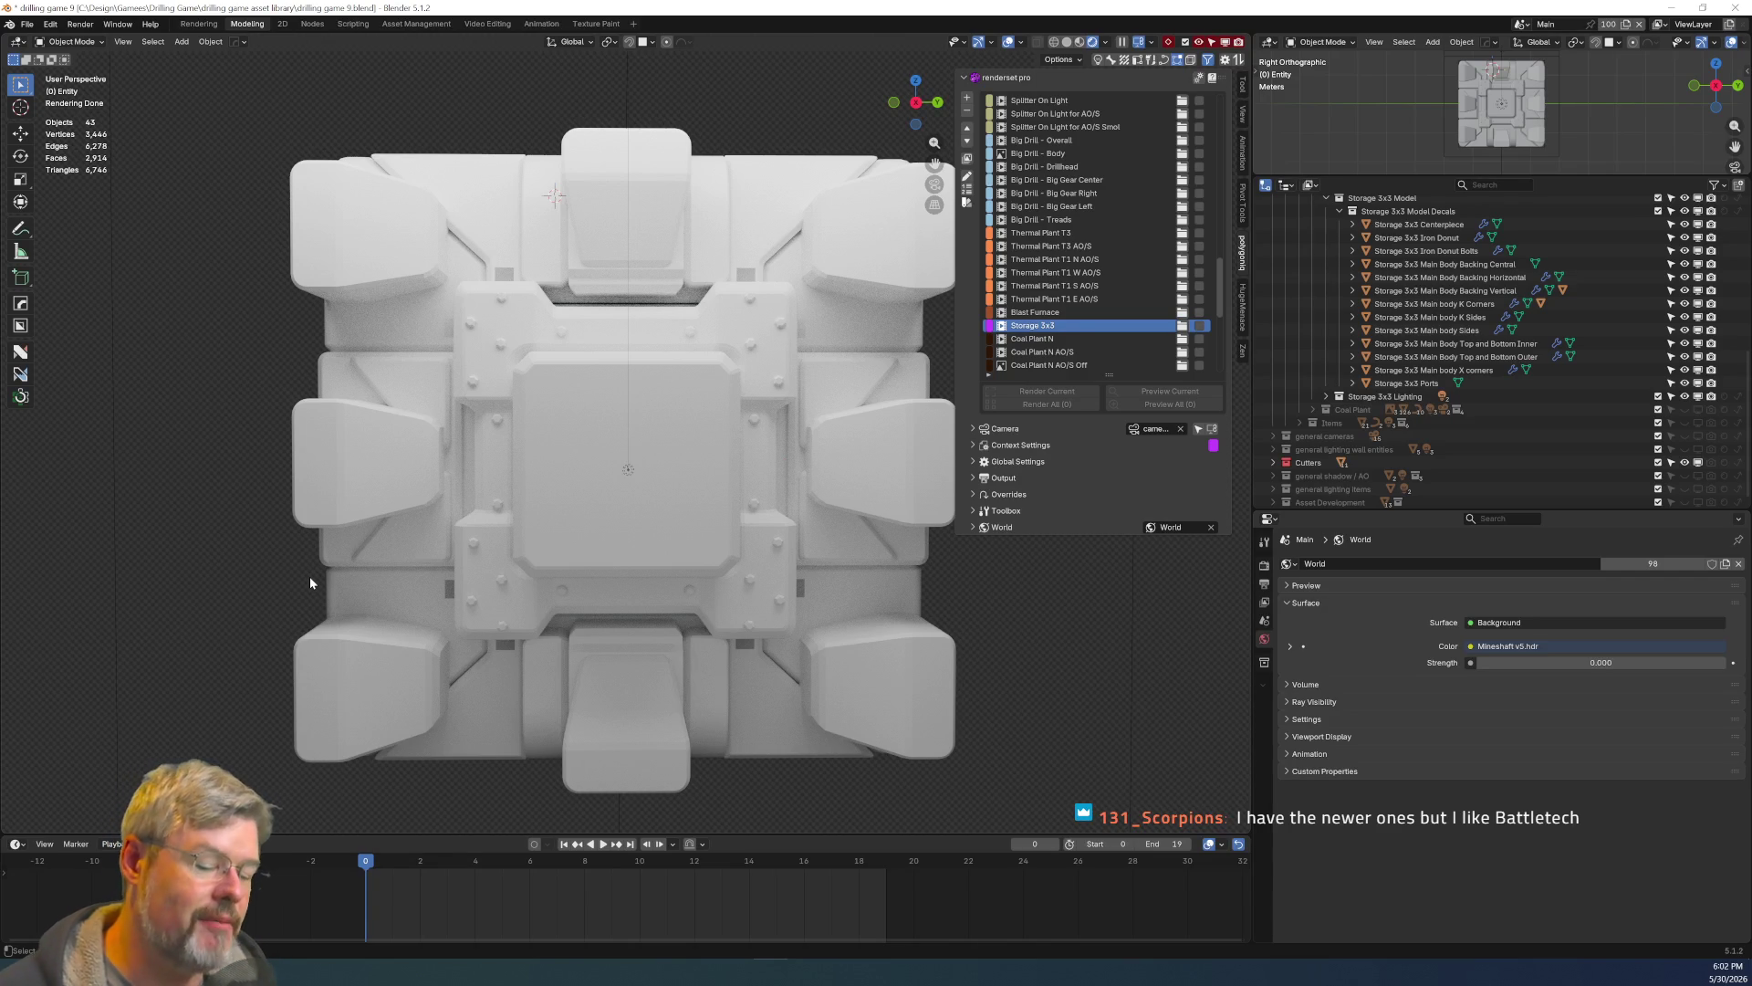
Save drilling game 9.blend and enlarge the Outliner to show more rows.
left_click(27, 24)
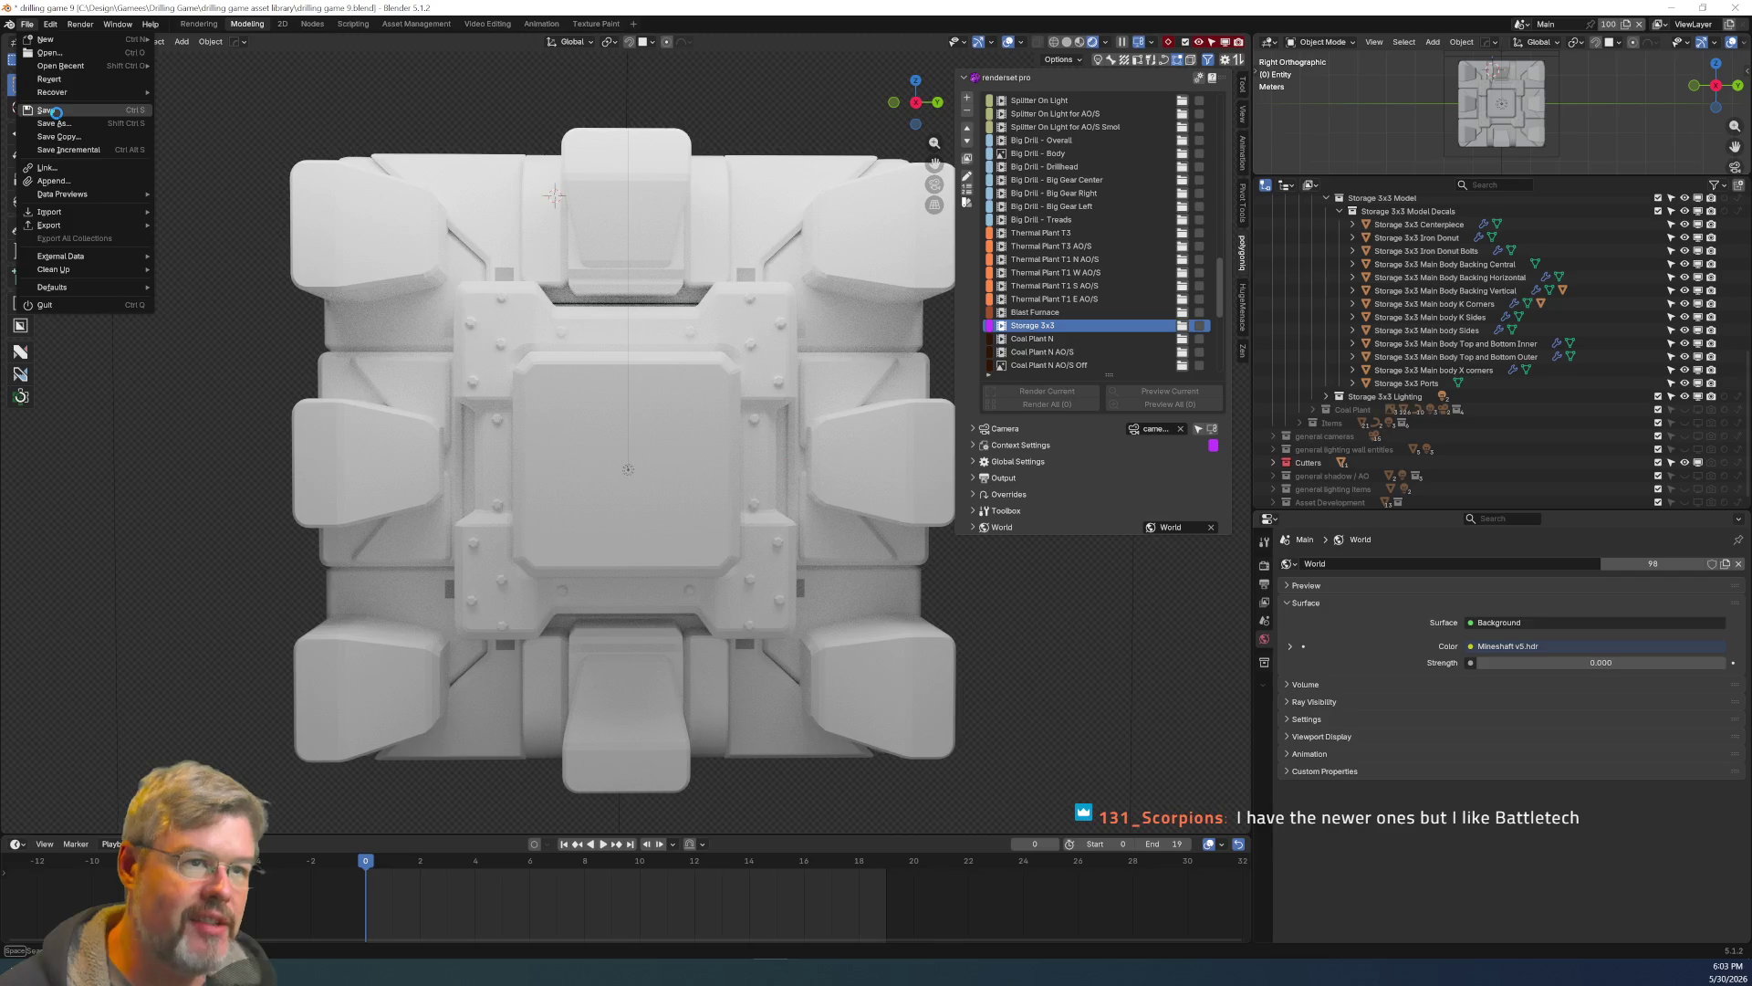
left_click(46, 110)
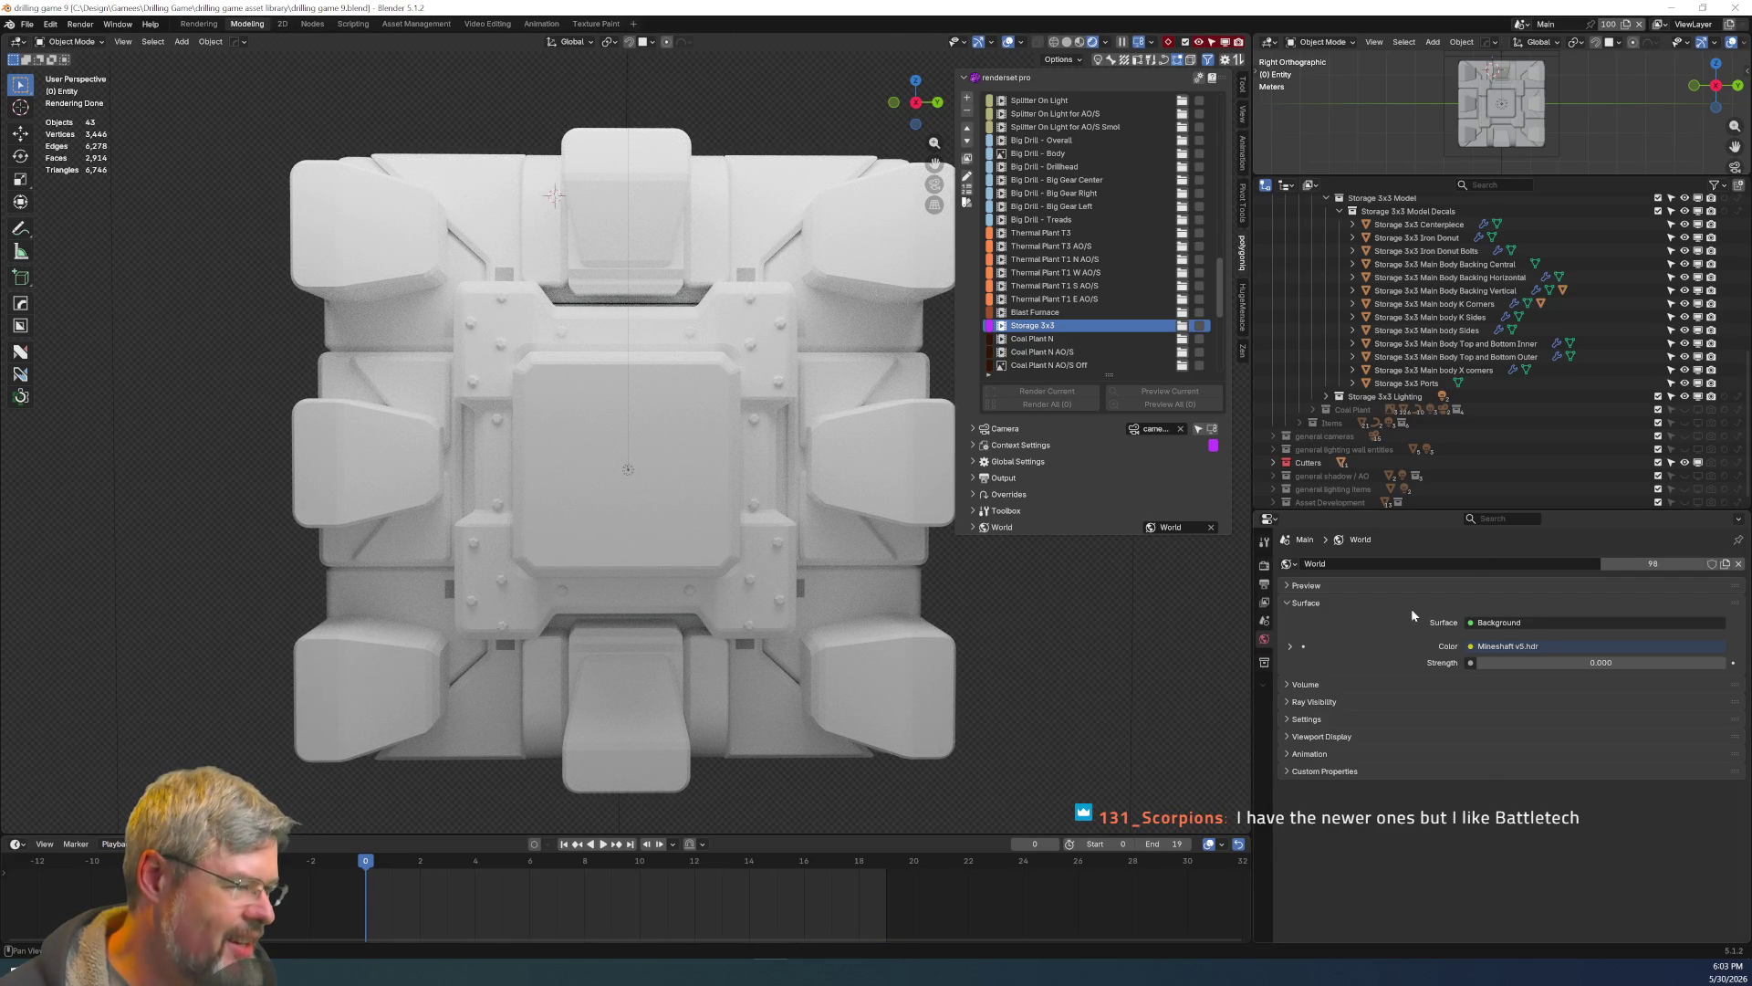
left_click_drag(1328, 511, 1334, 821)
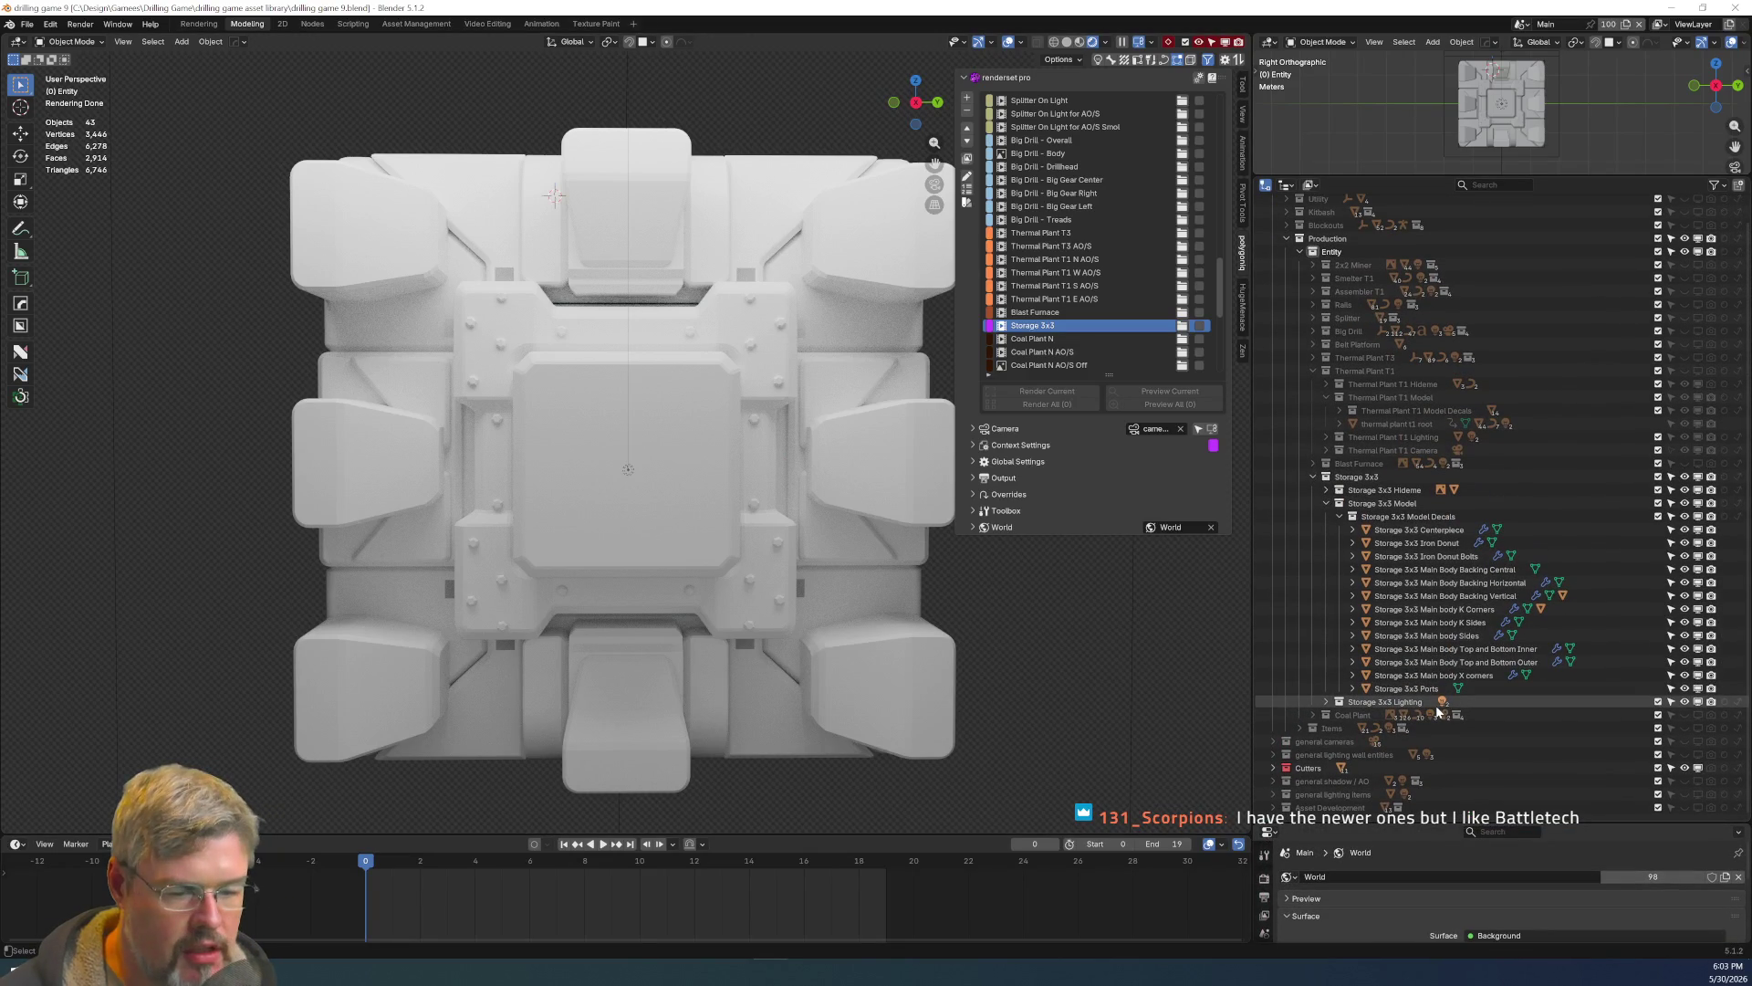
Select the Storage 3x3 Main Body Pocket Bolts decals in Right Orthographic view.
key("KP_3")
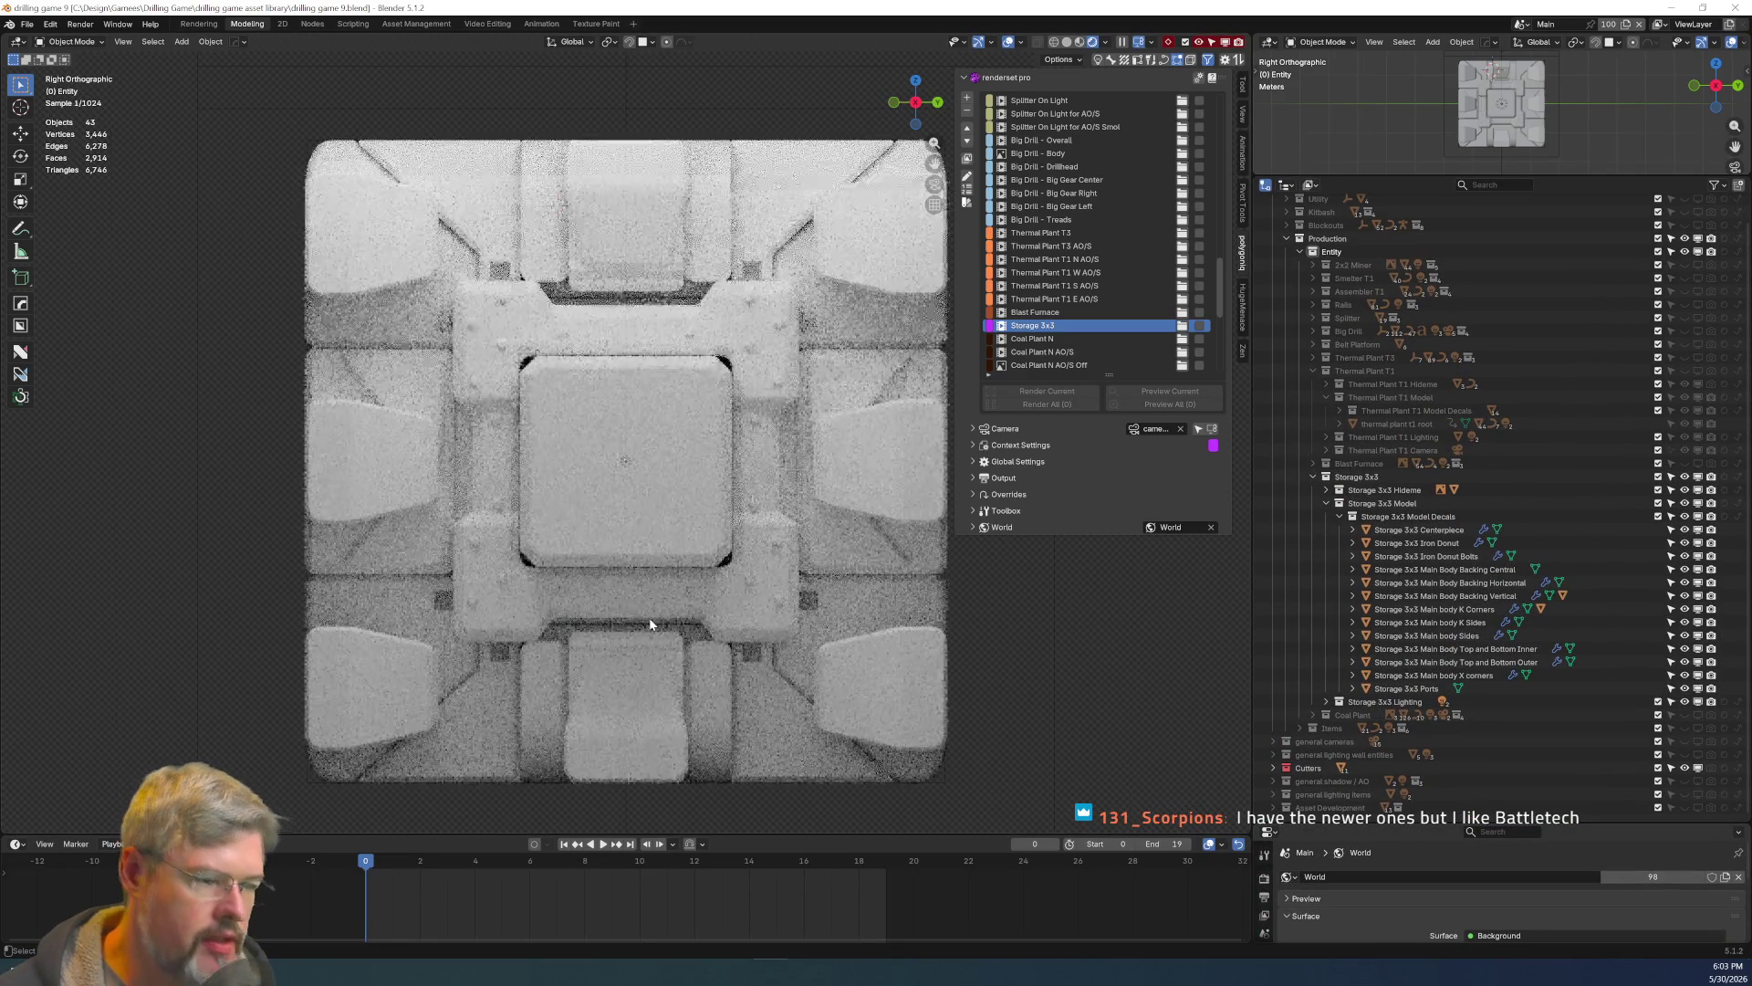
scroll(561, 447, "down", 3)
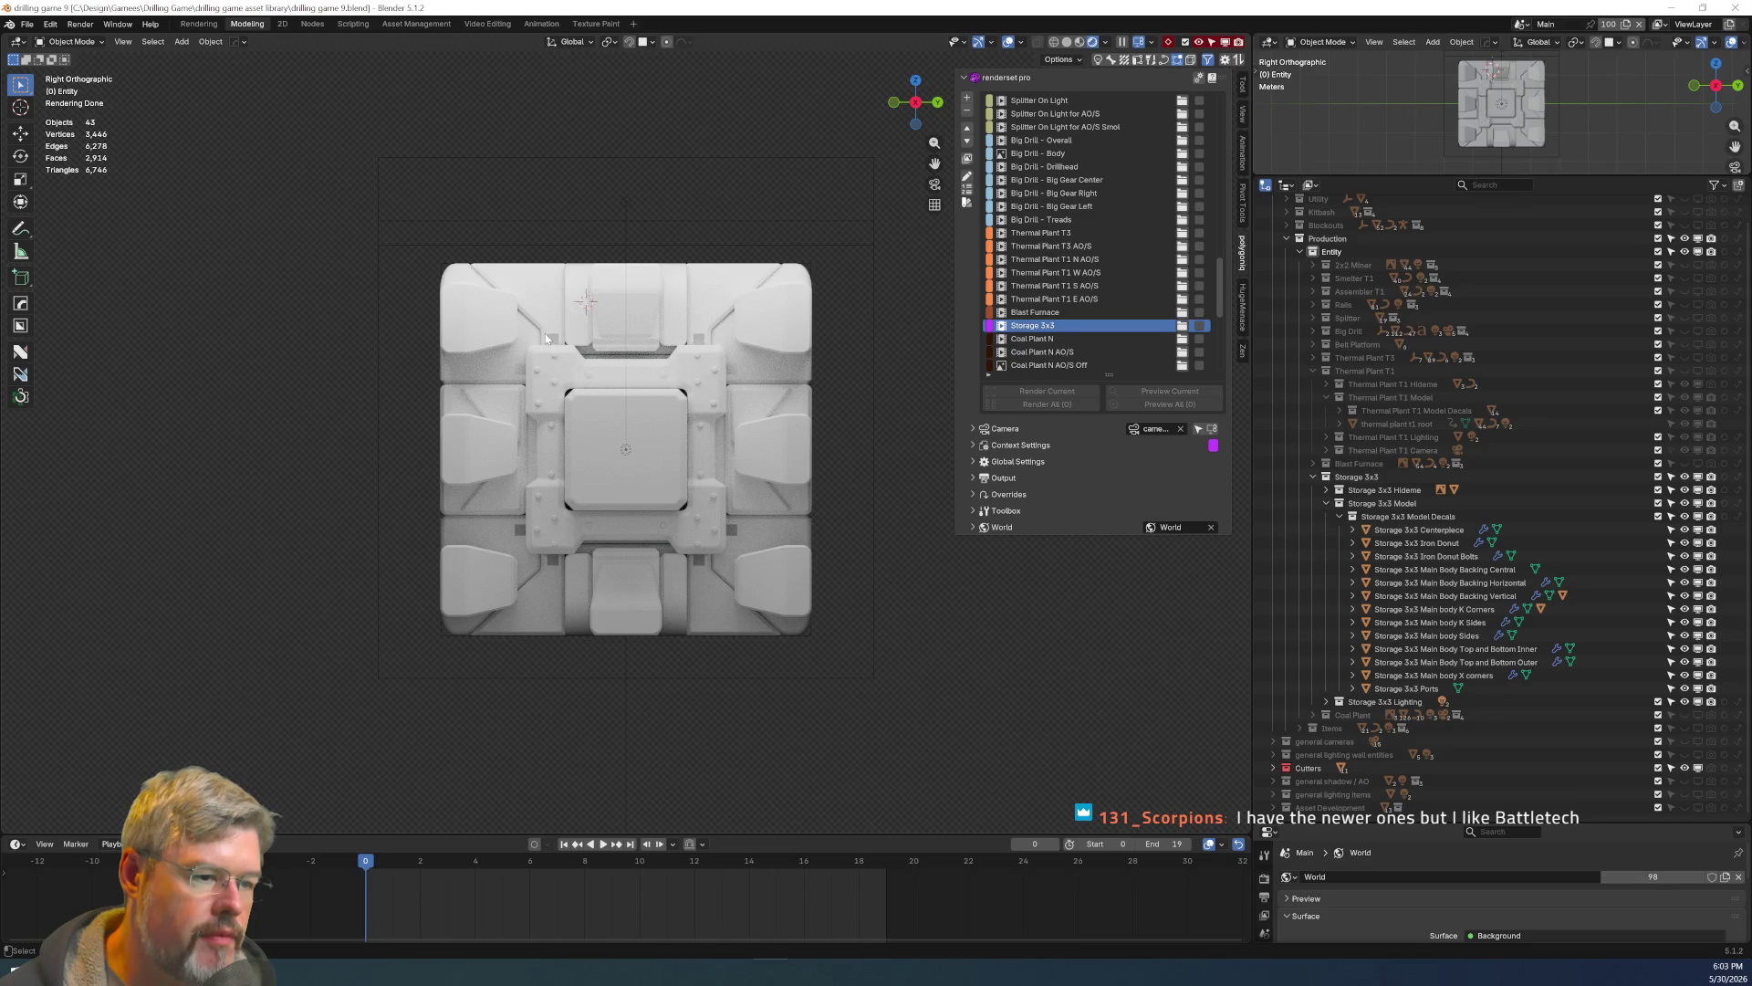
scroll(592, 473, "up", 3)
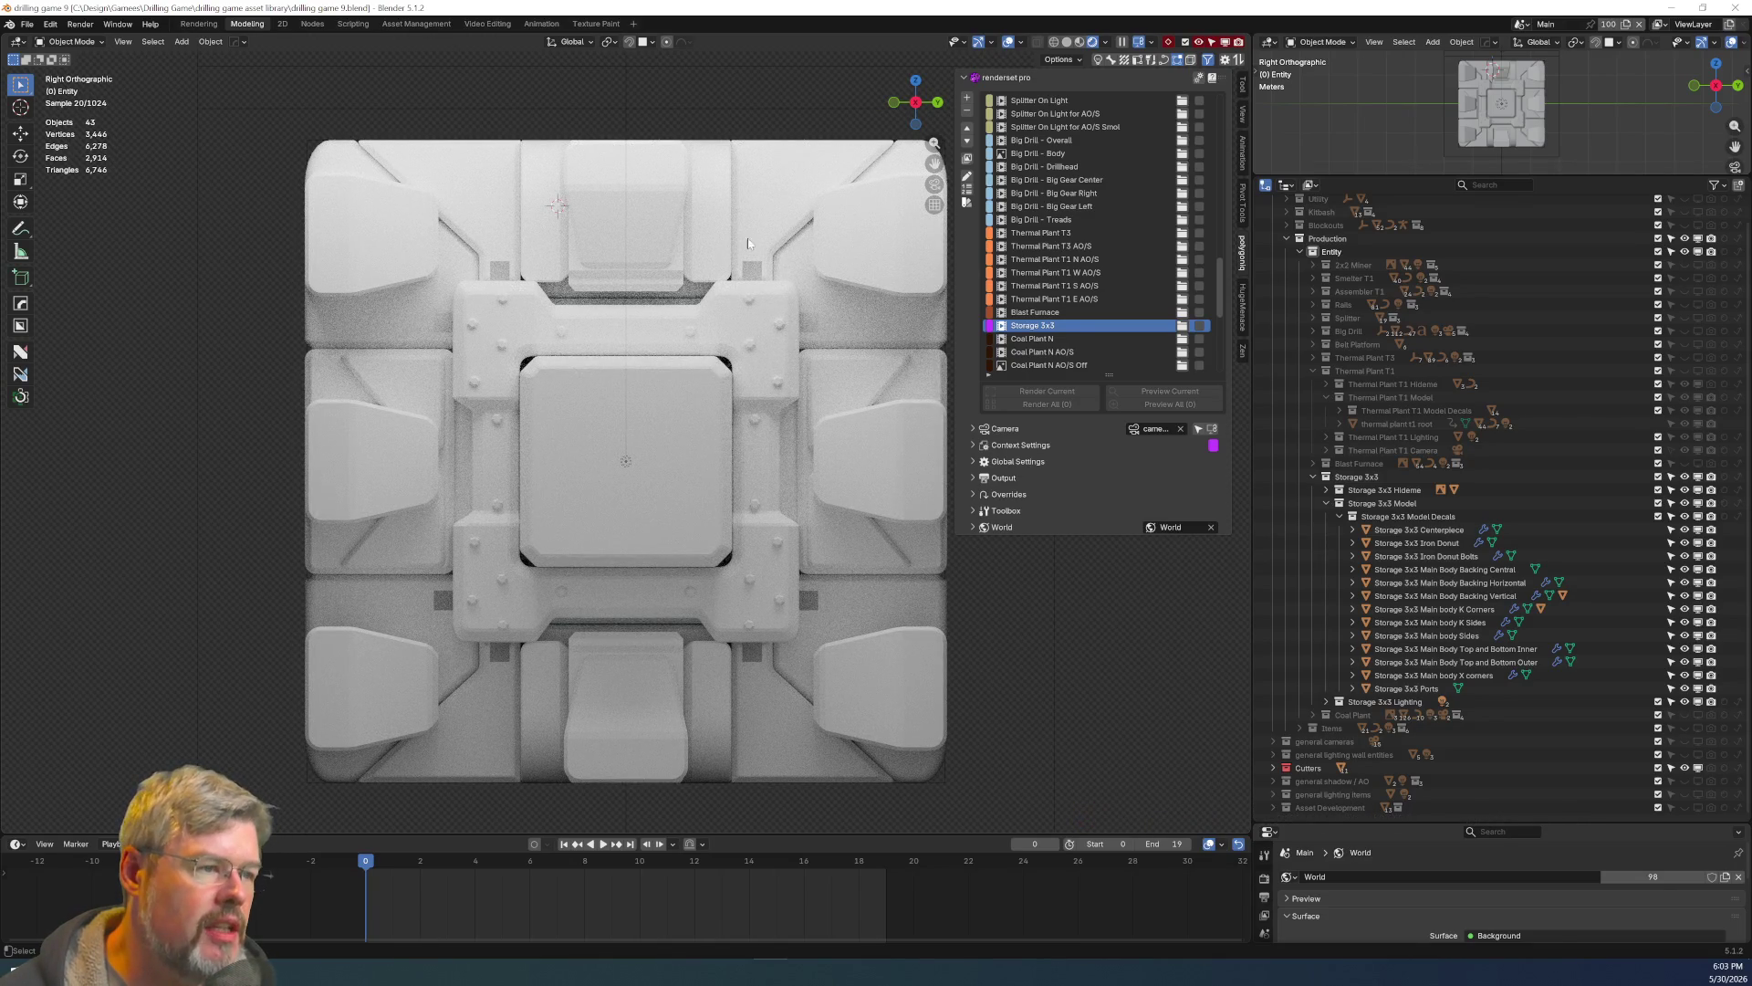
left_click(750, 272)
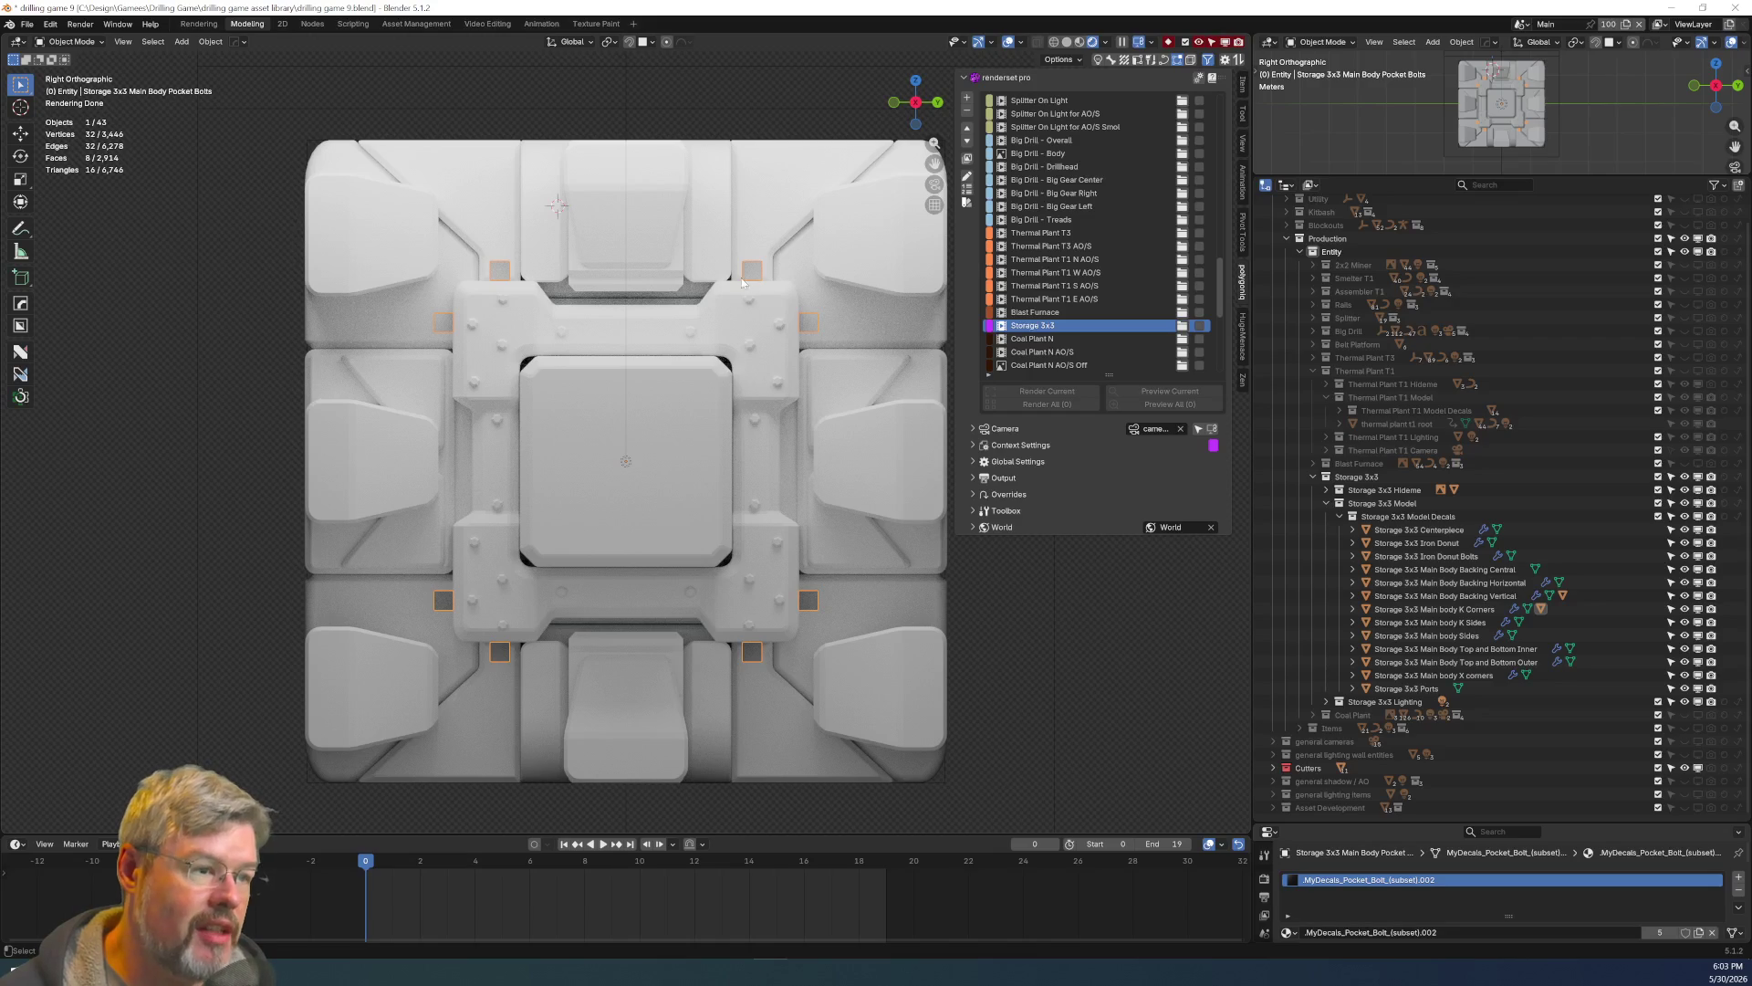
left_click(27, 23)
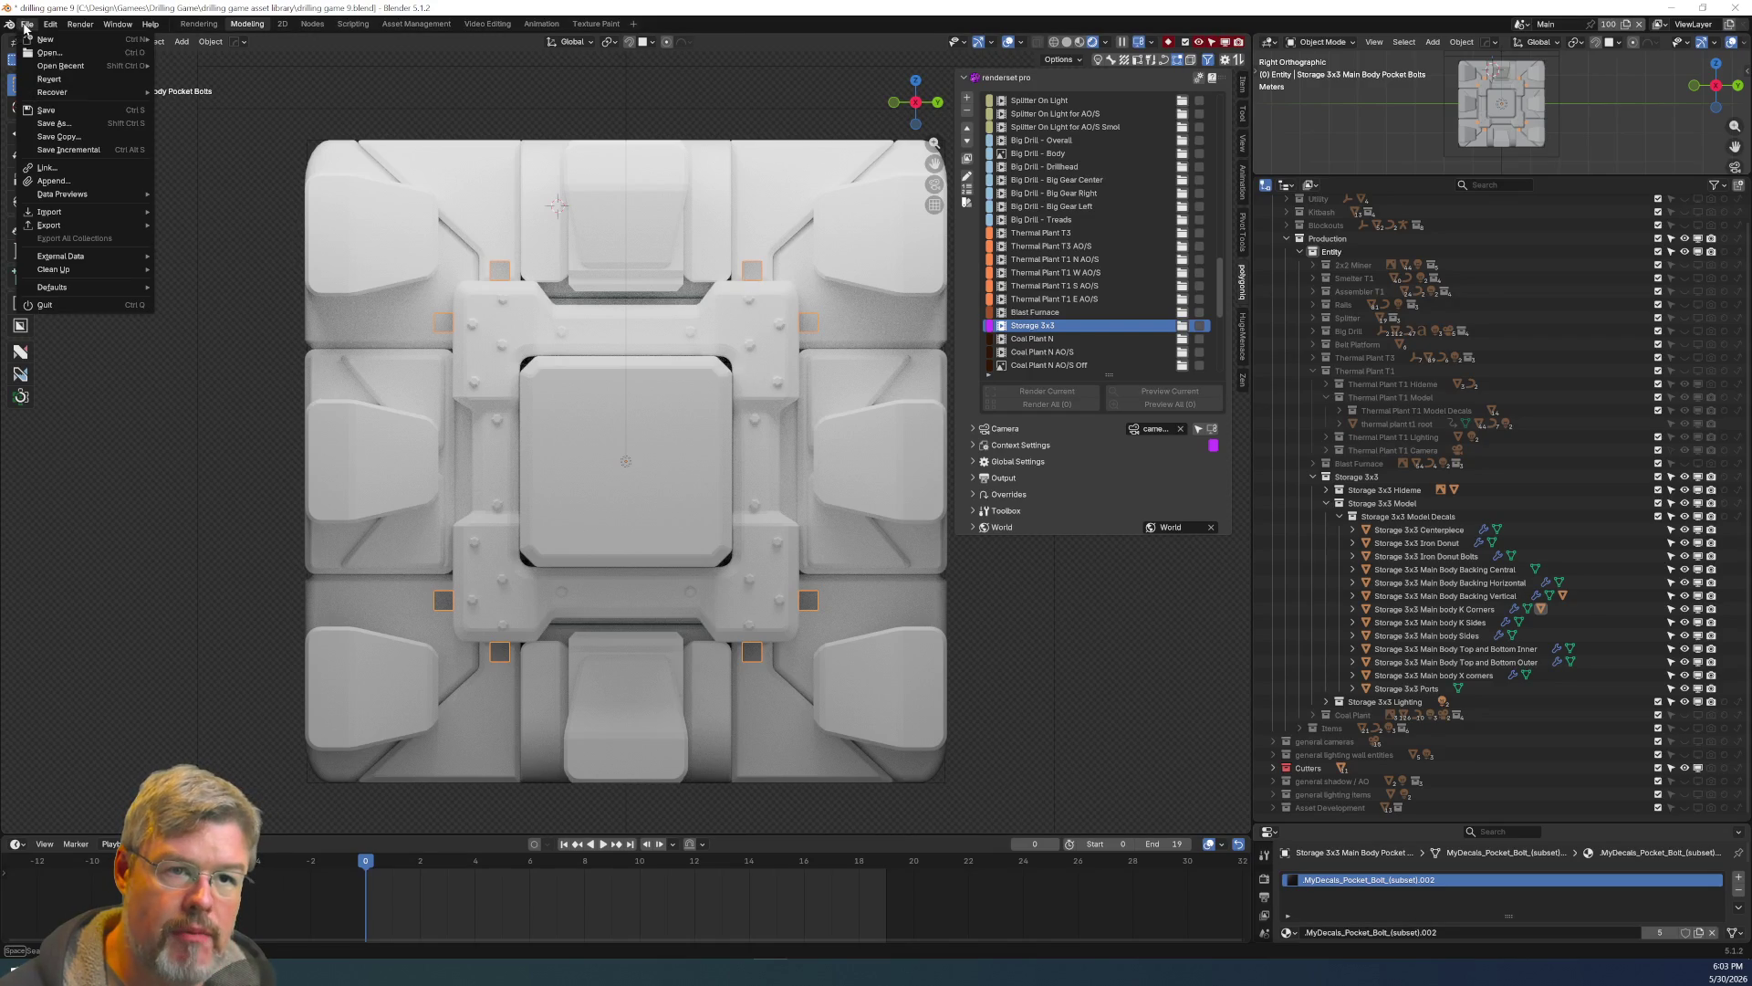
left_click(45, 110)
left_click(312, 24)
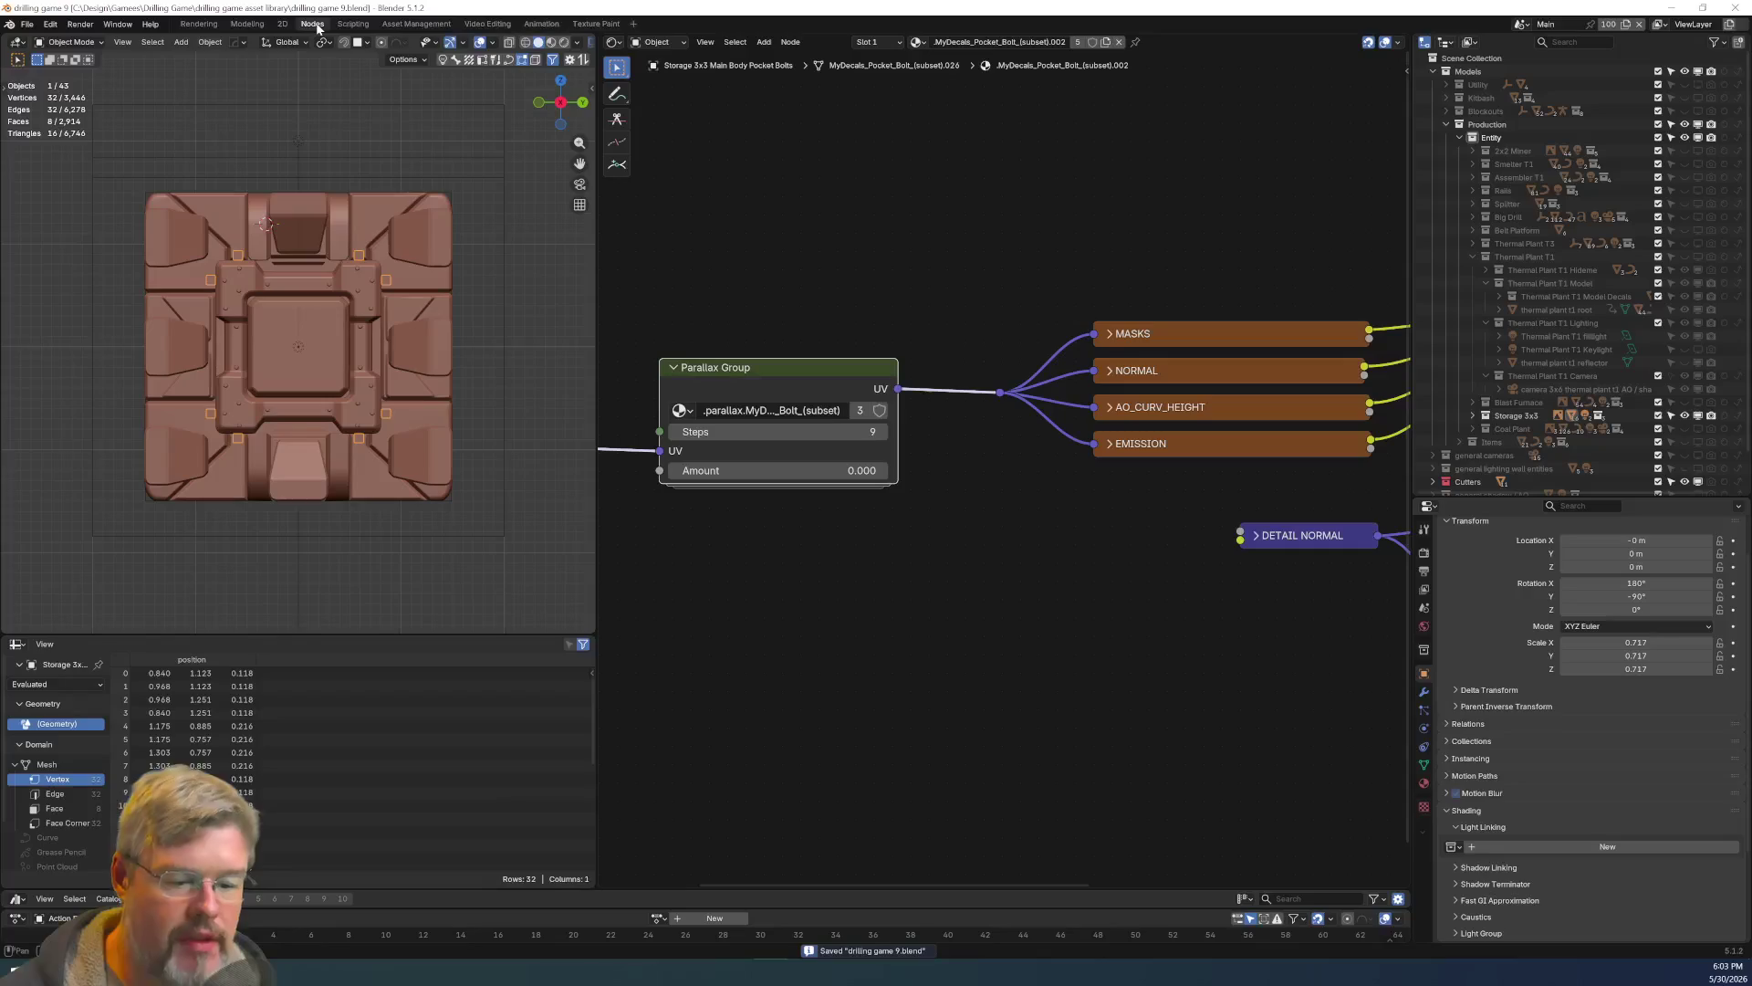
scroll(911, 541, "down", 2)
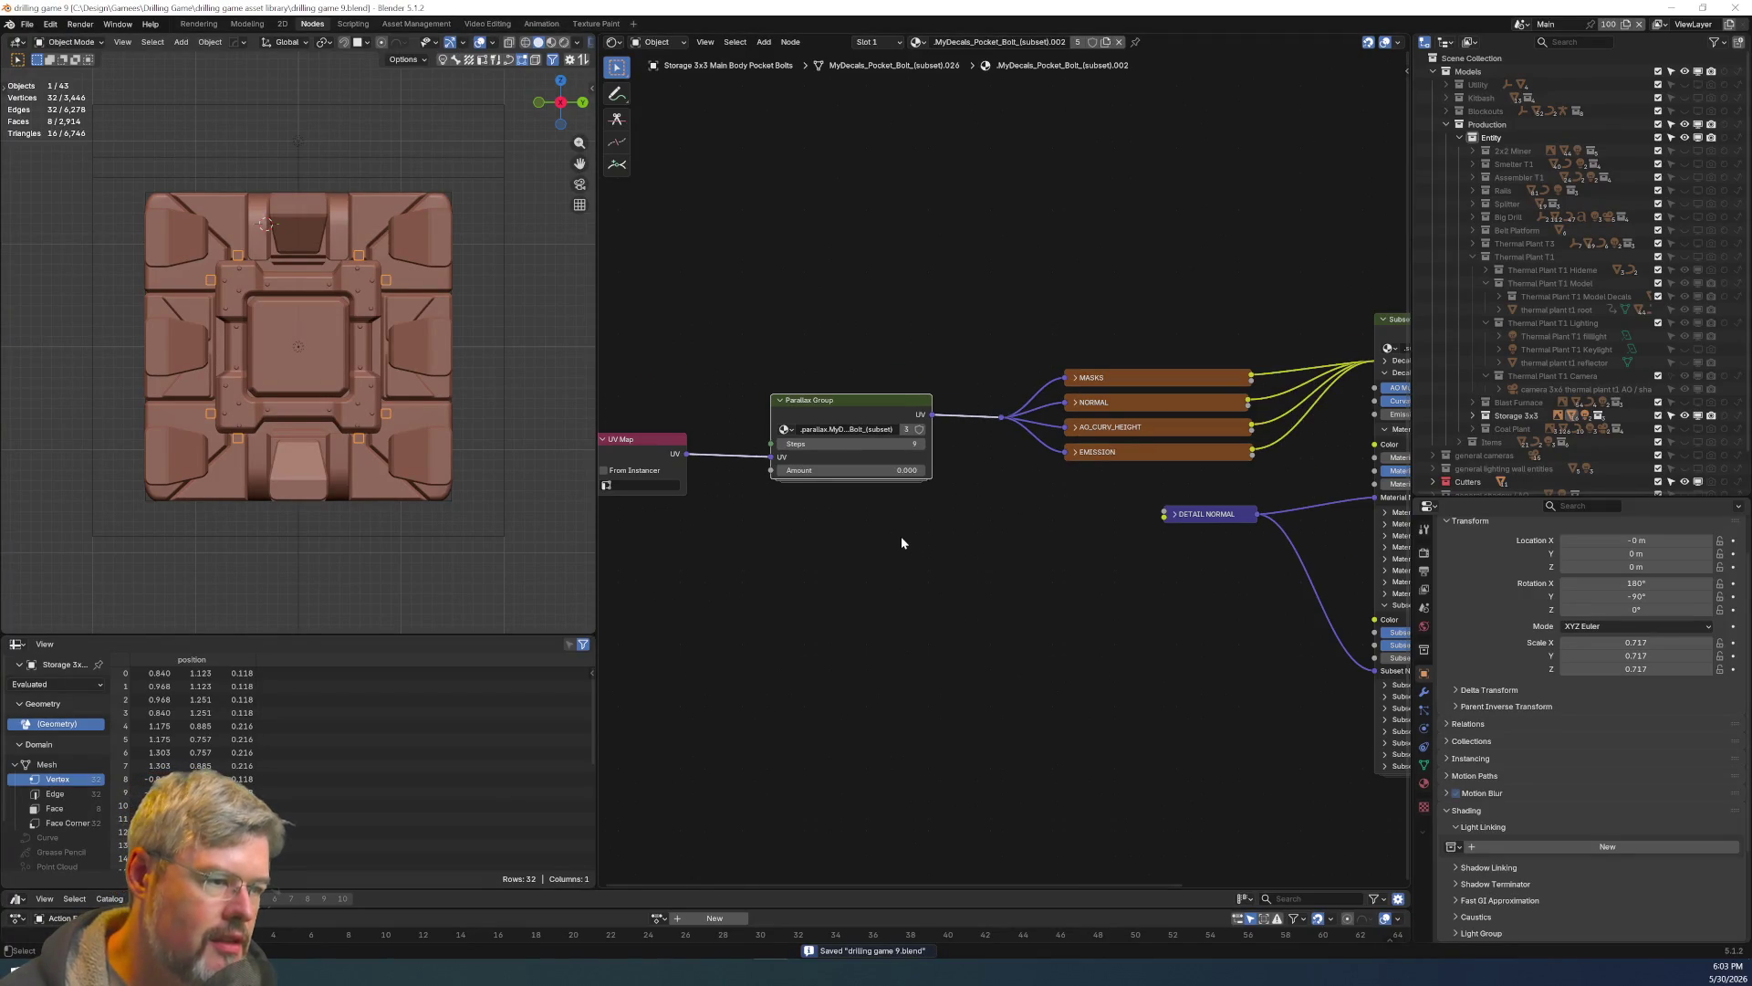
scroll(901, 534, "up", 2)
scroll(896, 536, "down", 1)
mouse_move(892, 500)
middle_mouse_down()
mouse_move(1232, 500)
mouse_move(1103, 533)
middle_mouse_up()
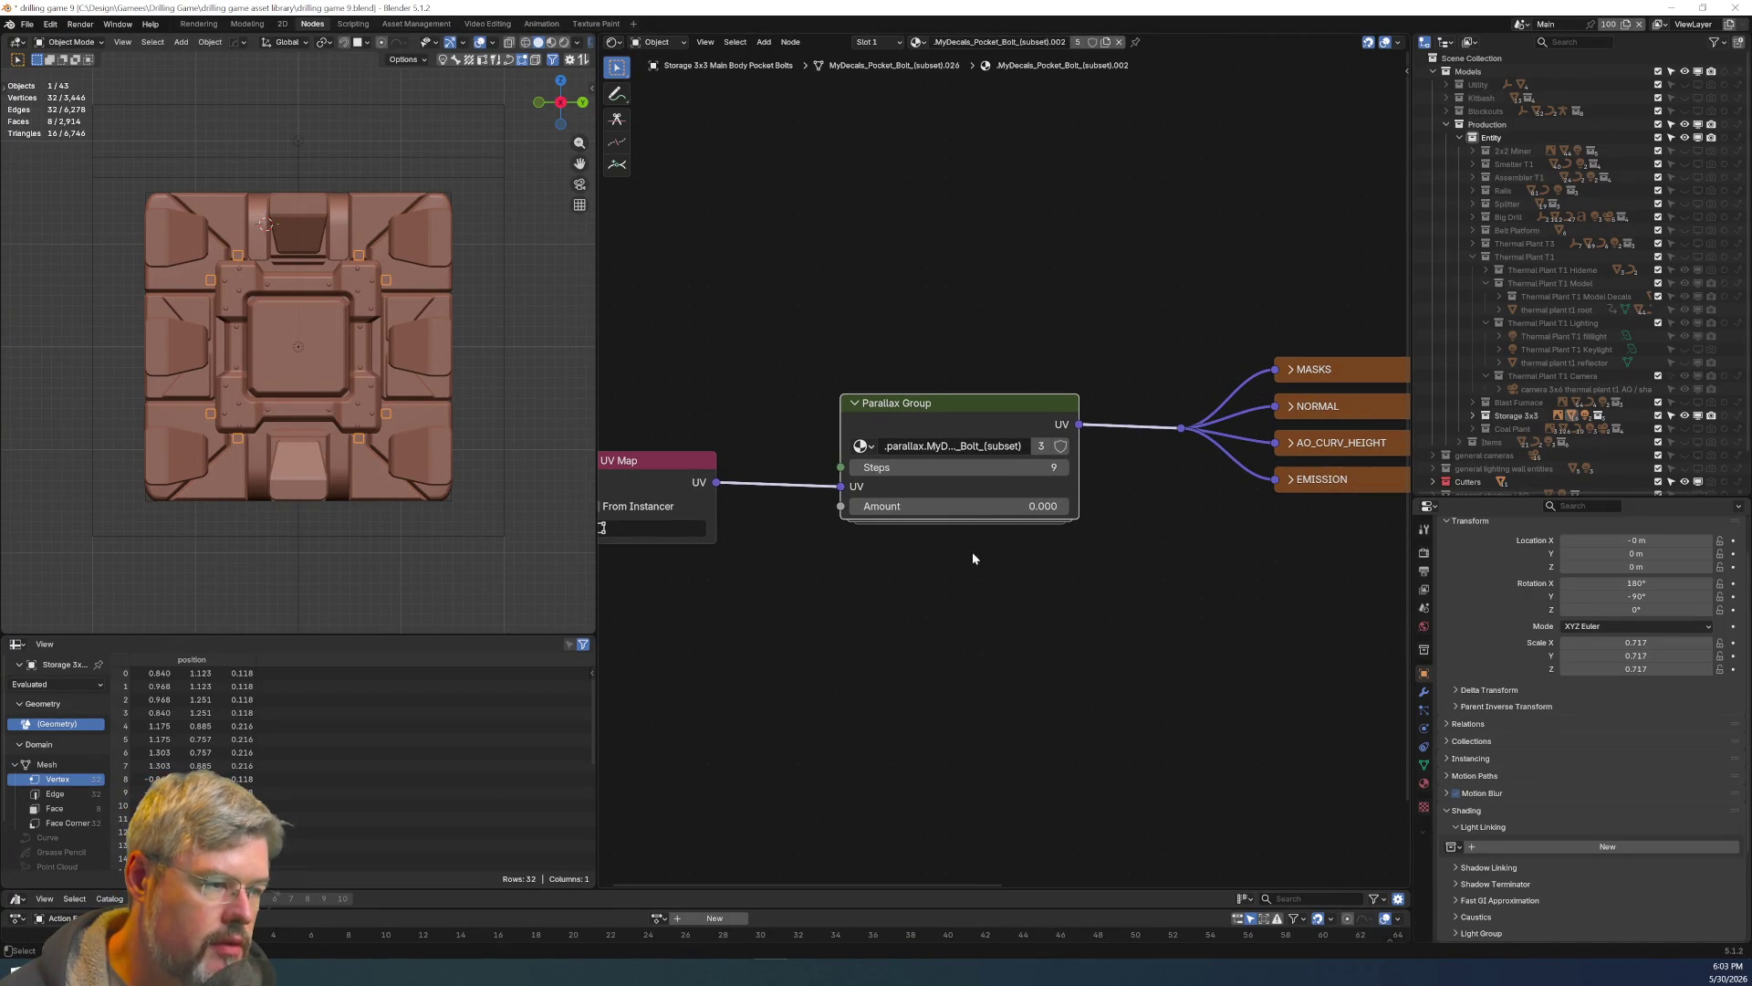
left_click(861, 445)
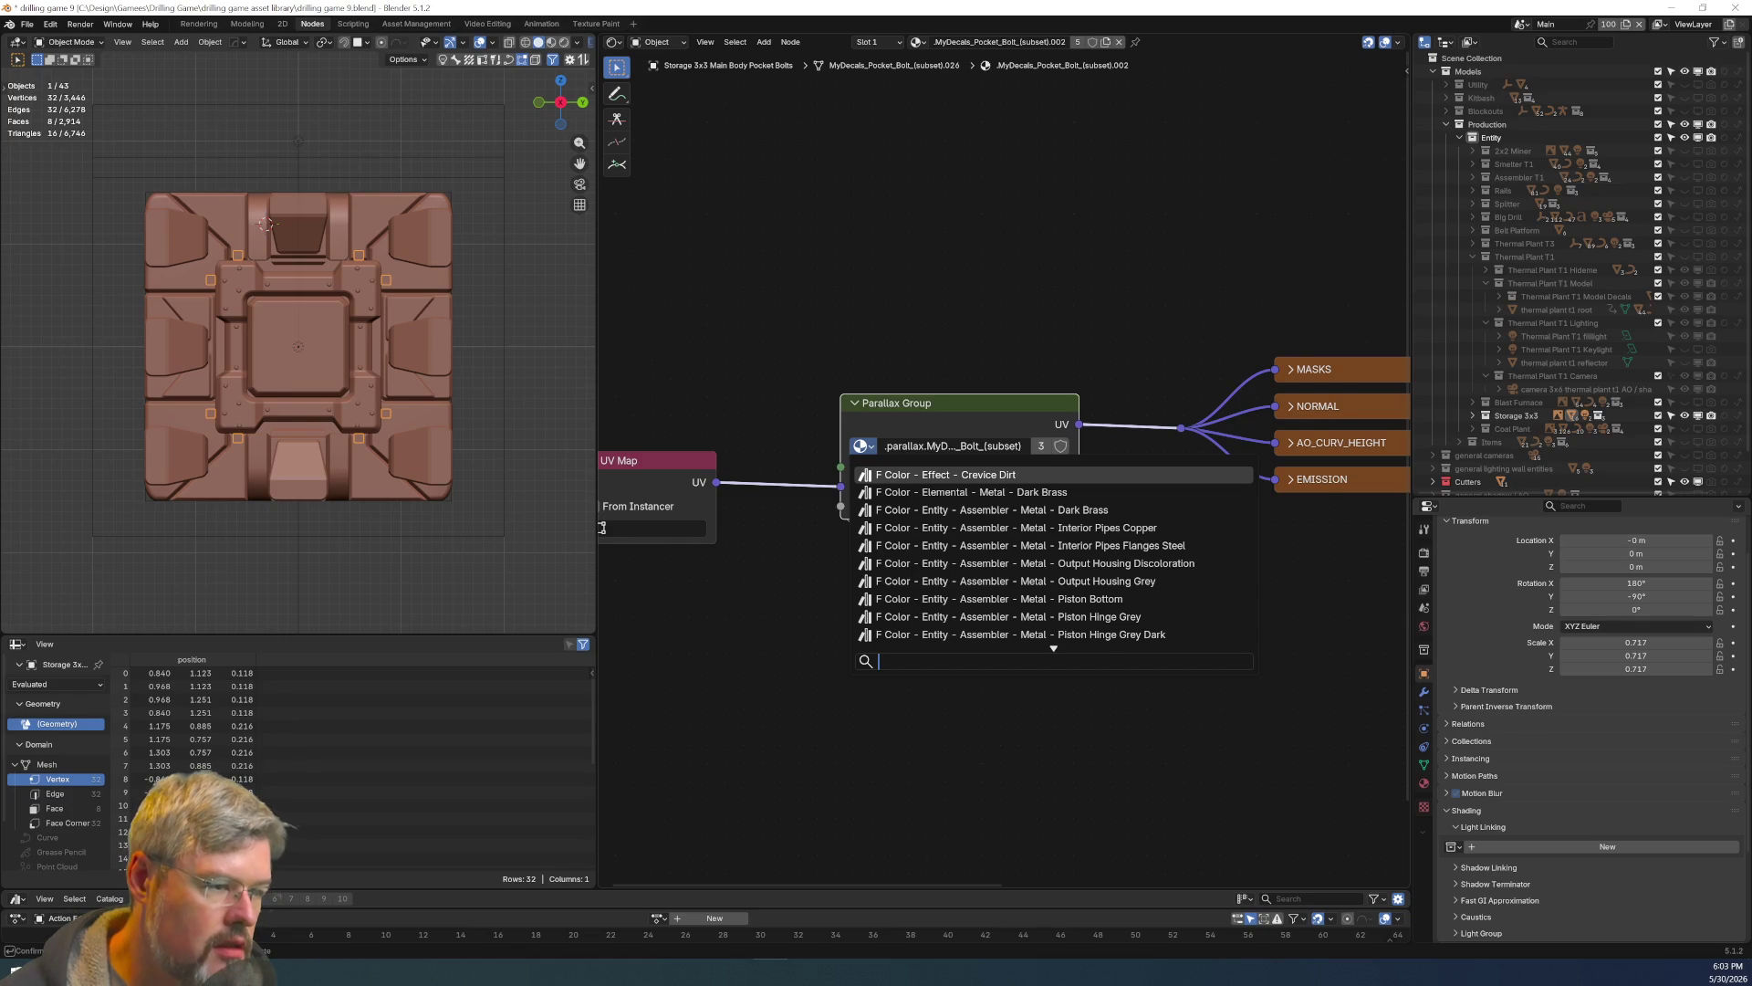
key("Escape")
mouse_move(1075, 404)
left_mouse_down()
mouse_move(1171, 404)
mouse_move(1066, 419)
left_mouse_up()
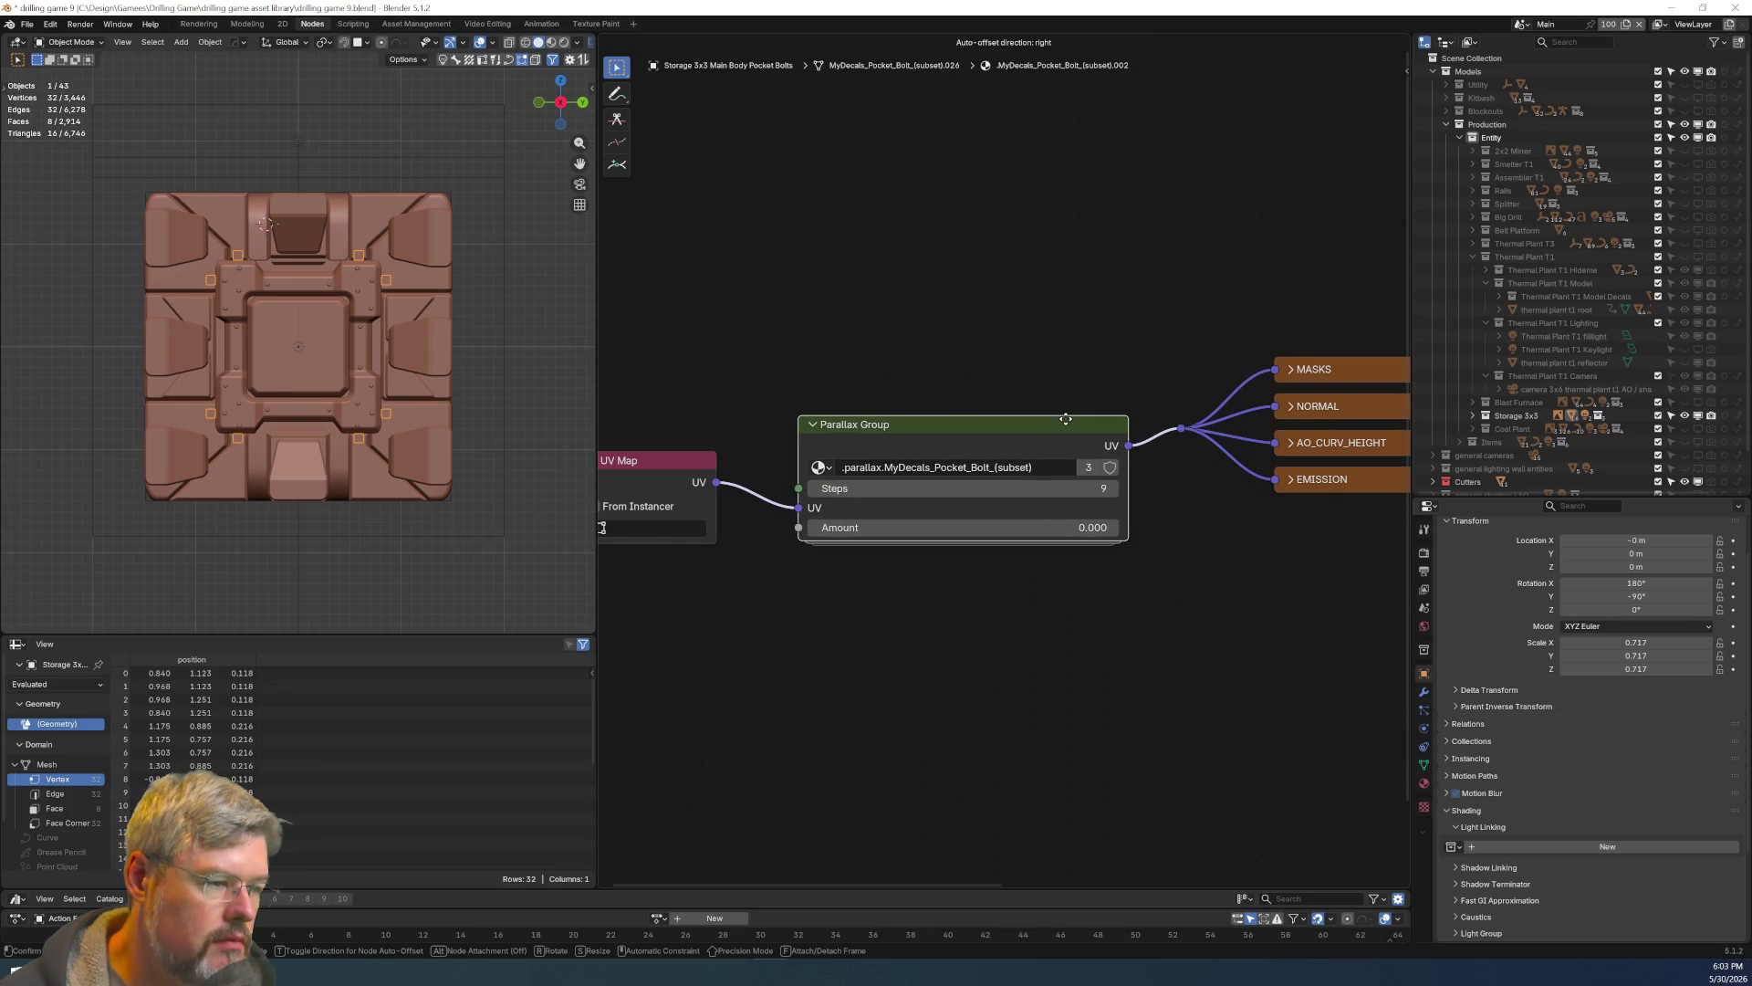
key("Escape")
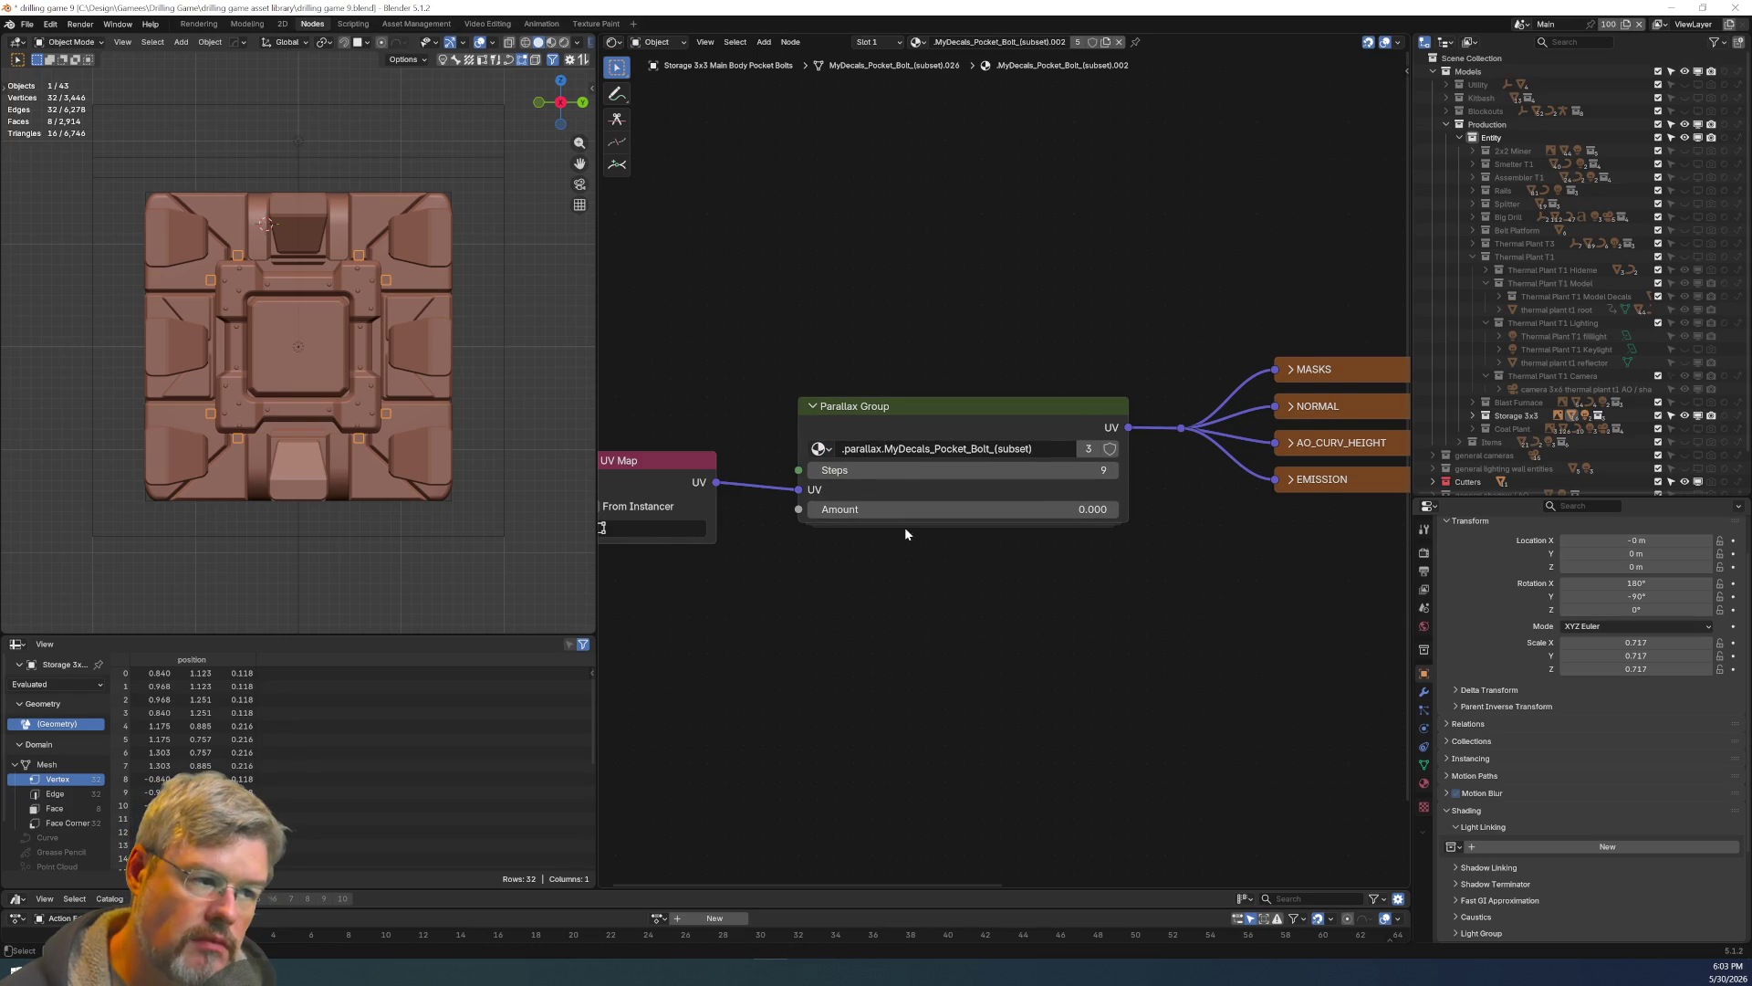
left_click(918, 414)
key("Tab")
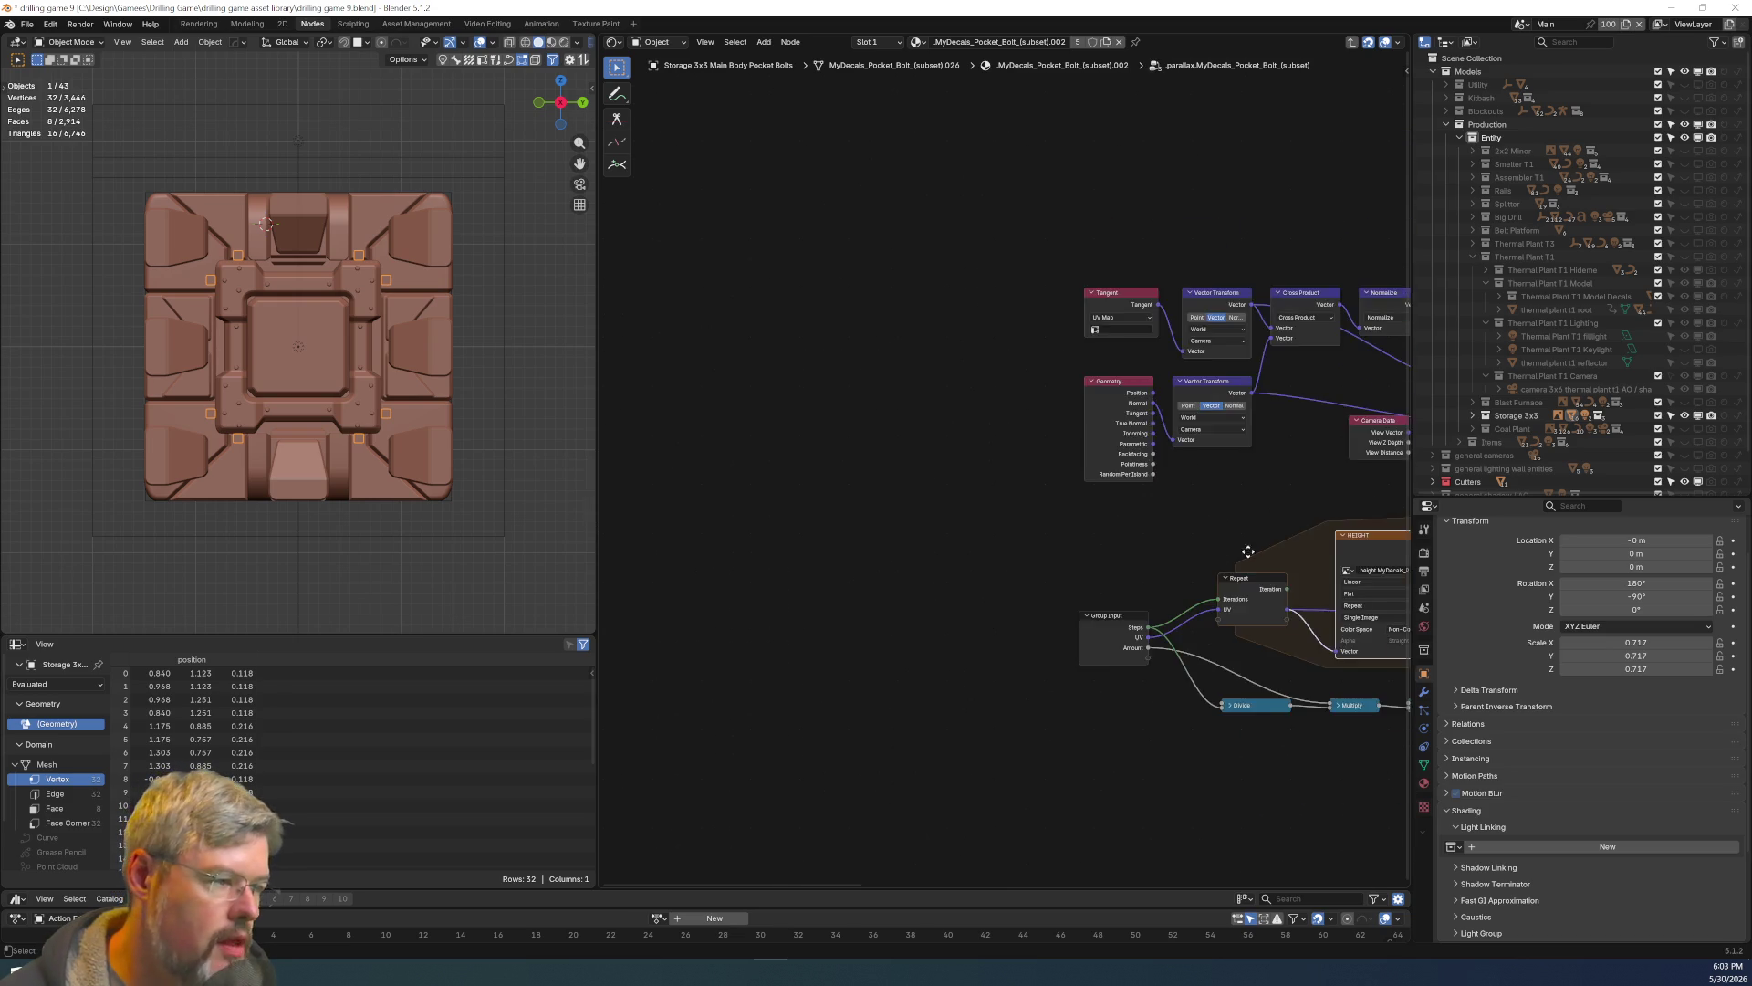
scroll(1248, 551, "up", 8)
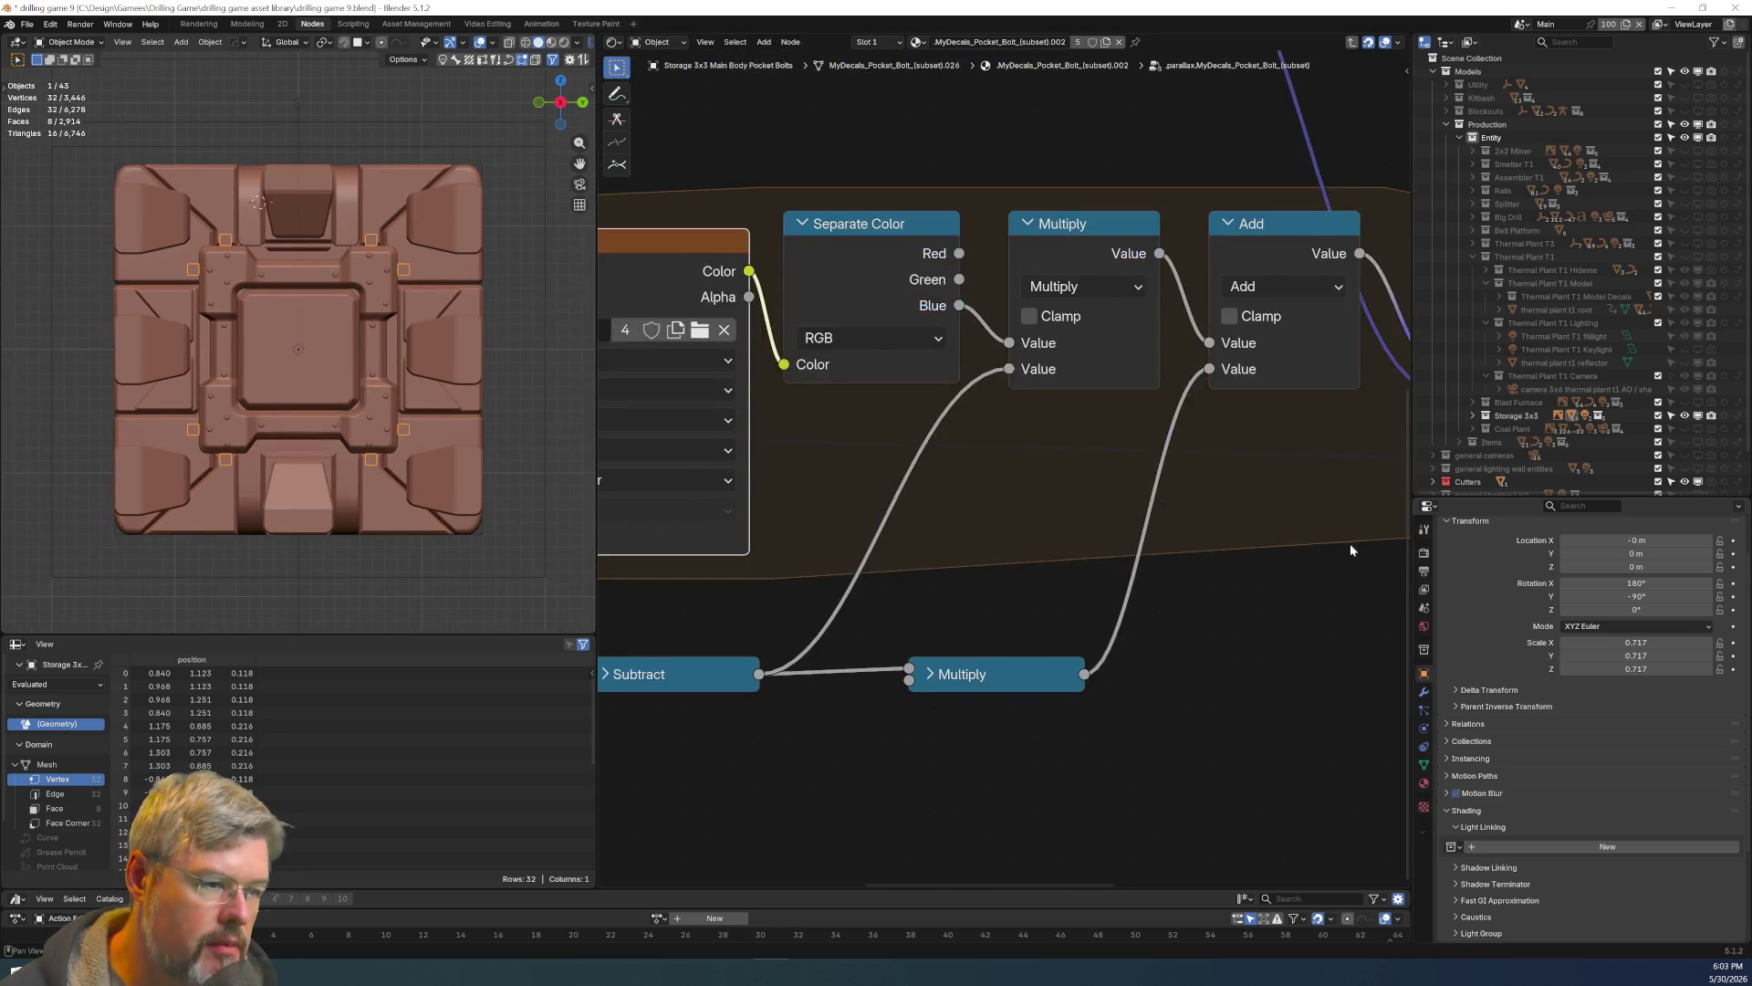
scroll(1261, 630, "down", 3)
scroll(1065, 541, "up", 2)
scroll(885, 446, "down", 2)
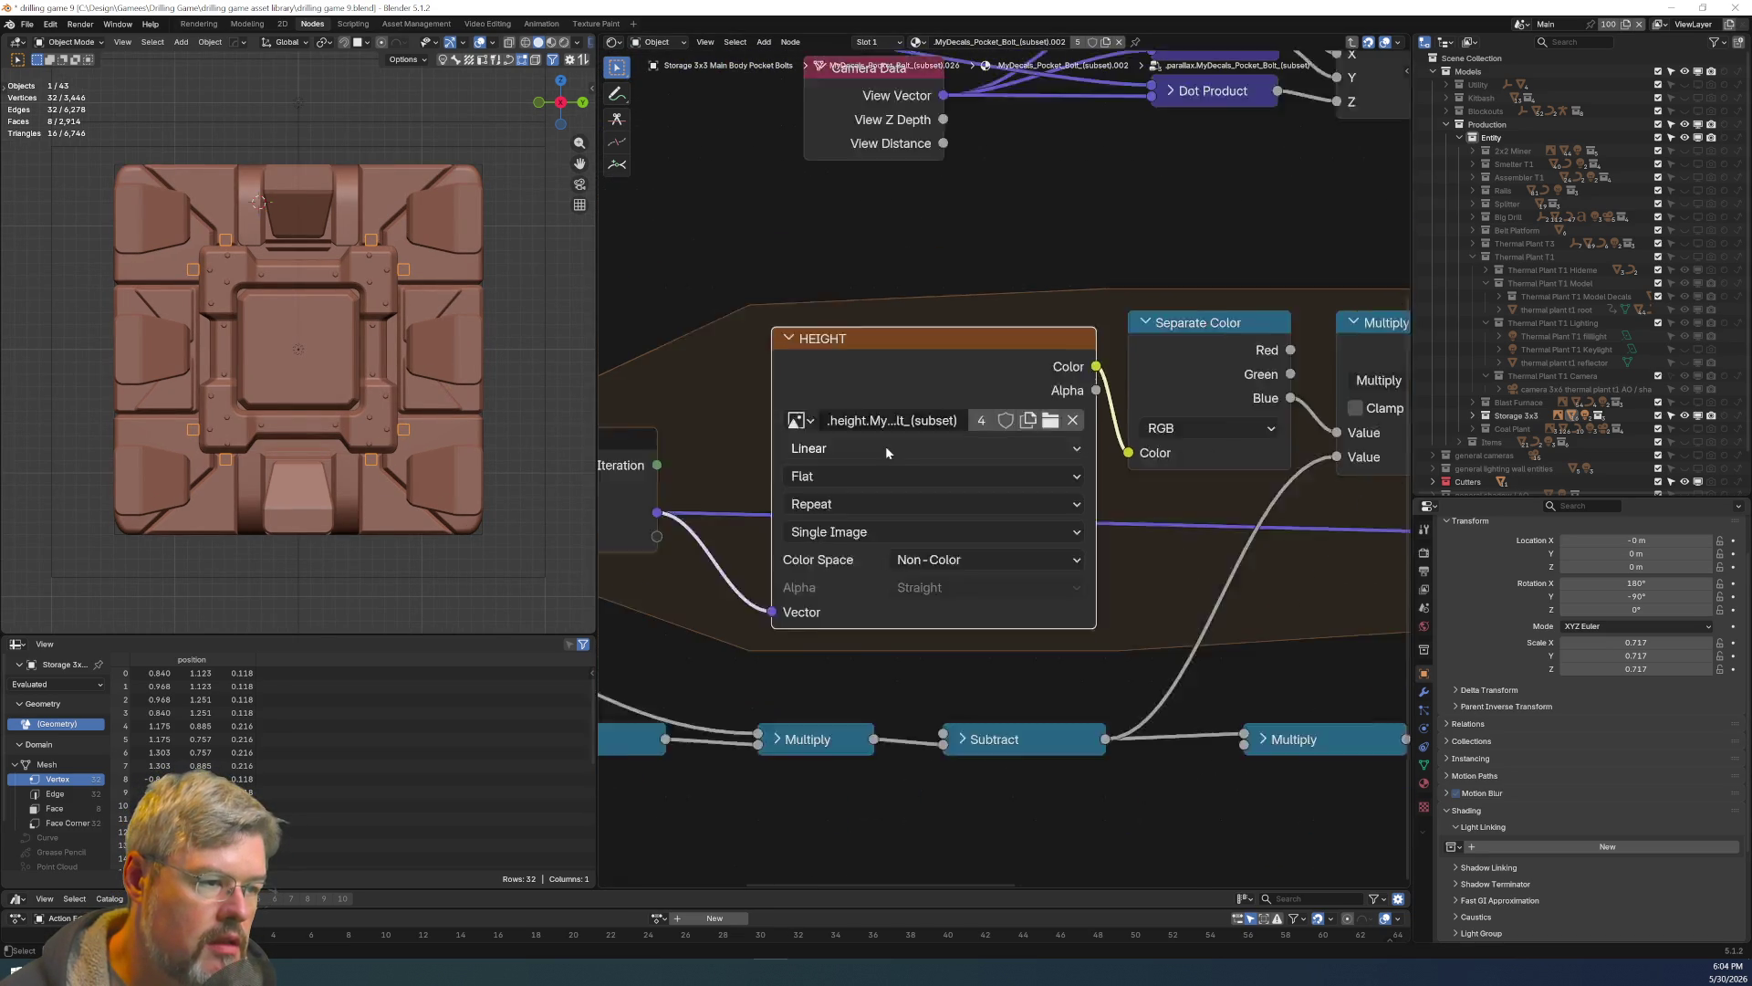
scroll(1208, 564, "down", 7)
middle_click_drag(1010, 551, 1028, 555)
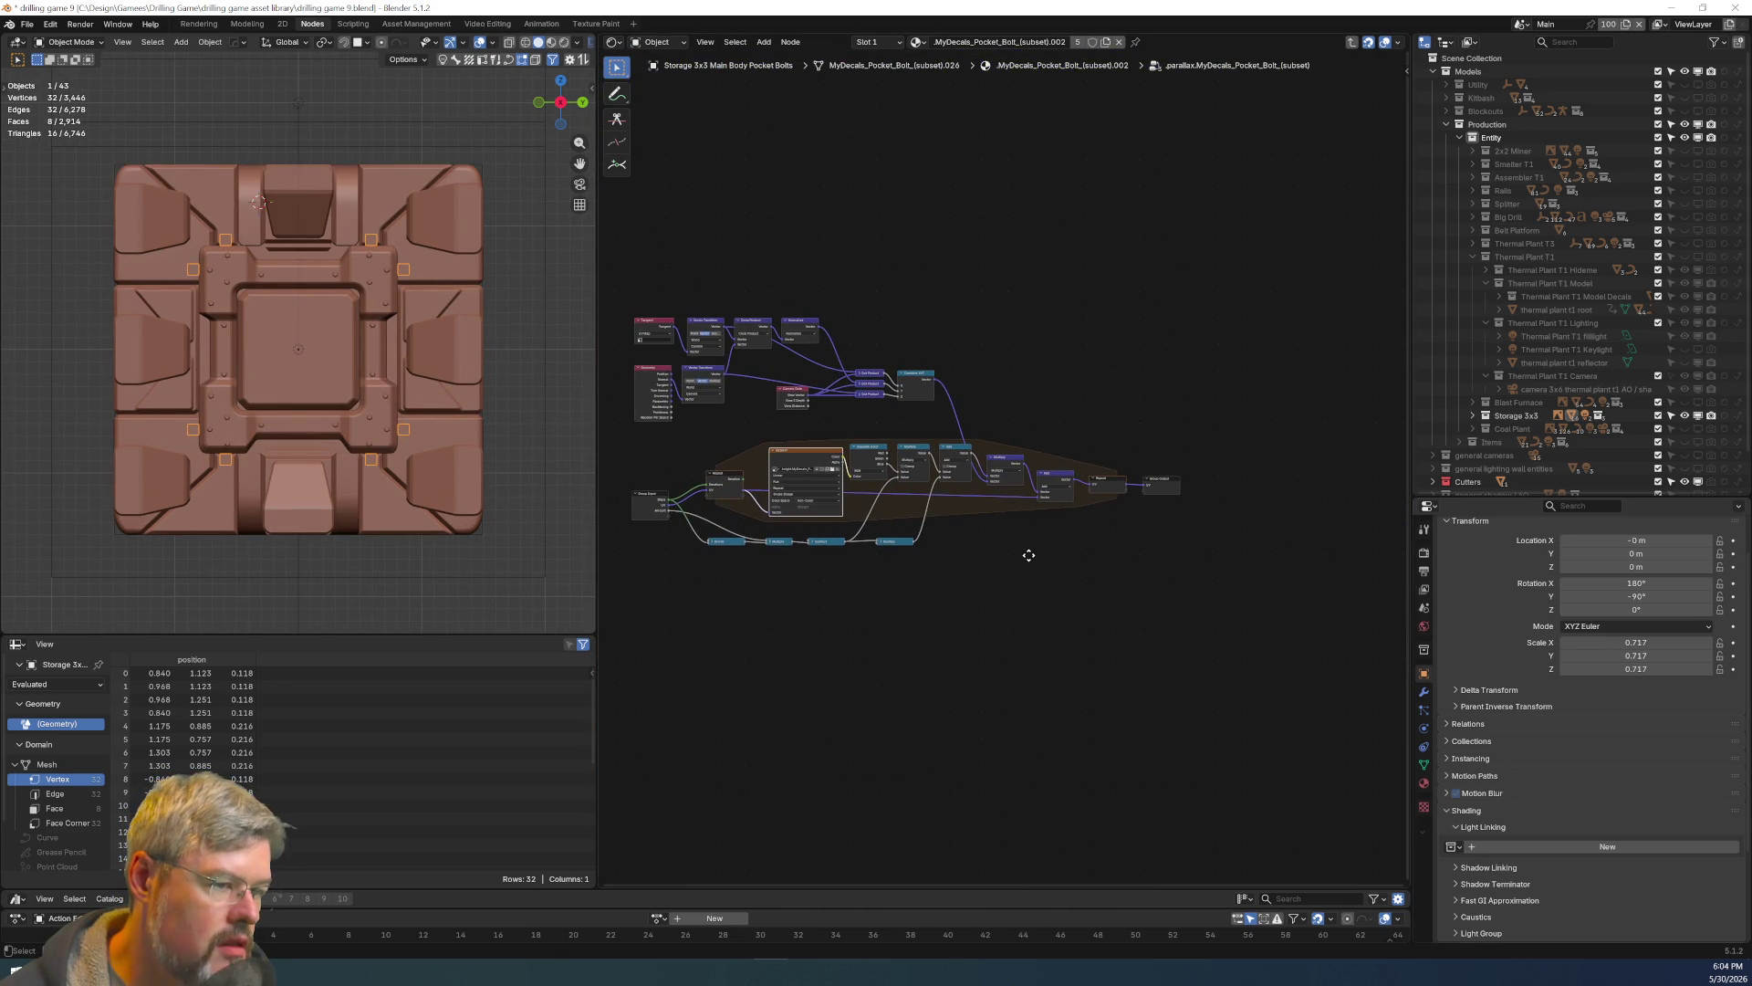
key("Tab")
scroll(982, 570, "up", 2)
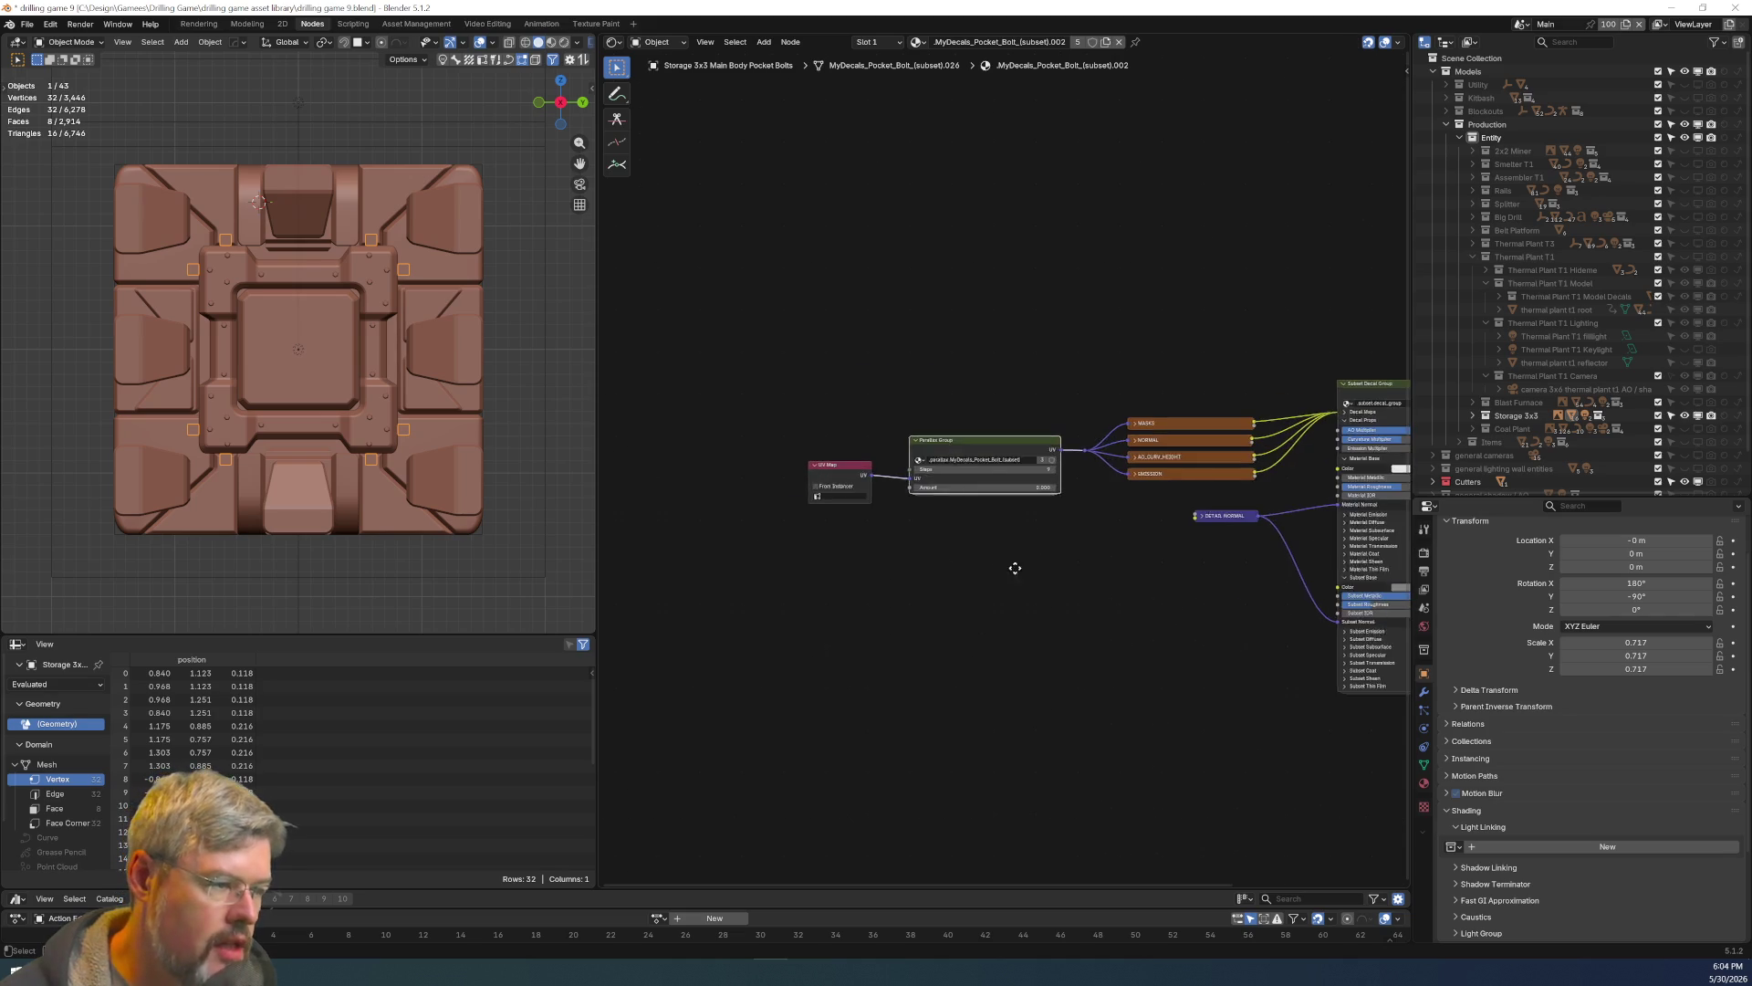
scroll(1014, 567, "up", 3)
left_click(711, 477)
left_click(711, 476)
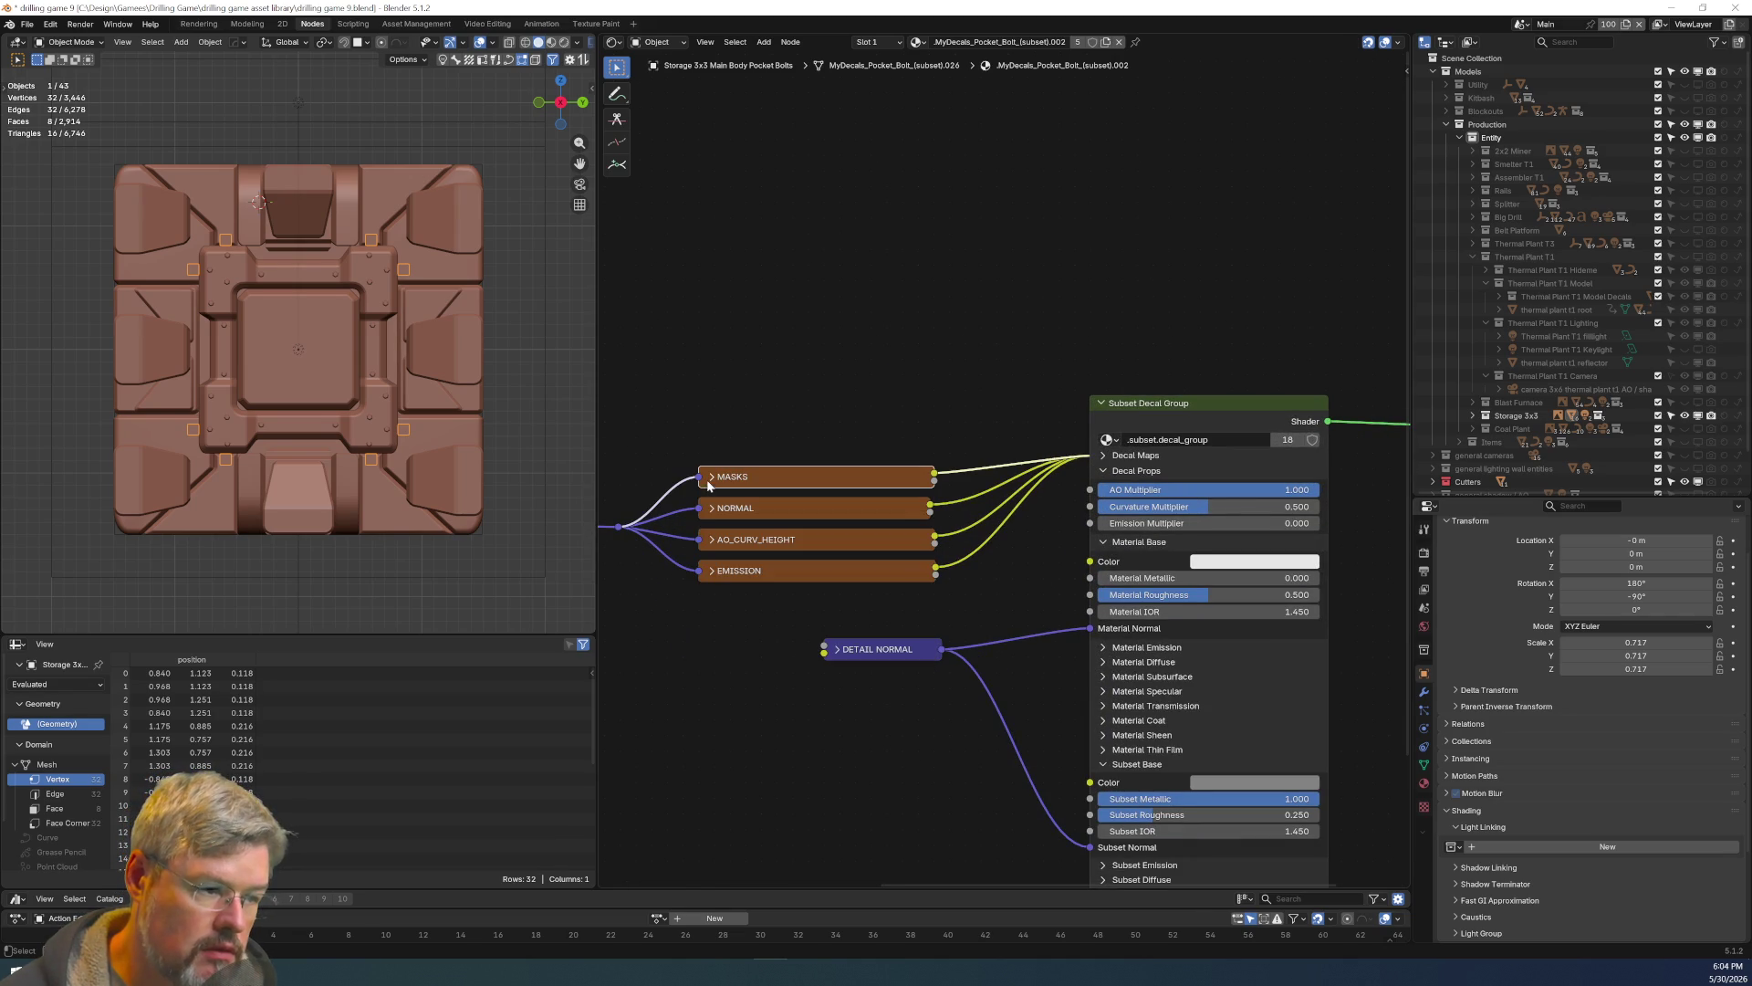
left_click(711, 508)
Inspect the AO_CURV_HEIGHT node, then briefly show and hide the Coal Plant collection.
left_click(713, 545)
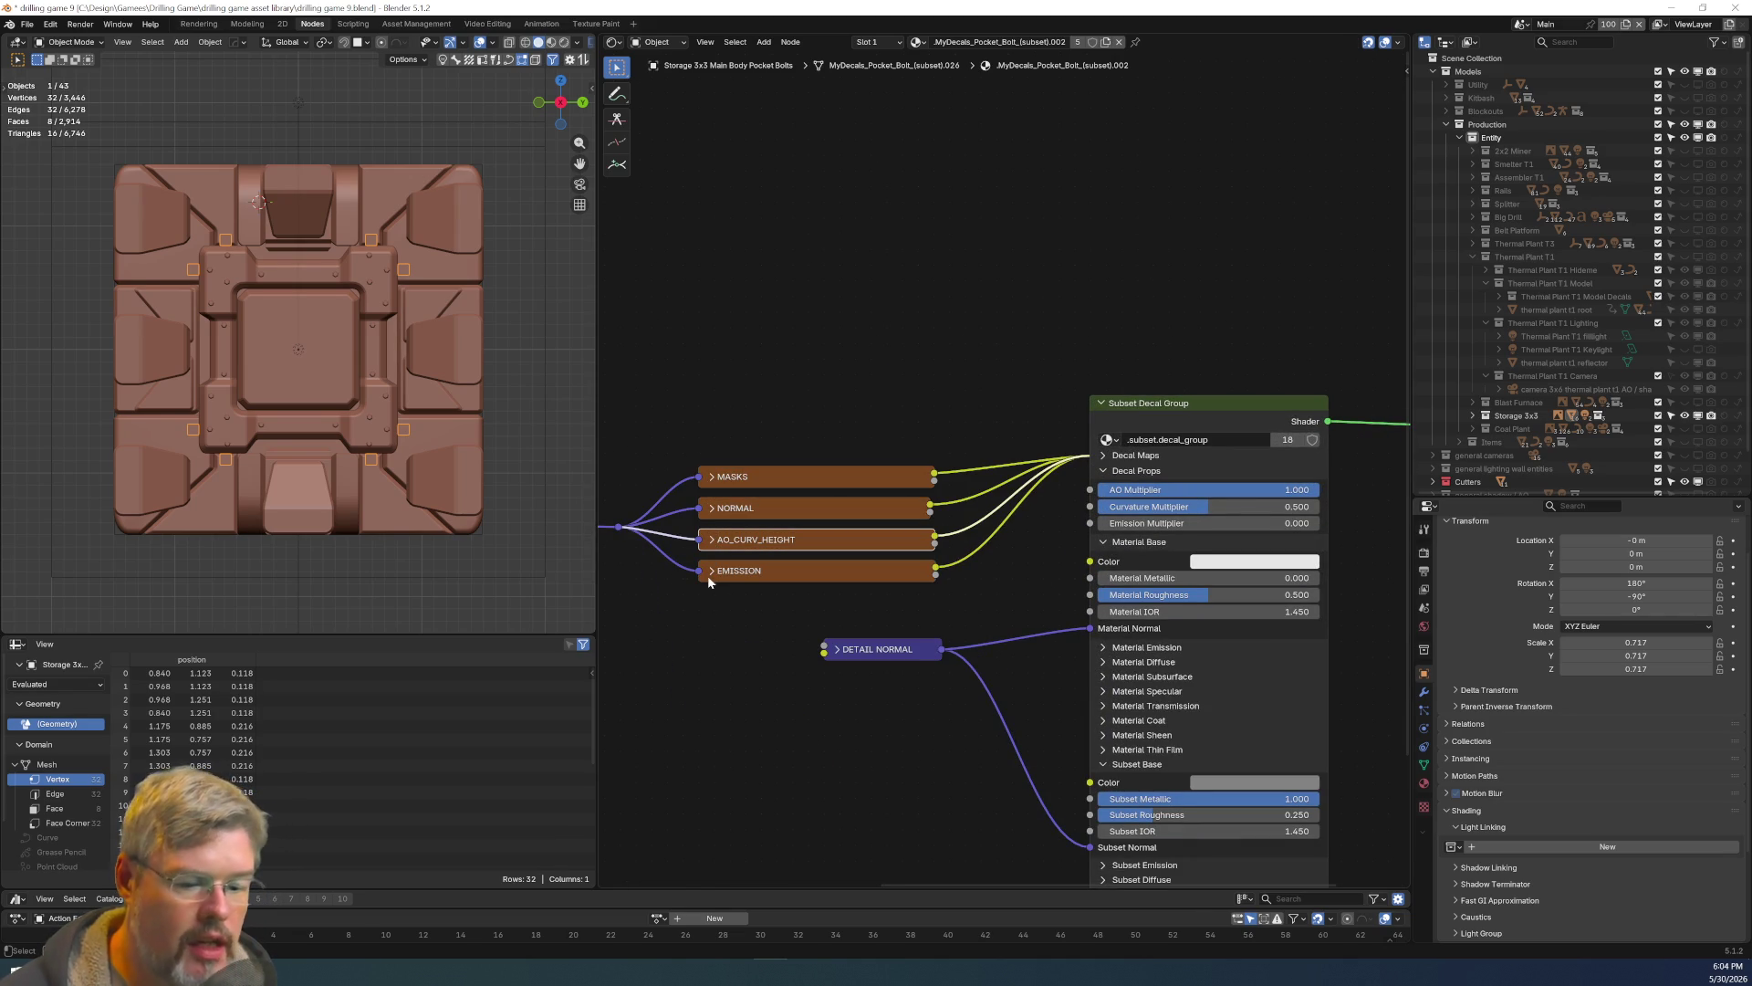
left_click(781, 699)
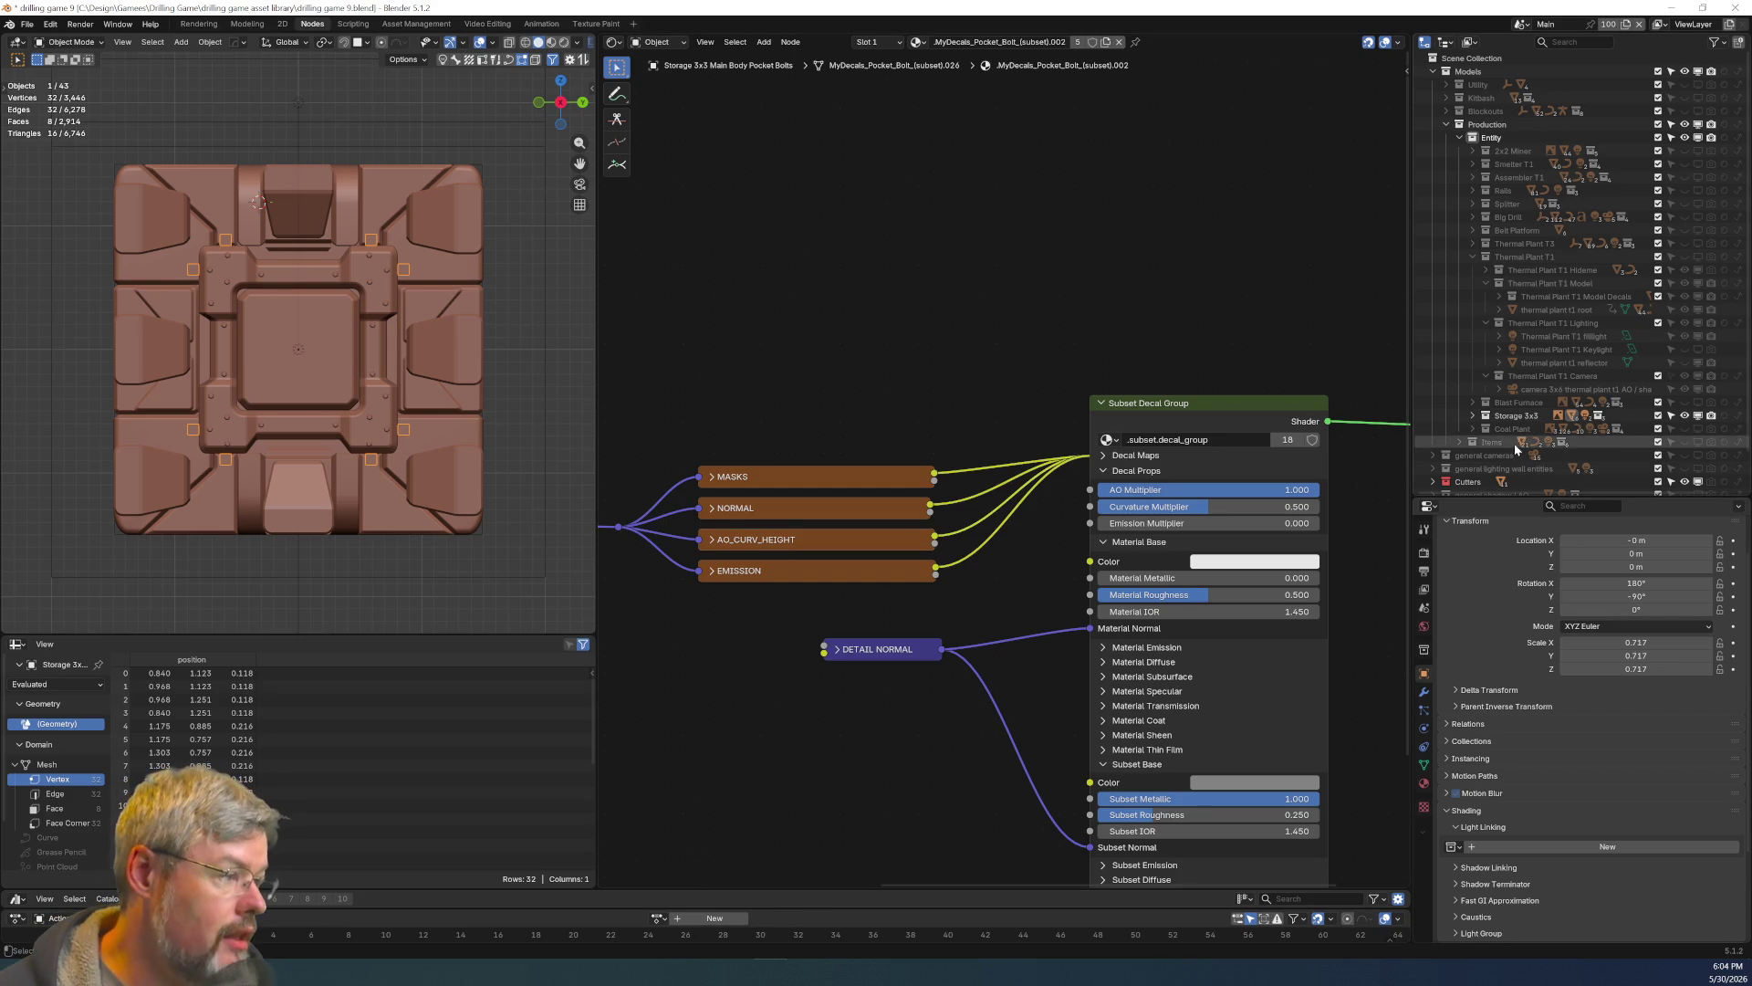
left_click(1473, 428)
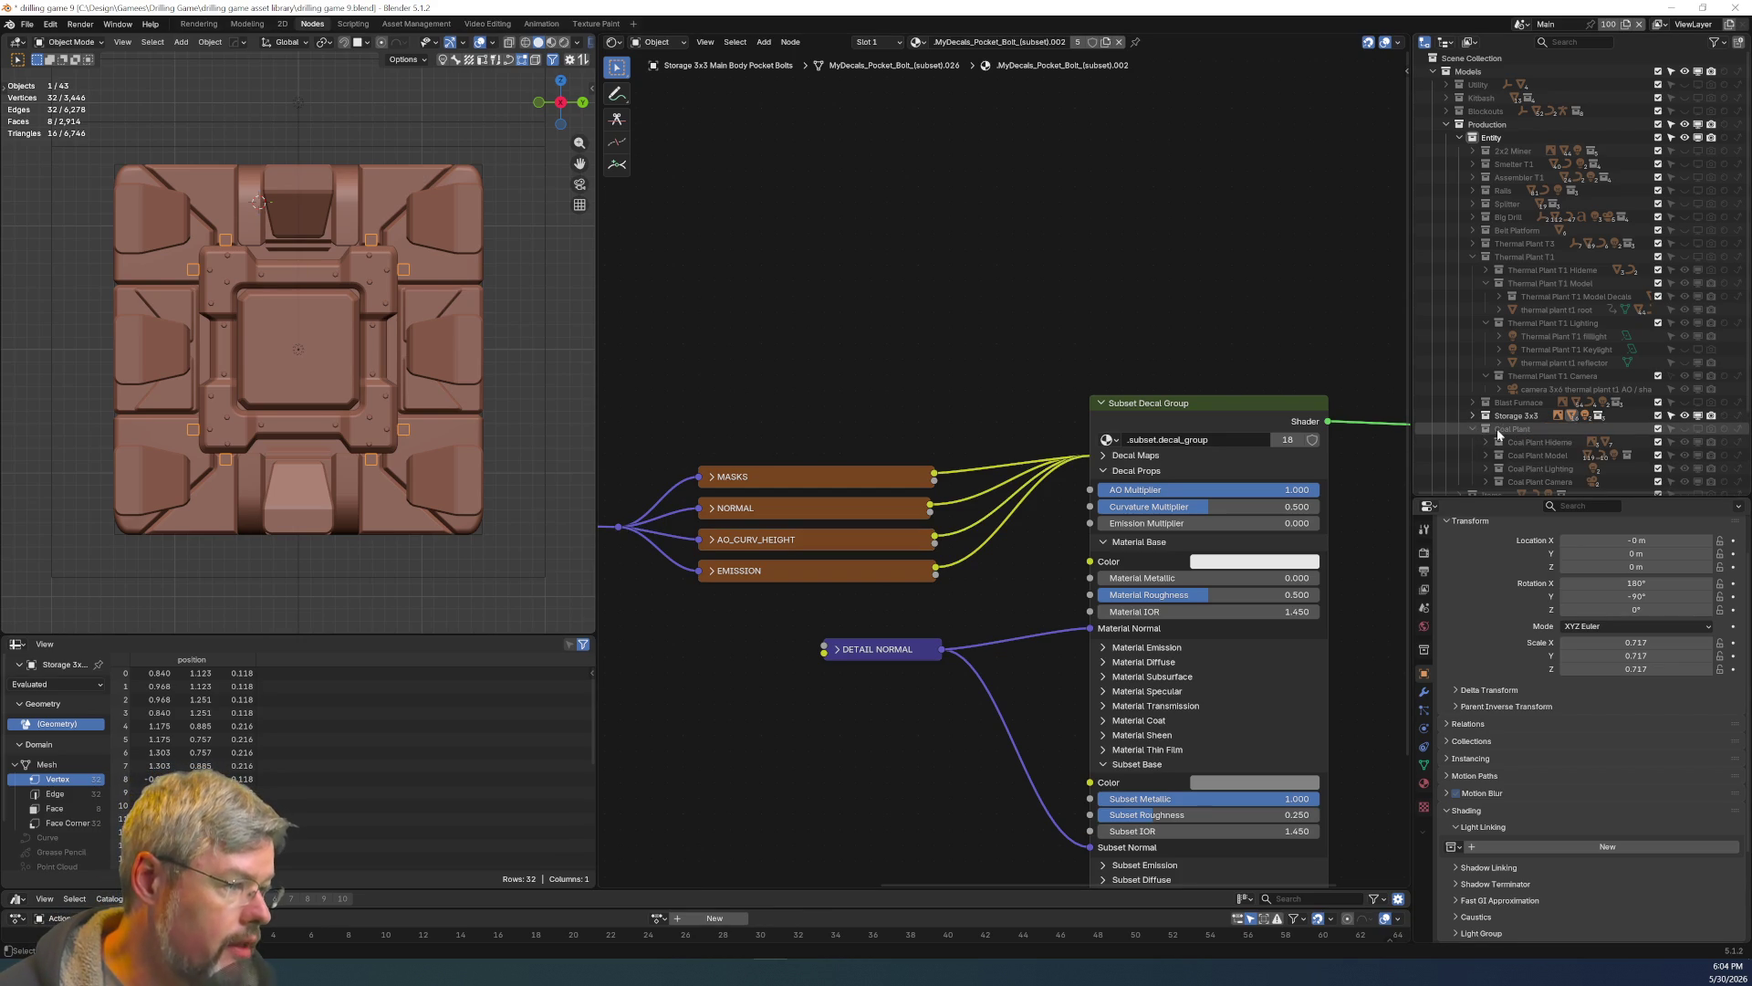
left_click(1520, 430)
left_click(1683, 430)
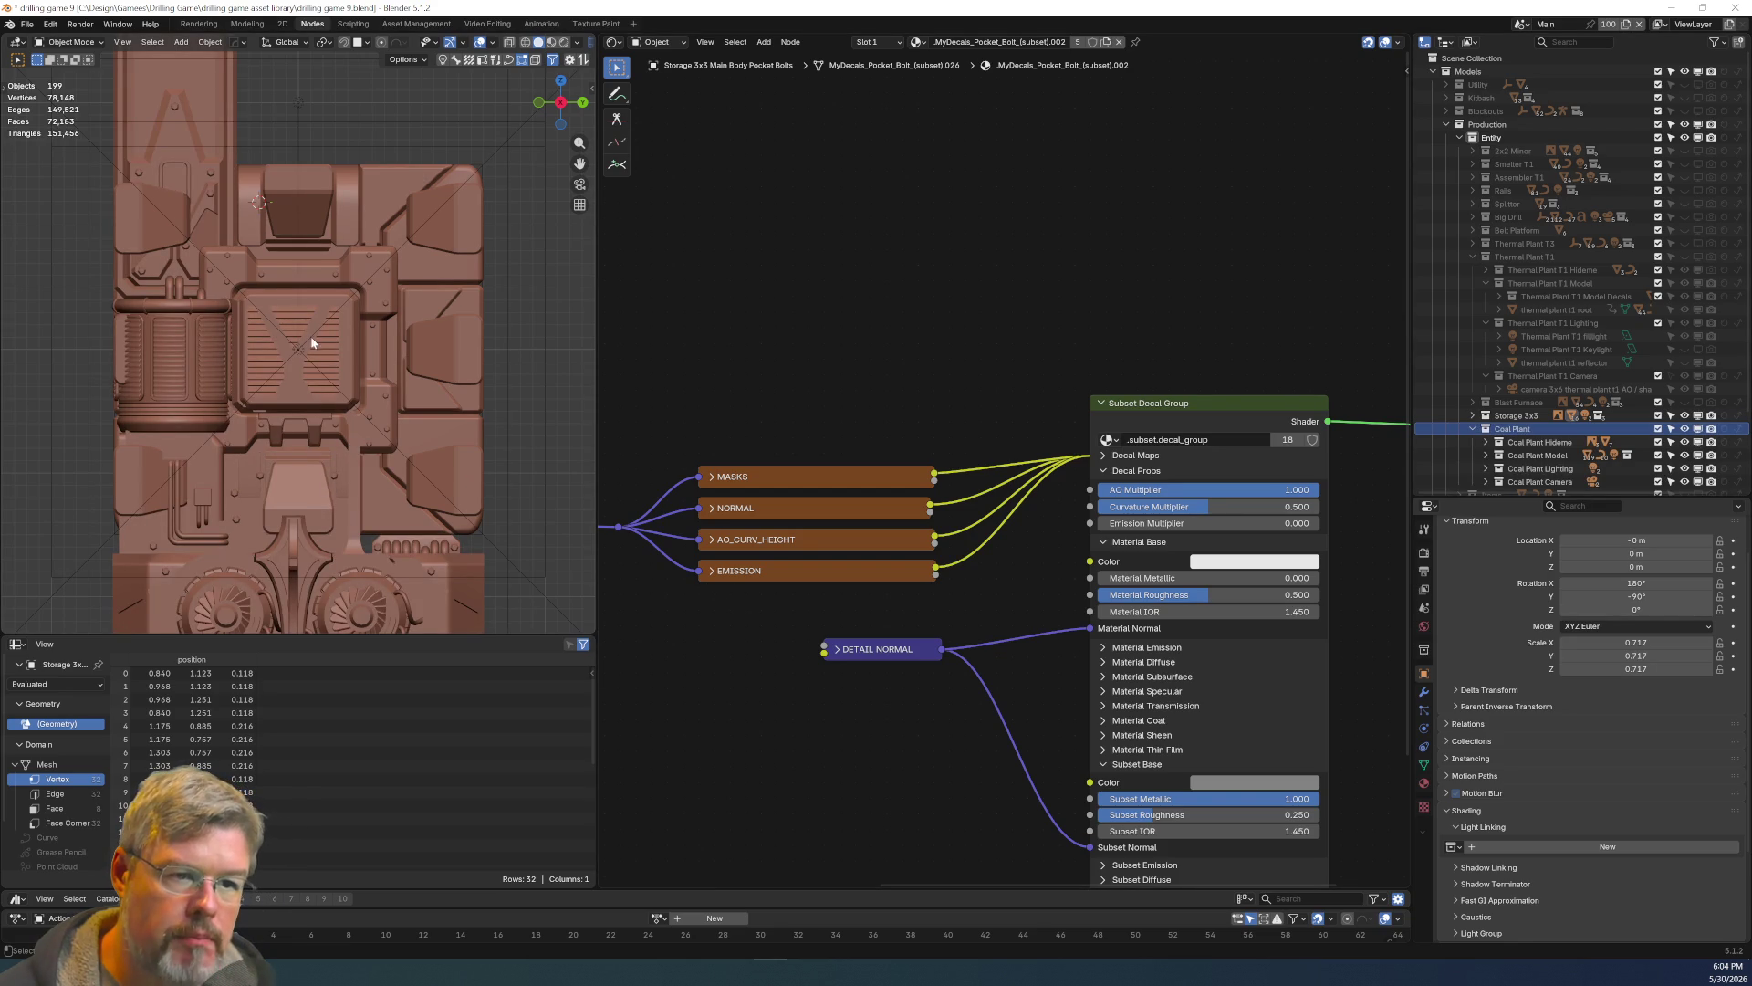
left_click(1685, 429)
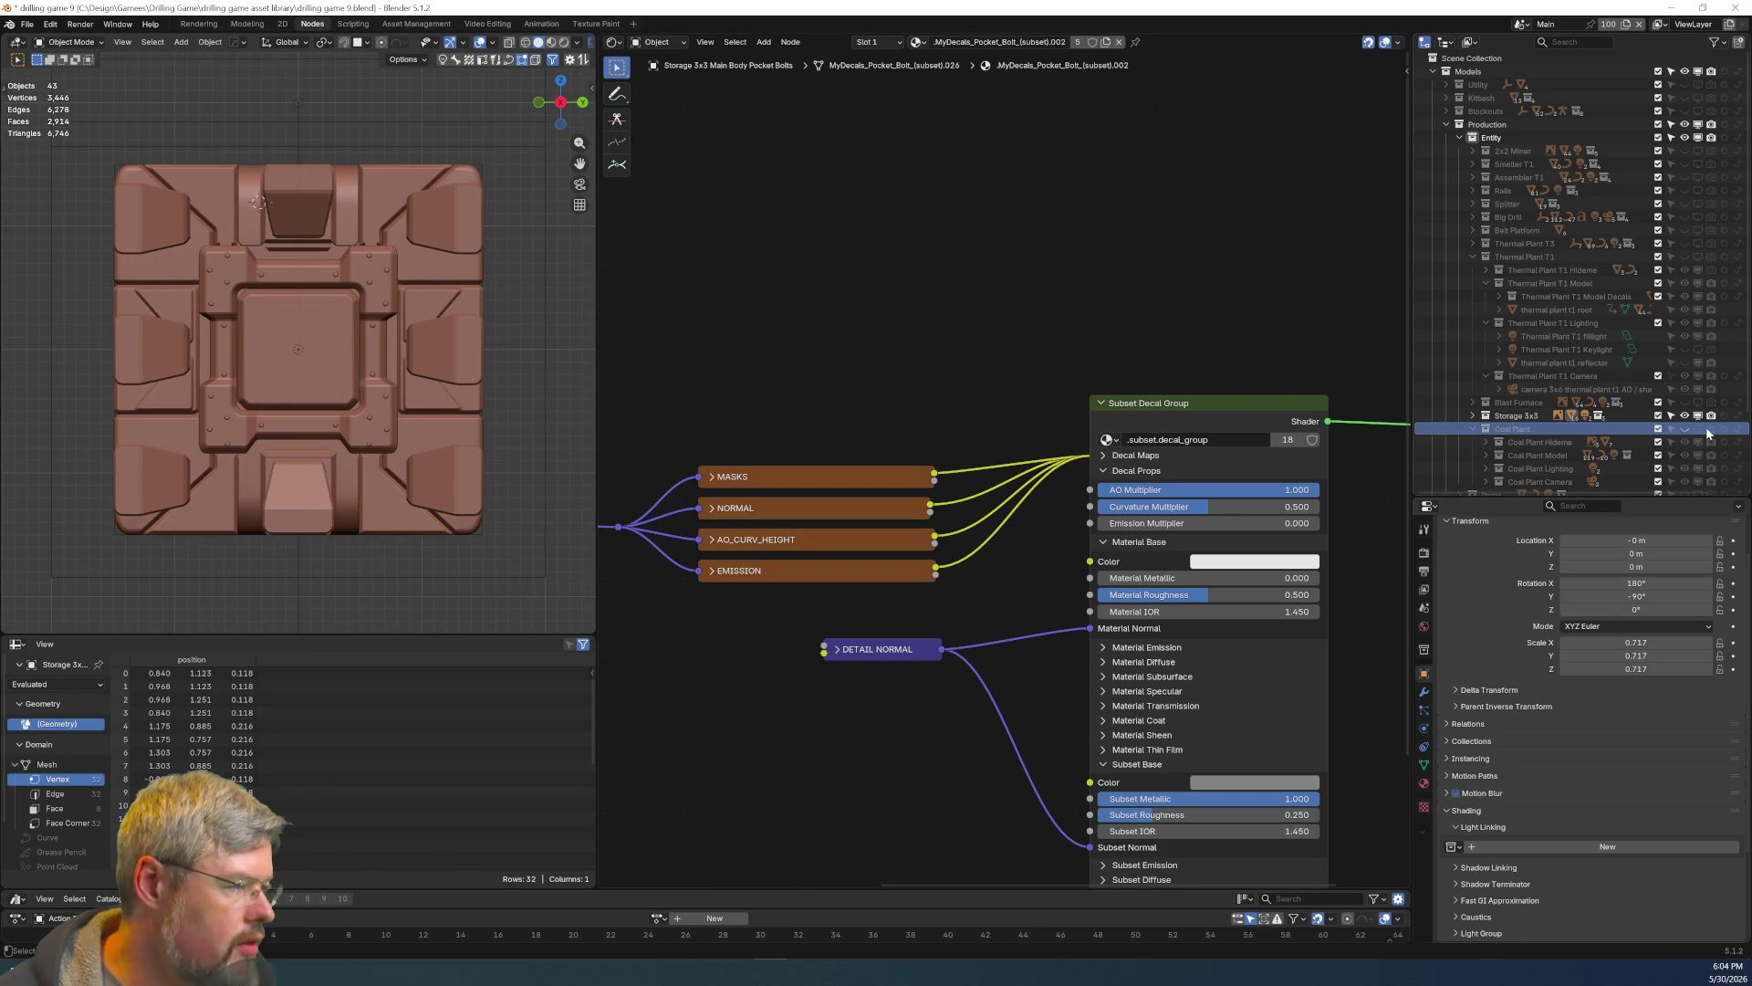
Show Thermal Plant T1 and select one of its pocket bolt decals.
left_click(1685, 257)
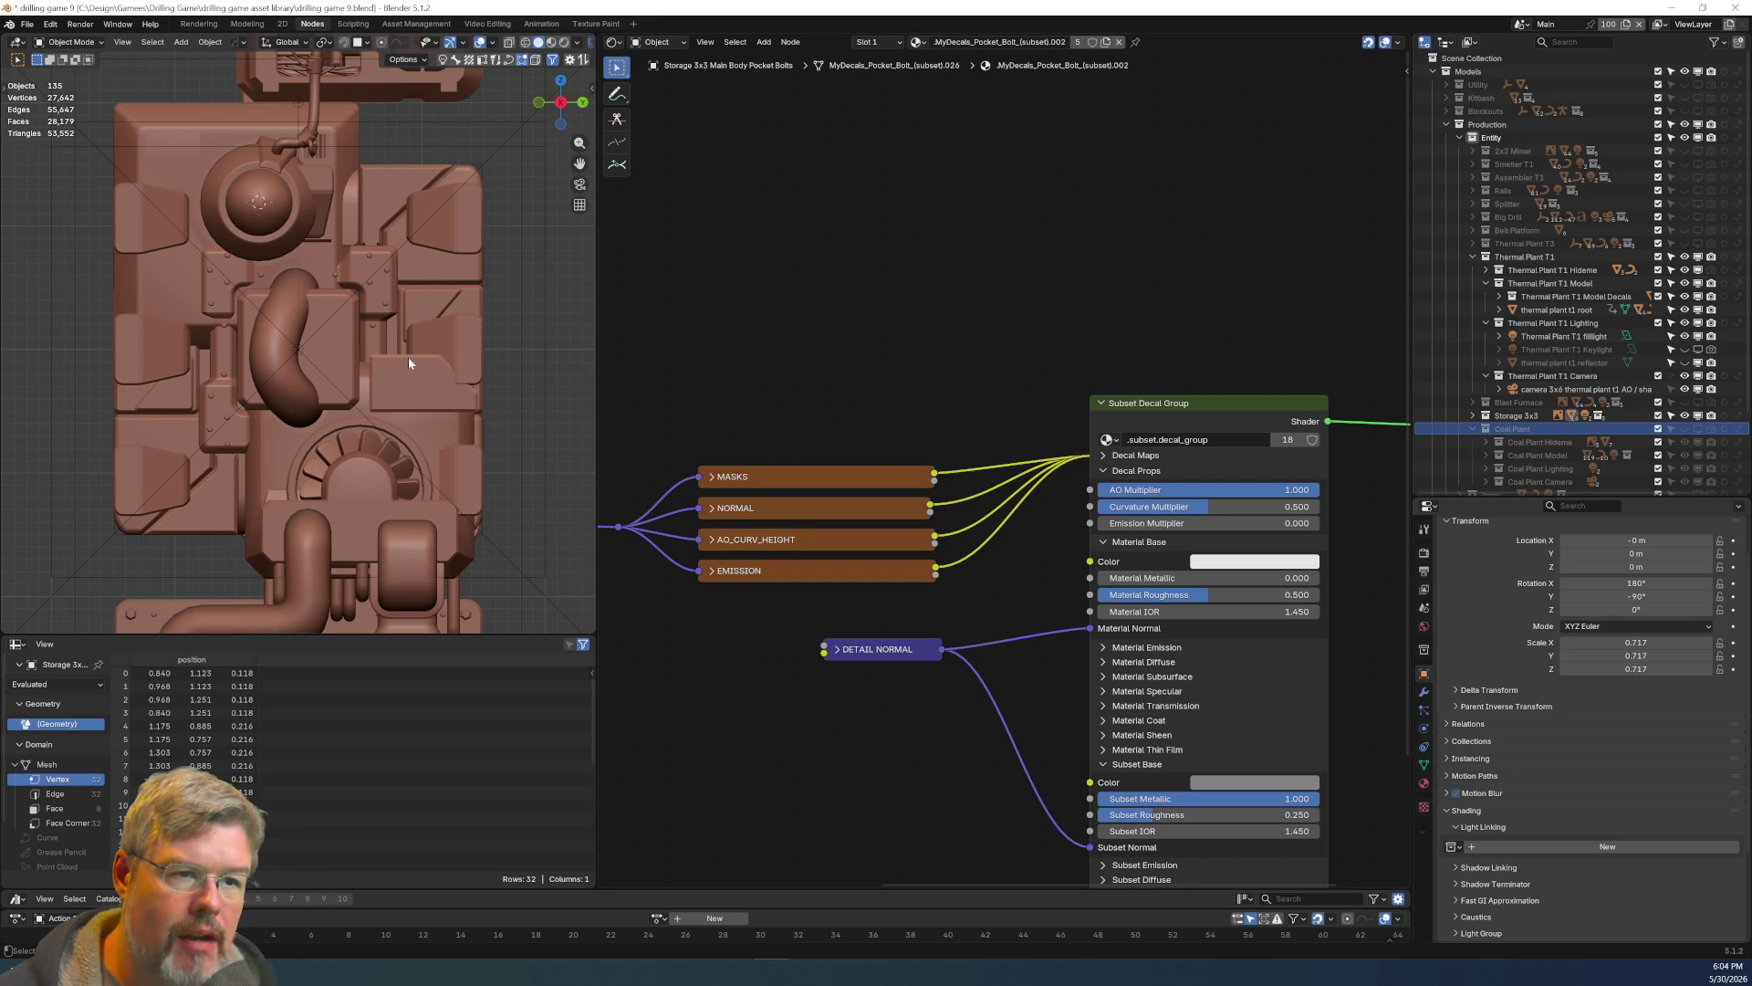
middle_click_drag(394, 172, 361, 449)
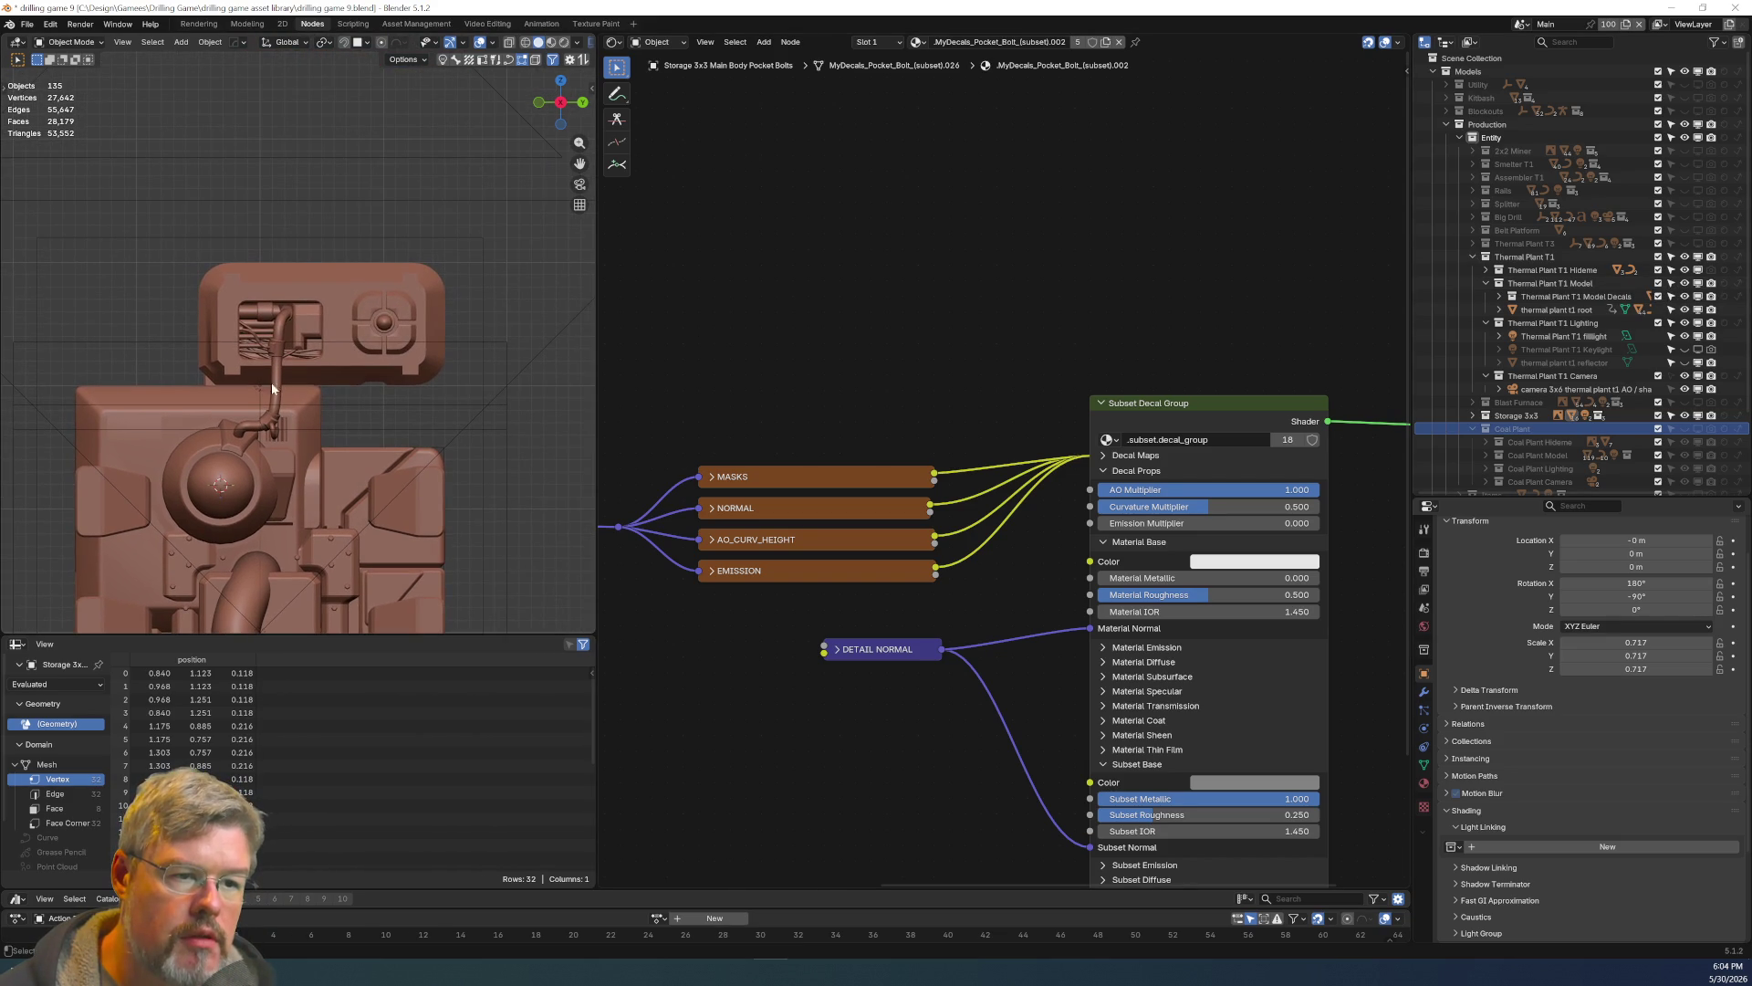
left_click(235, 371)
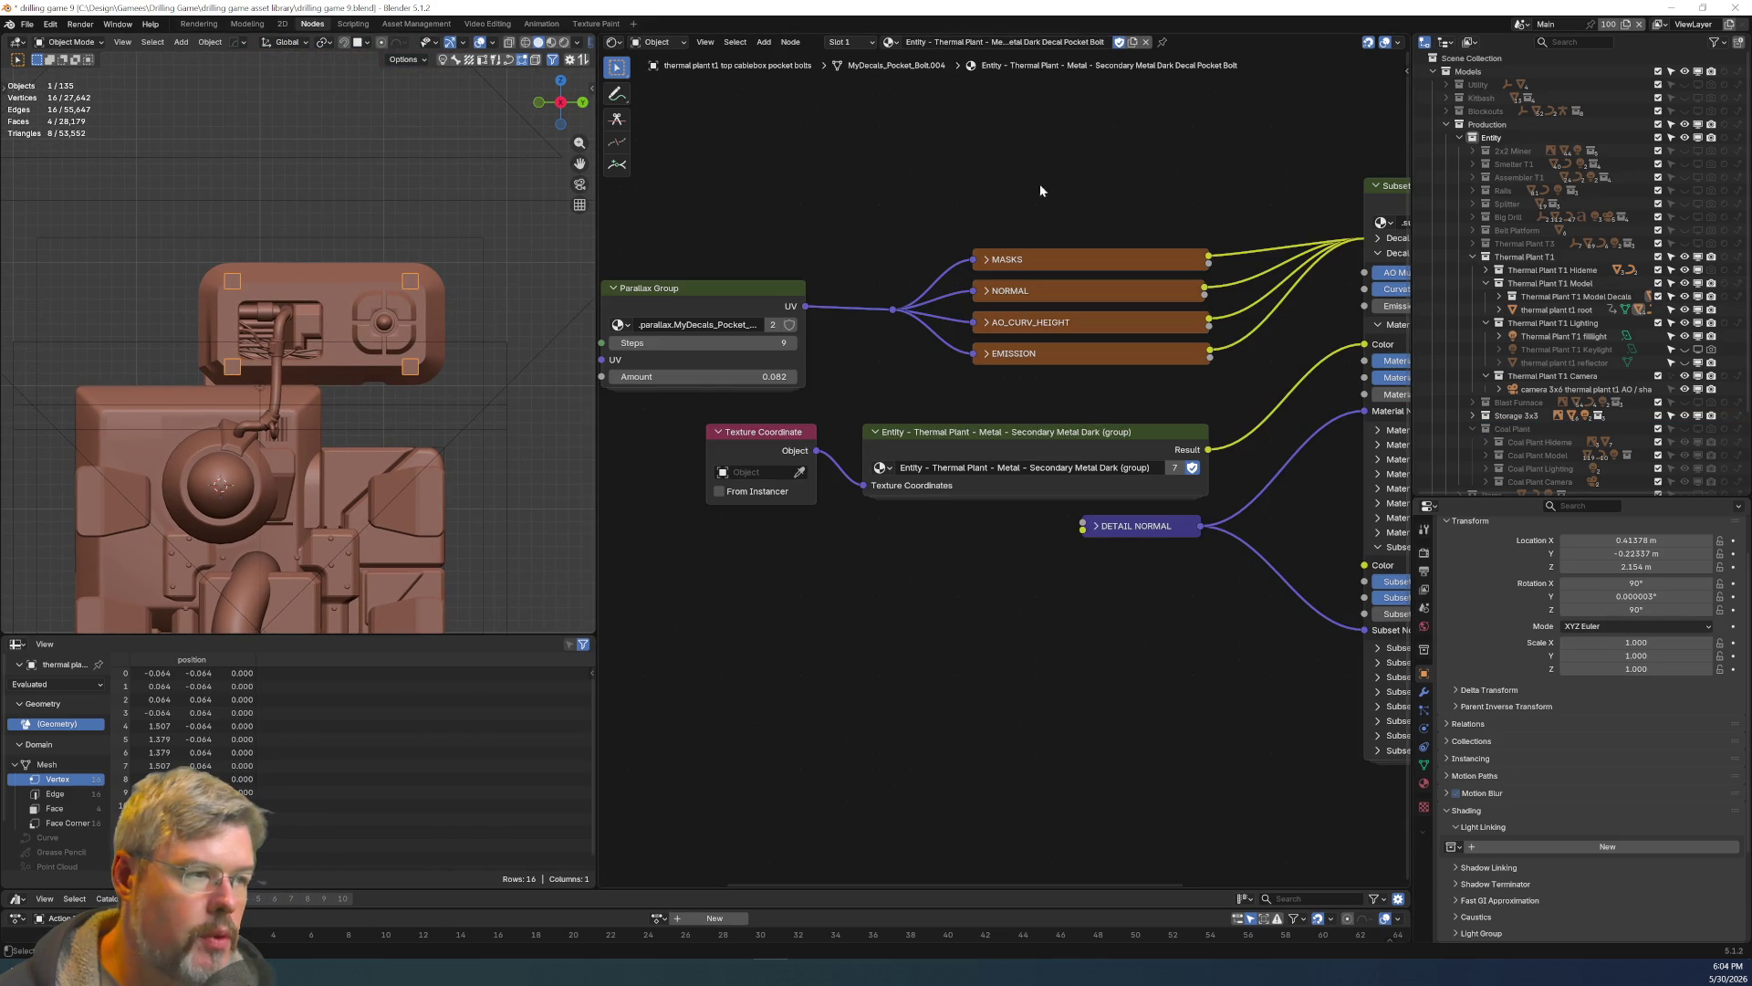
Leave the decal material name unchanged, hide Thermal Plant T1 and collapse its collections.
left_click(1029, 42)
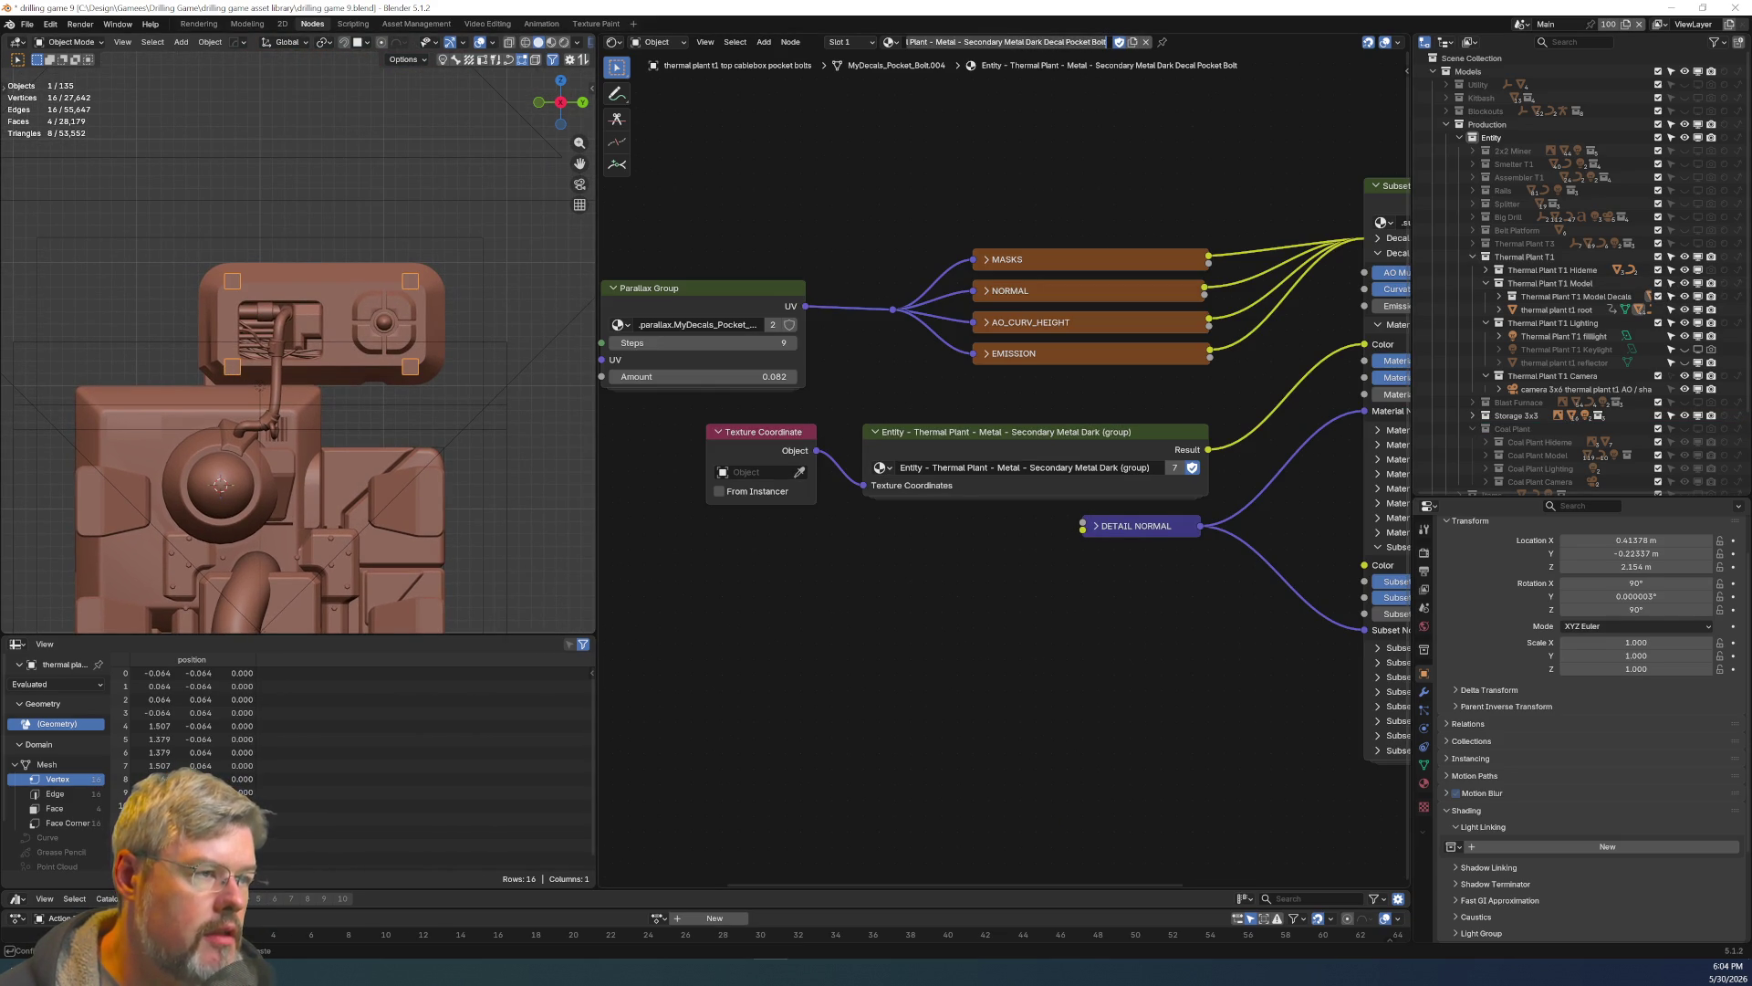
key("Escape")
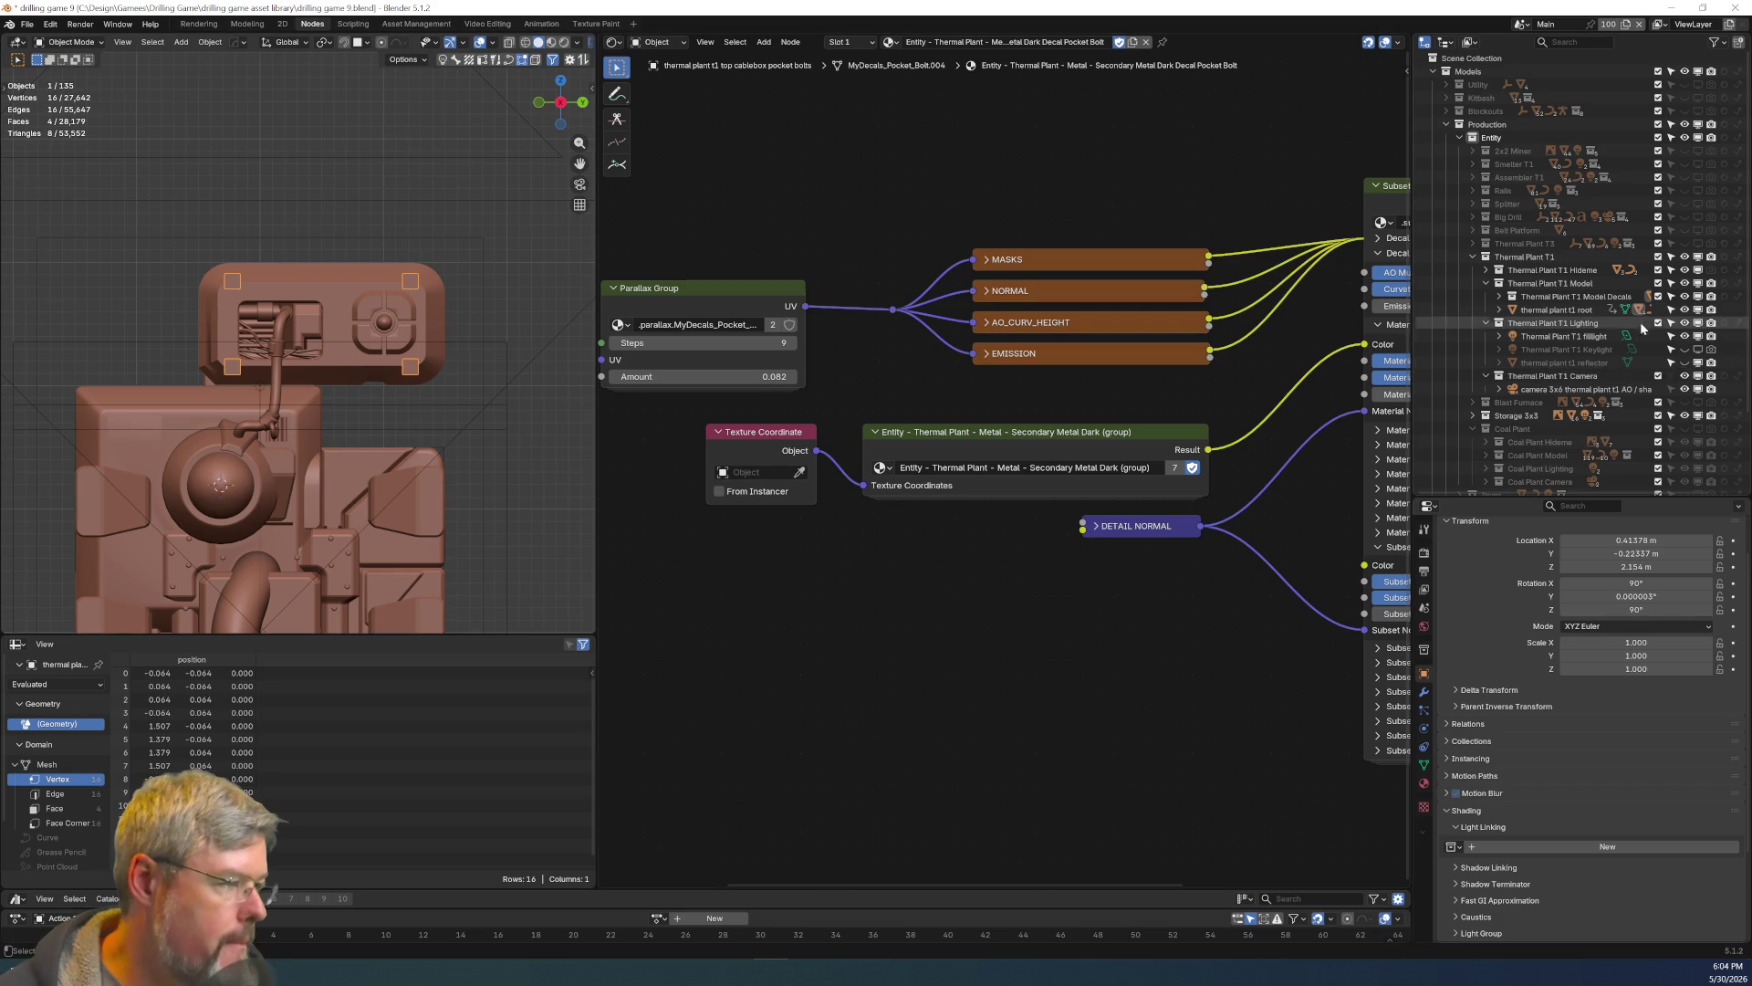
left_click(1686, 258)
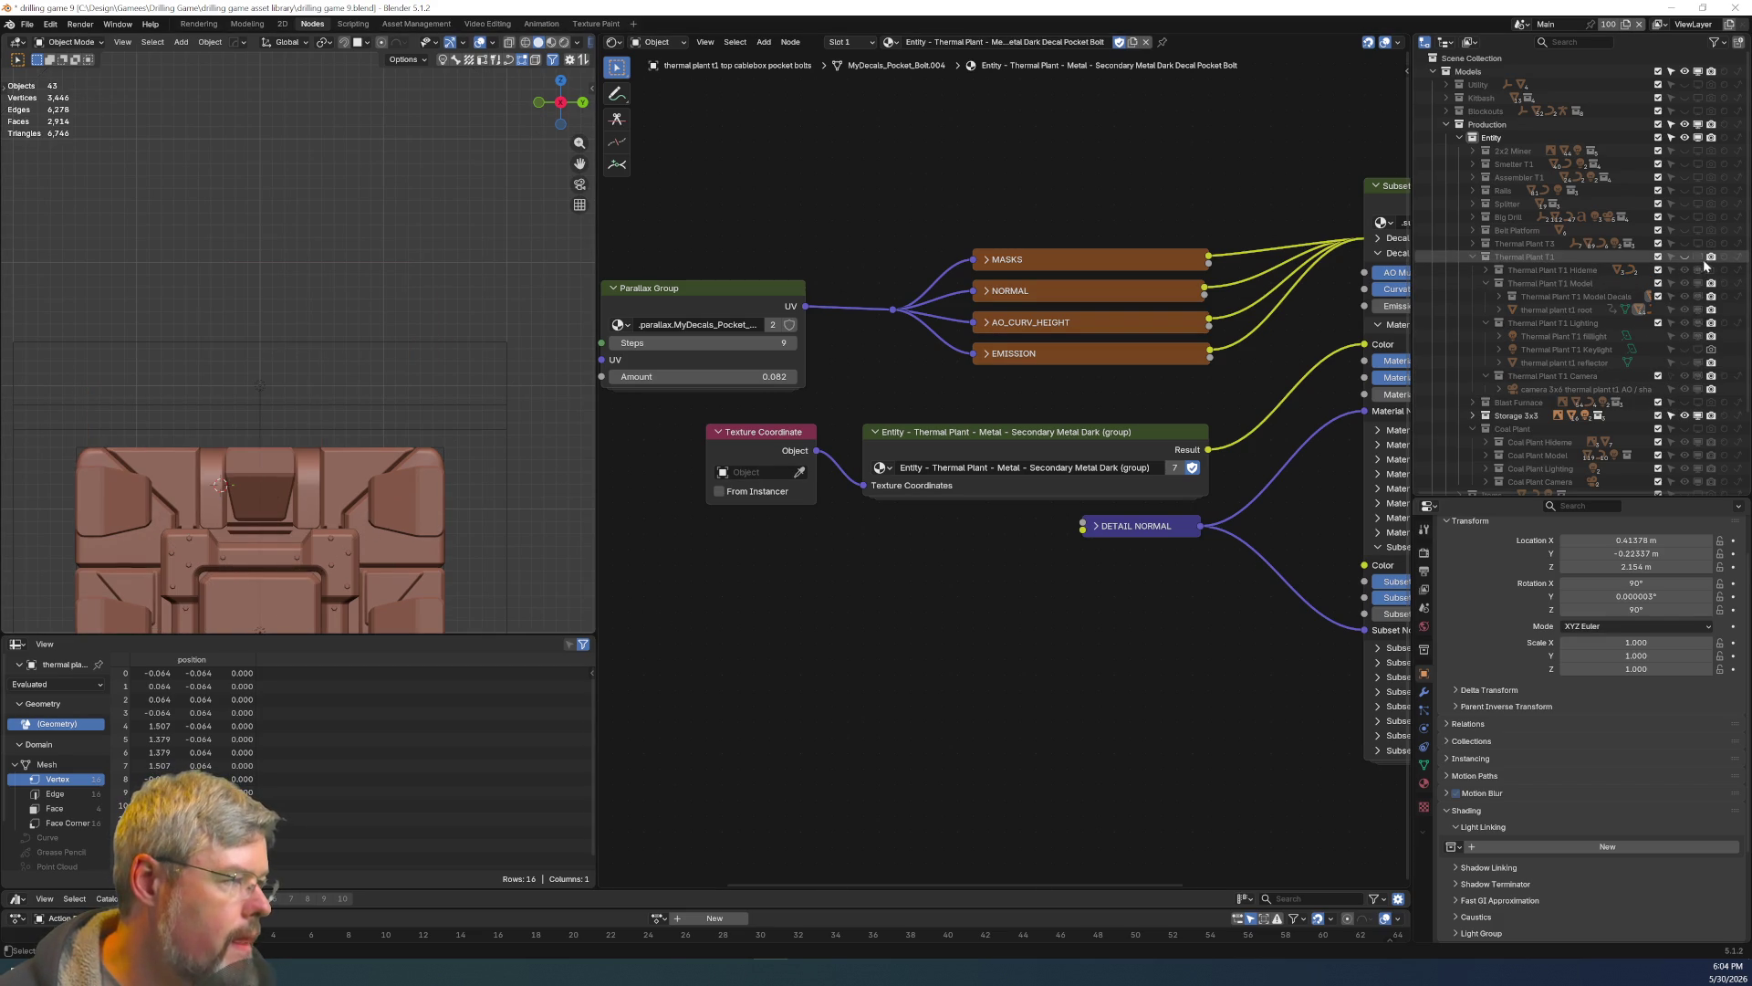
left_click_drag(1485, 283, 1485, 311)
left_click(1472, 257)
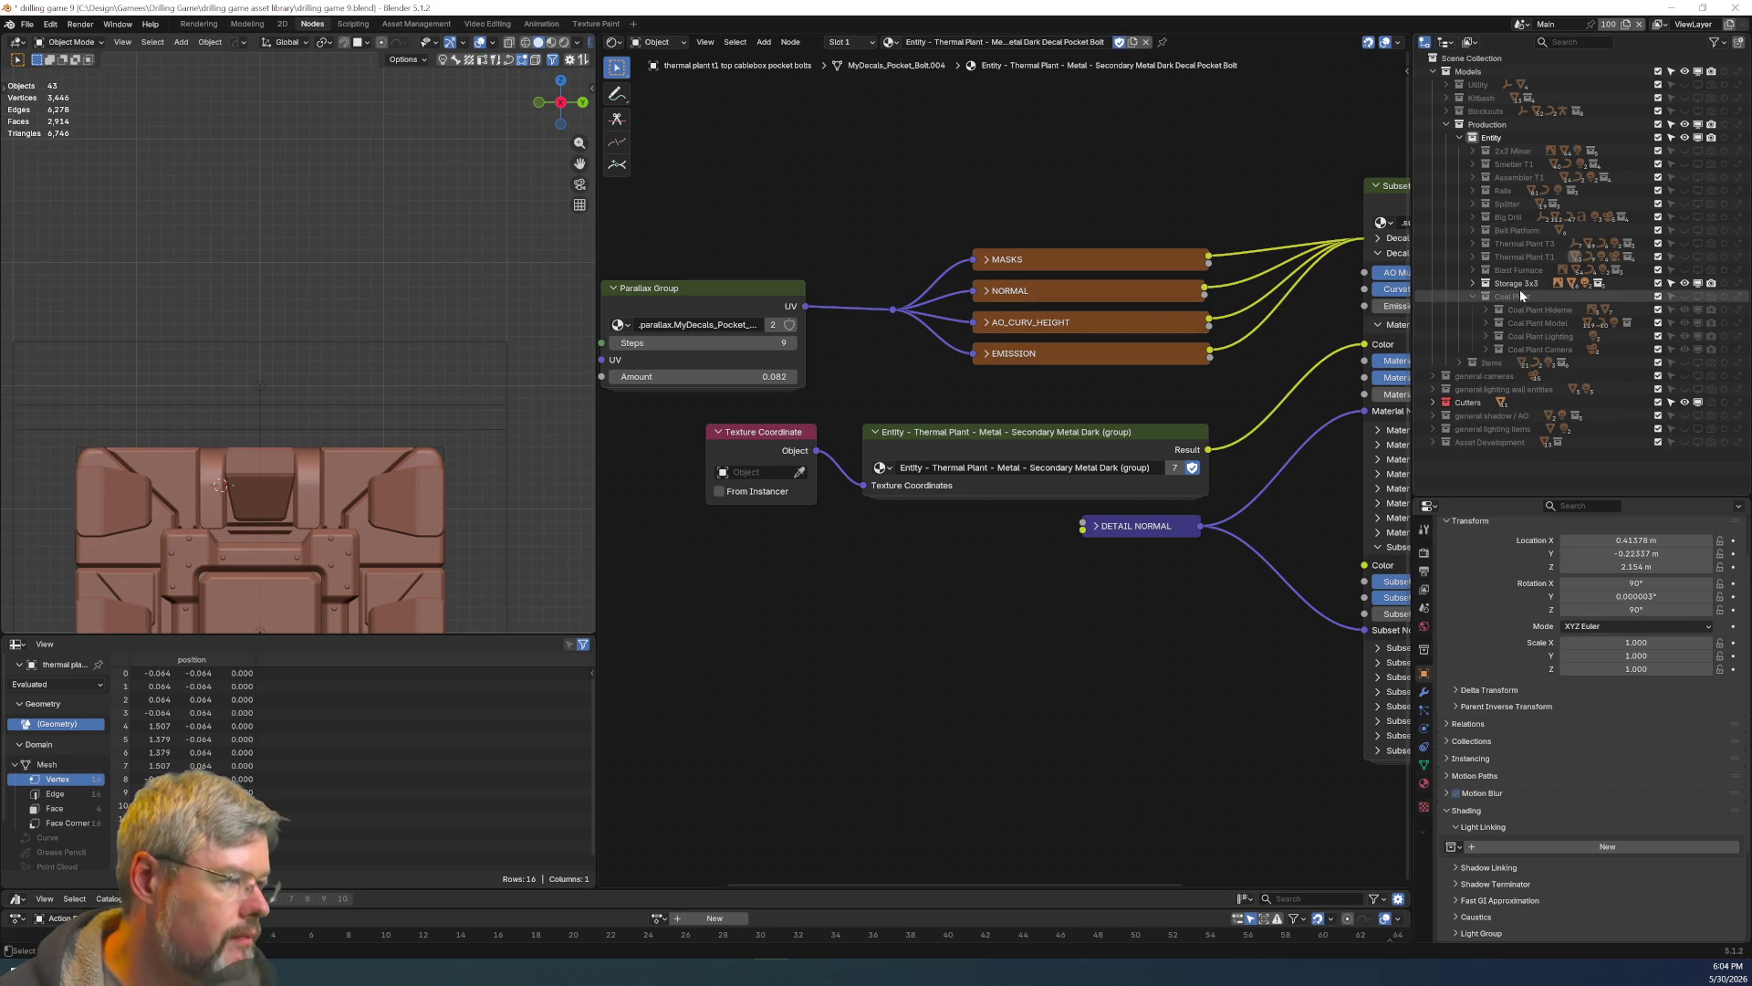
Expand Storage 3x3 > Model > Model Decals and select all decals from Centerpiece to Ports.
left_click(1474, 283)
left_click(1486, 310)
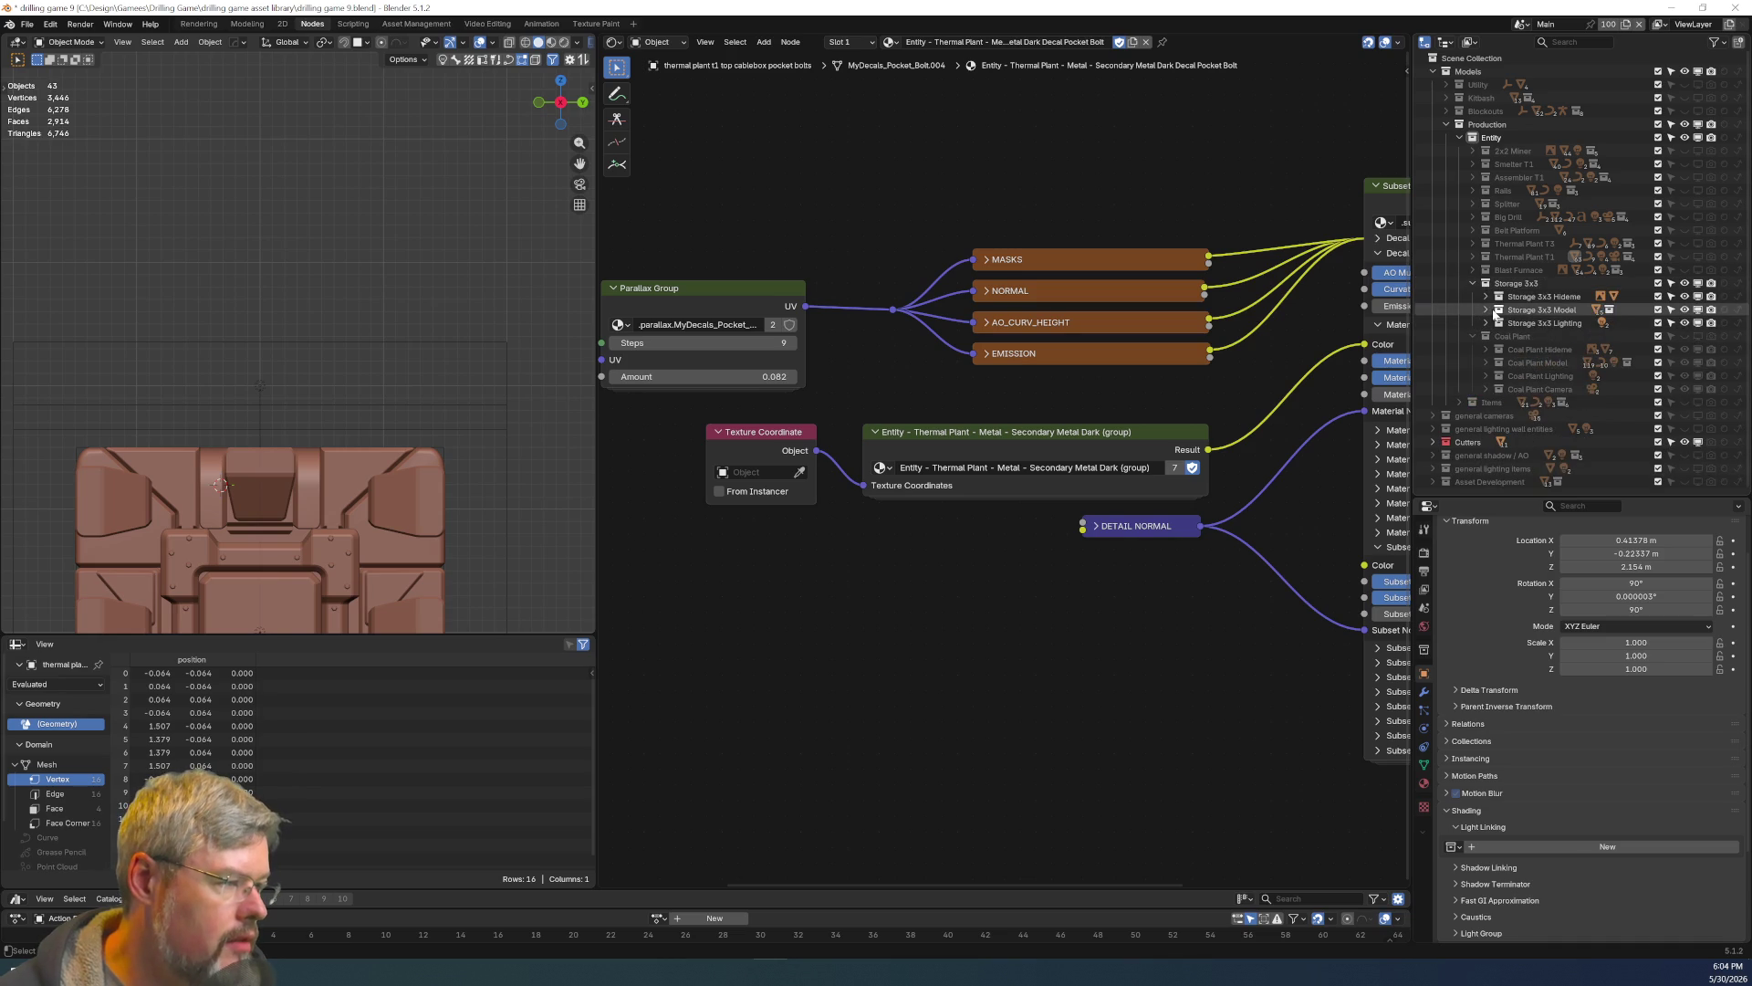
left_click(1502, 310)
left_click(1500, 323)
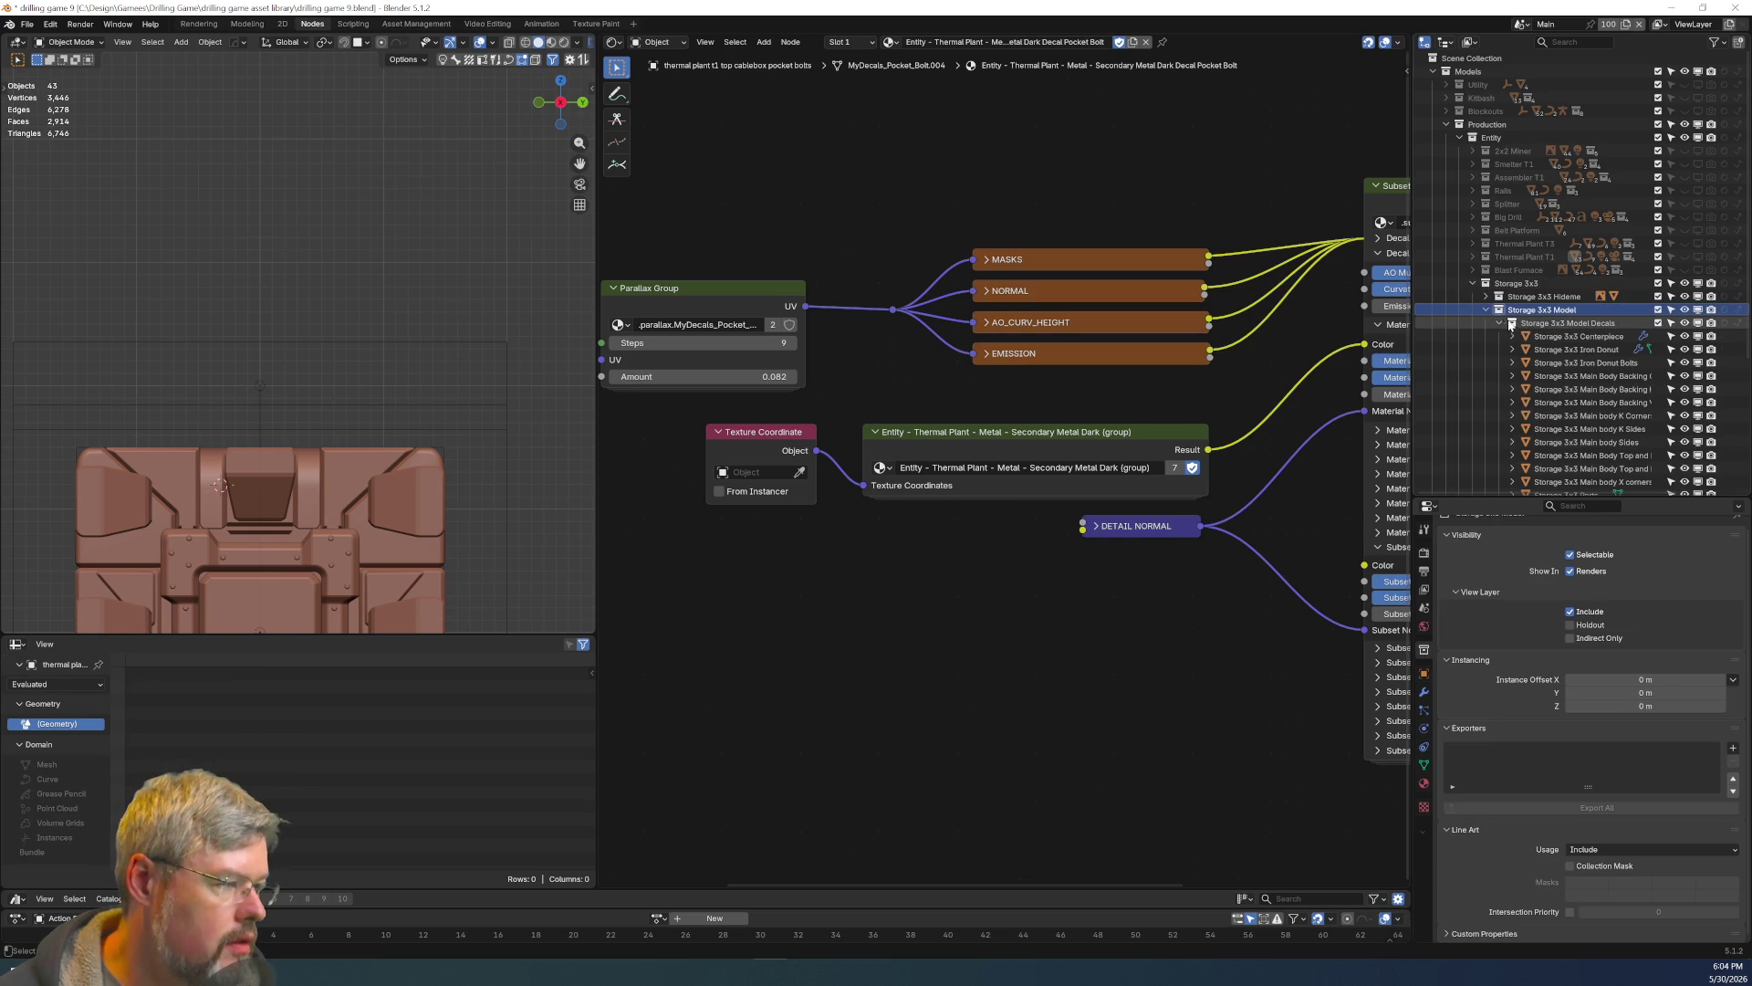
scroll(1517, 326, "down", 5)
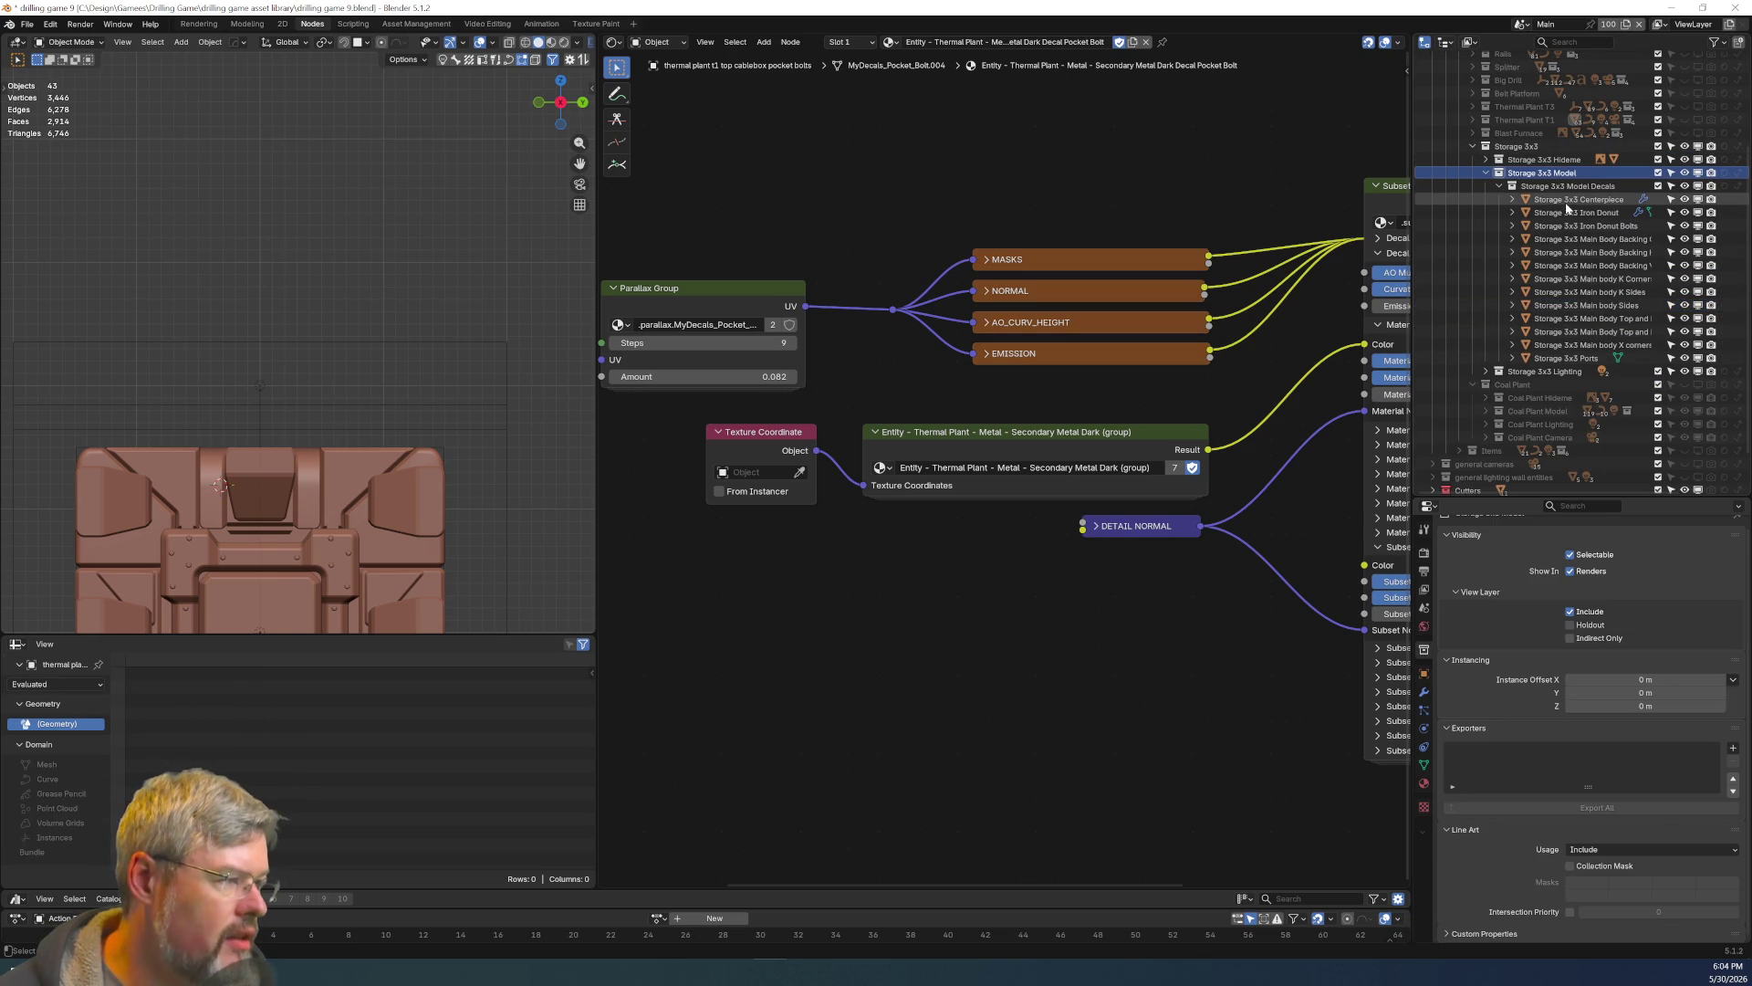
left_click(1552, 200)
mouse_move(1533, 365)
left_mouse_down()
mouse_move(1528, 197)
mouse_move(1546, 174)
left_mouse_up()
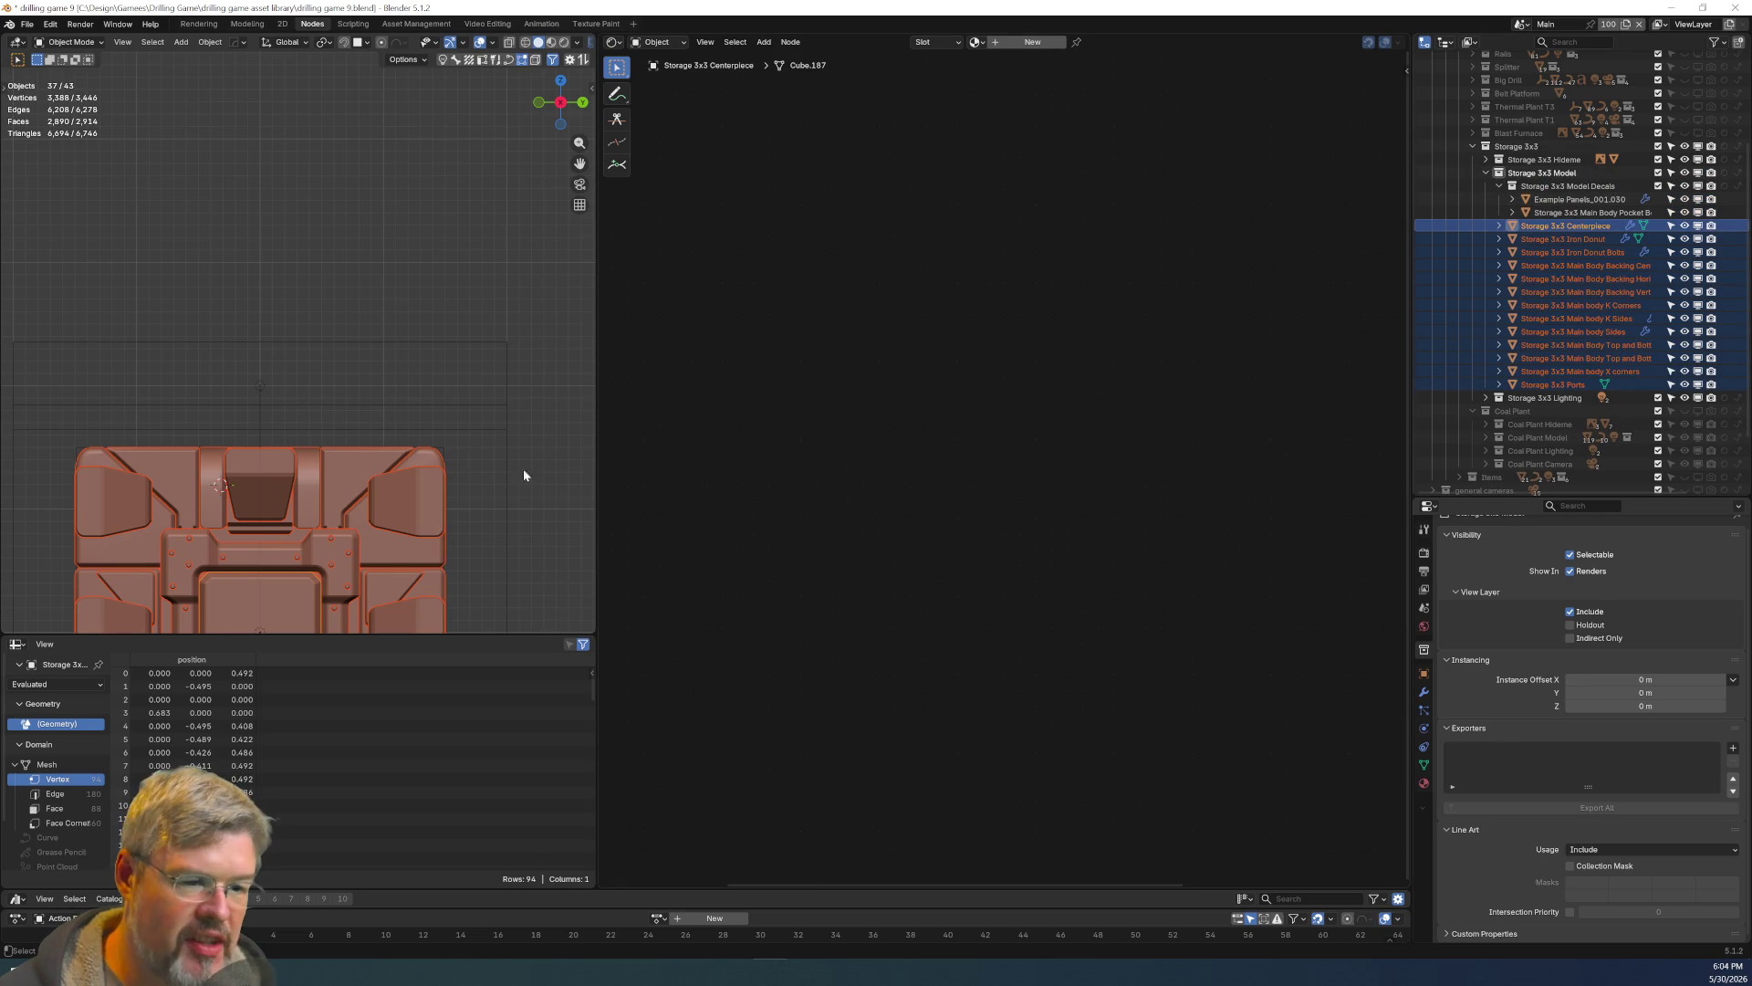
Assign Secondary Metal Dark Decal Pocket Bolt to the crate's pocket bolt decal and preview in Rendered shading.
left_click(408, 396)
mouse_move(475, 481)
middle_mouse_down("shift")
mouse_move(429, 319)
mouse_move(480, 381)
mouse_move(437, 306)
mouse_move(176, 283)
middle_mouse_up("shift")
left_click(161, 268)
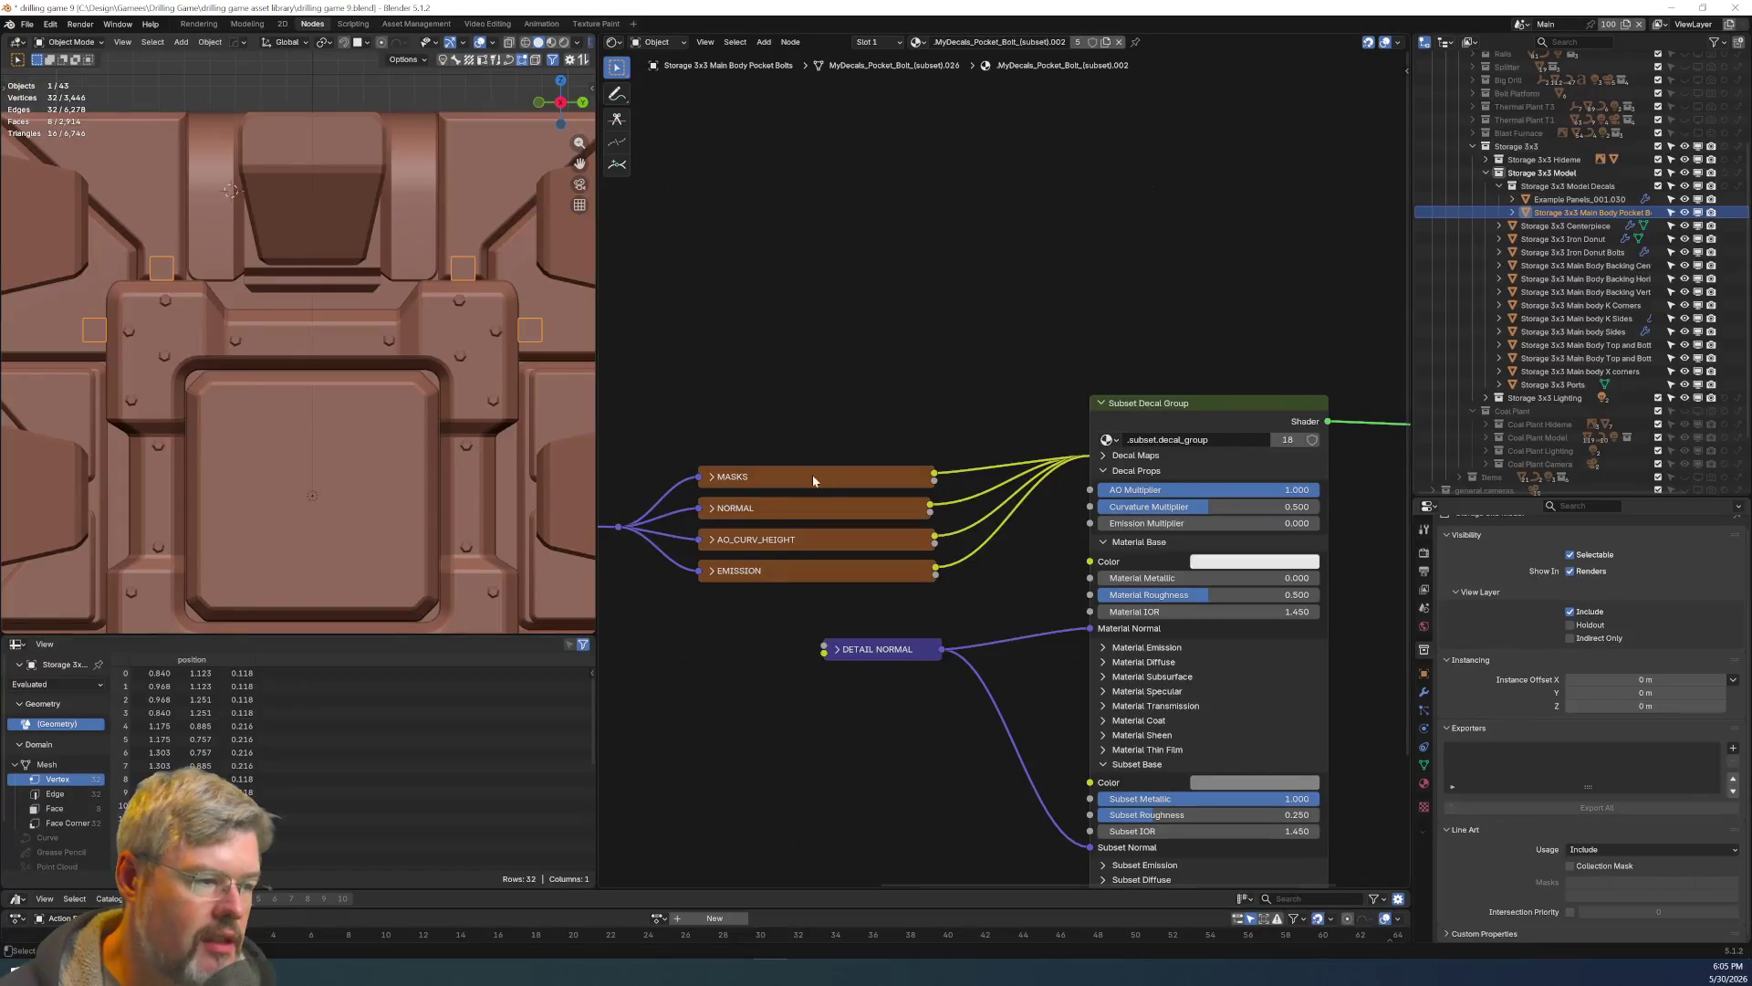
left_click(915, 42)
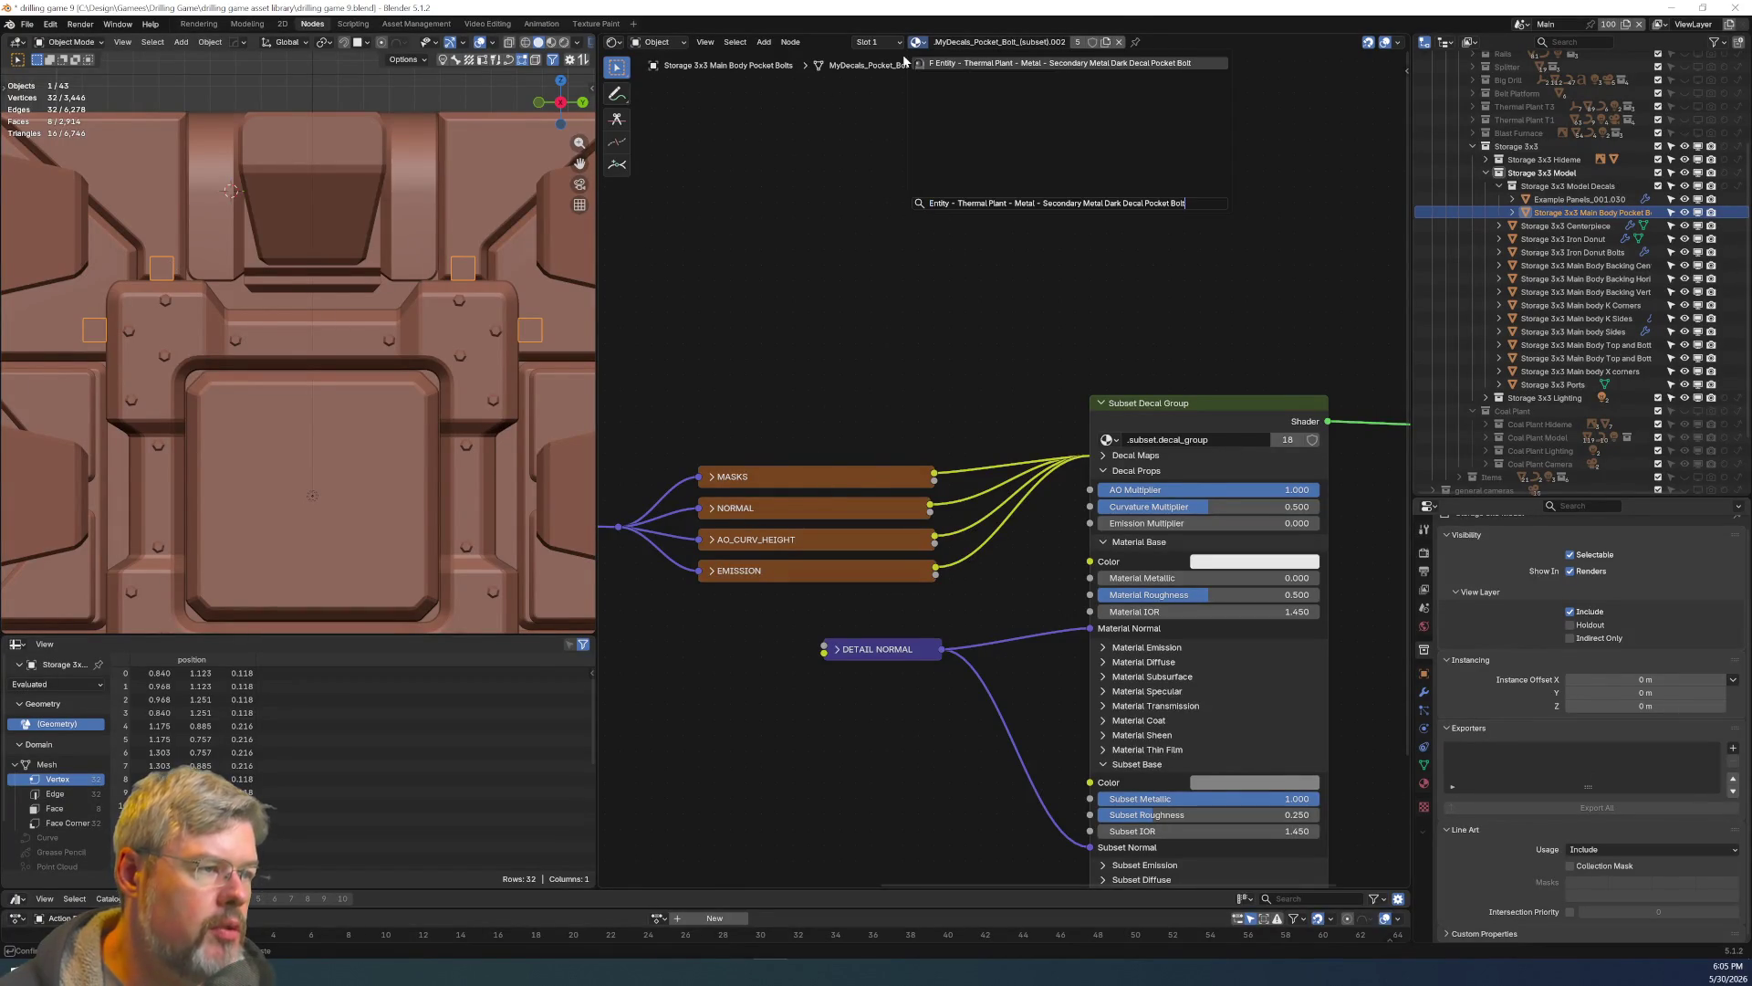
left_click(905, 60)
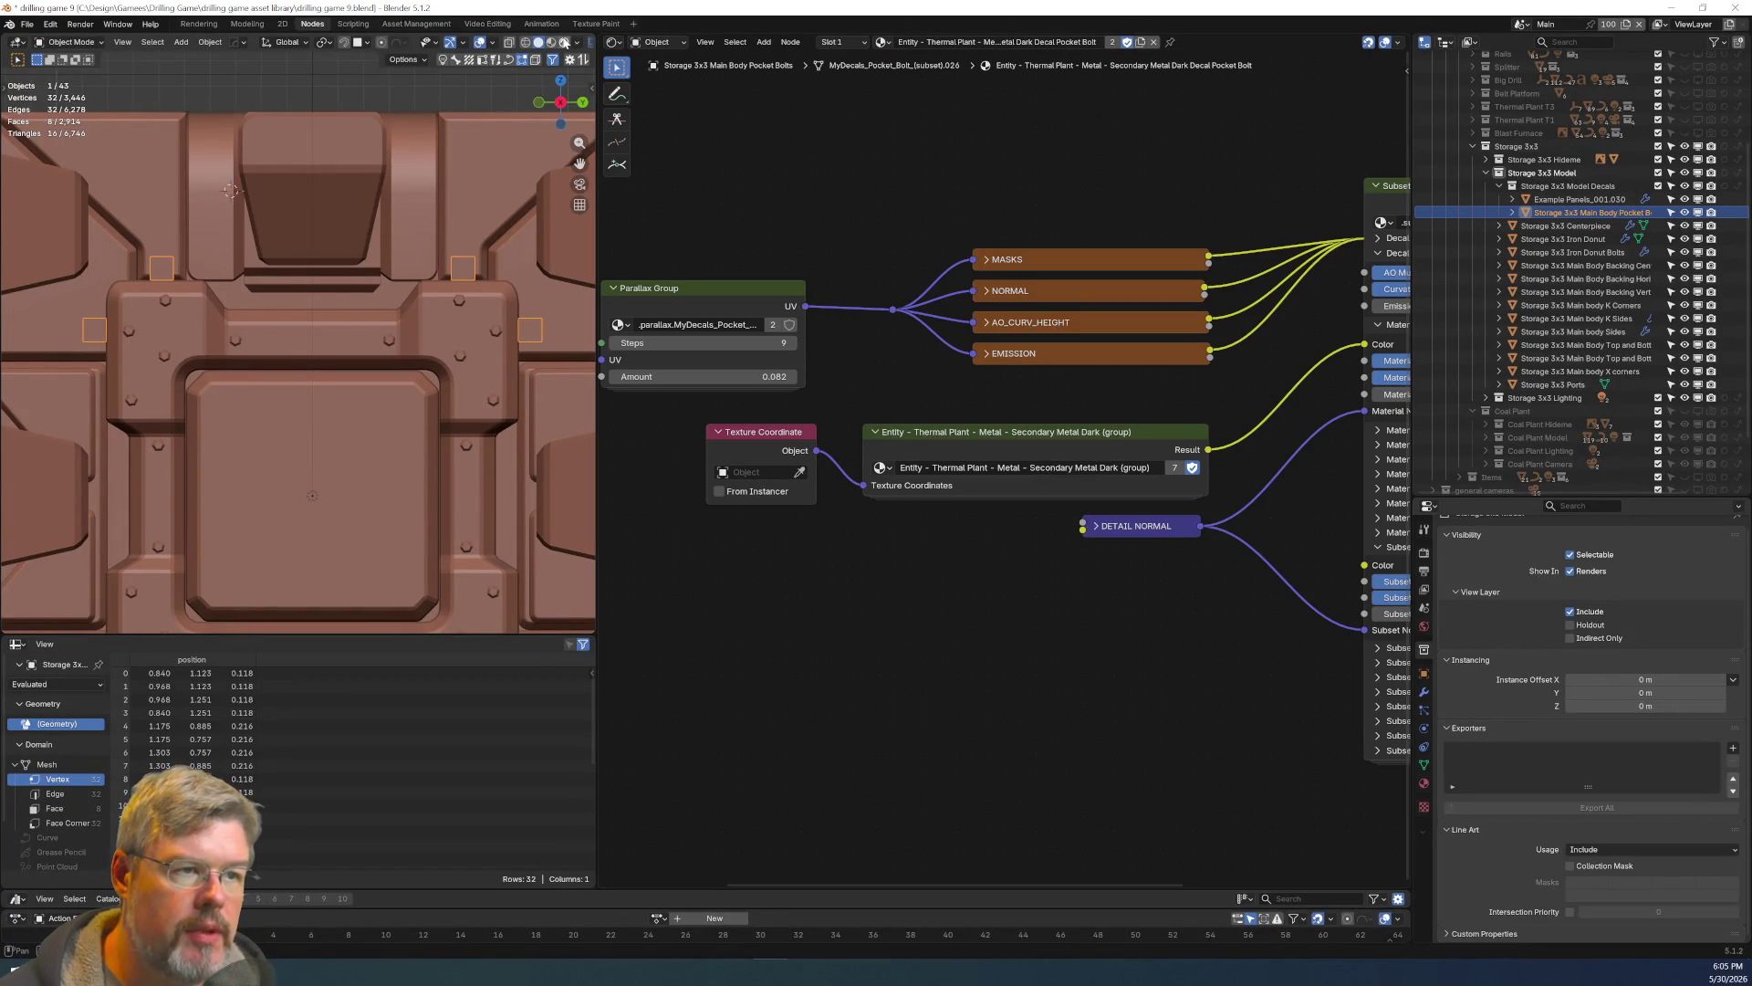
left_click(564, 42)
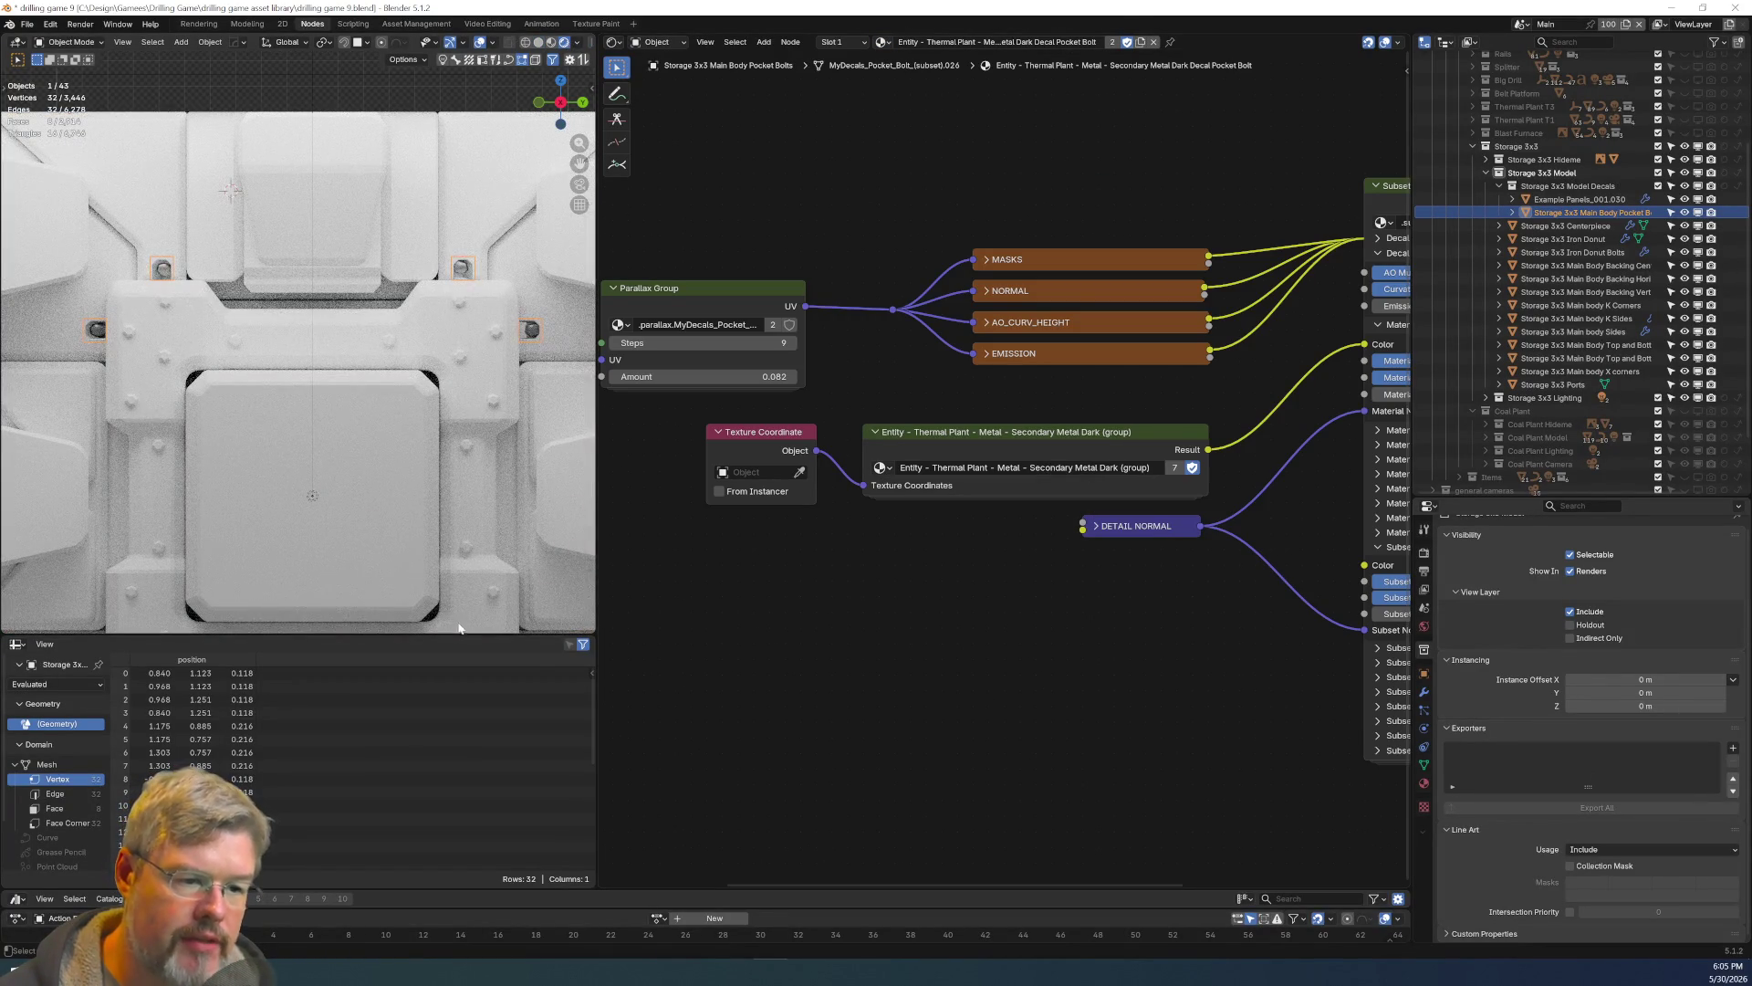
left_click_drag(467, 636, 467, 781)
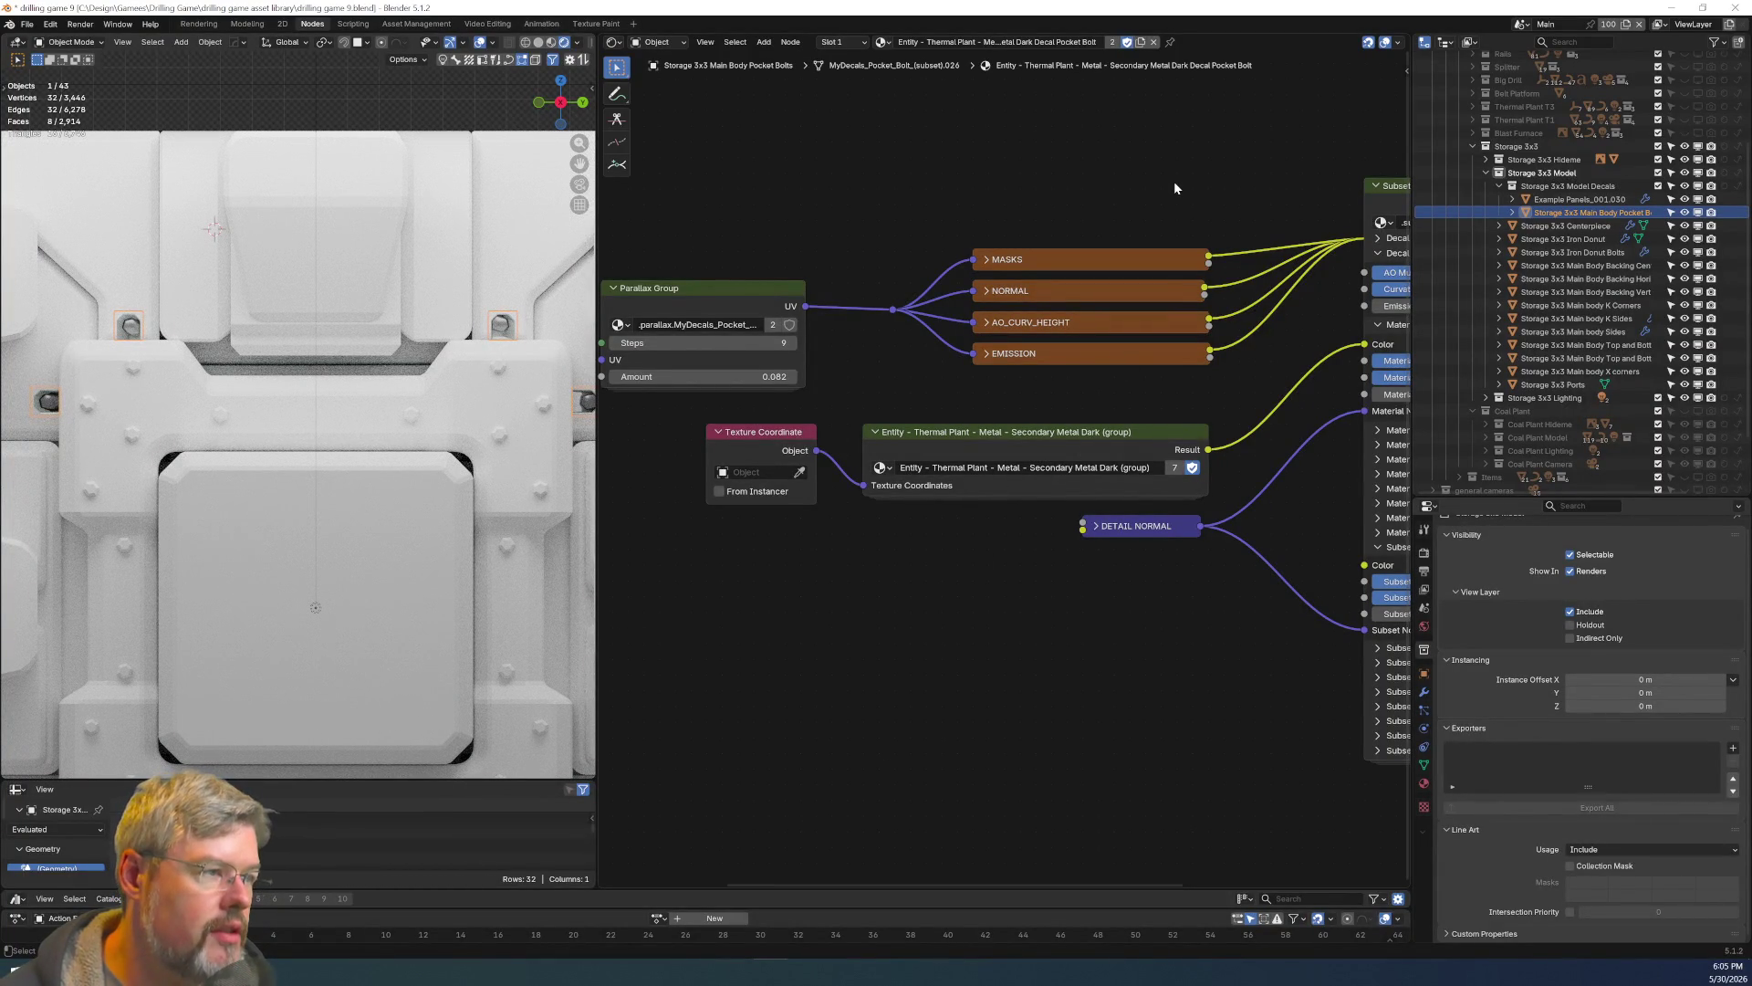
Make the material single-user and rename it 'Entity - Storage 3x3 - Metal - Pocket Bolts'.
left_click(1140, 42)
double_click(971, 45)
key("shift+End")
key("Delete")
type("Pocket Bolts")
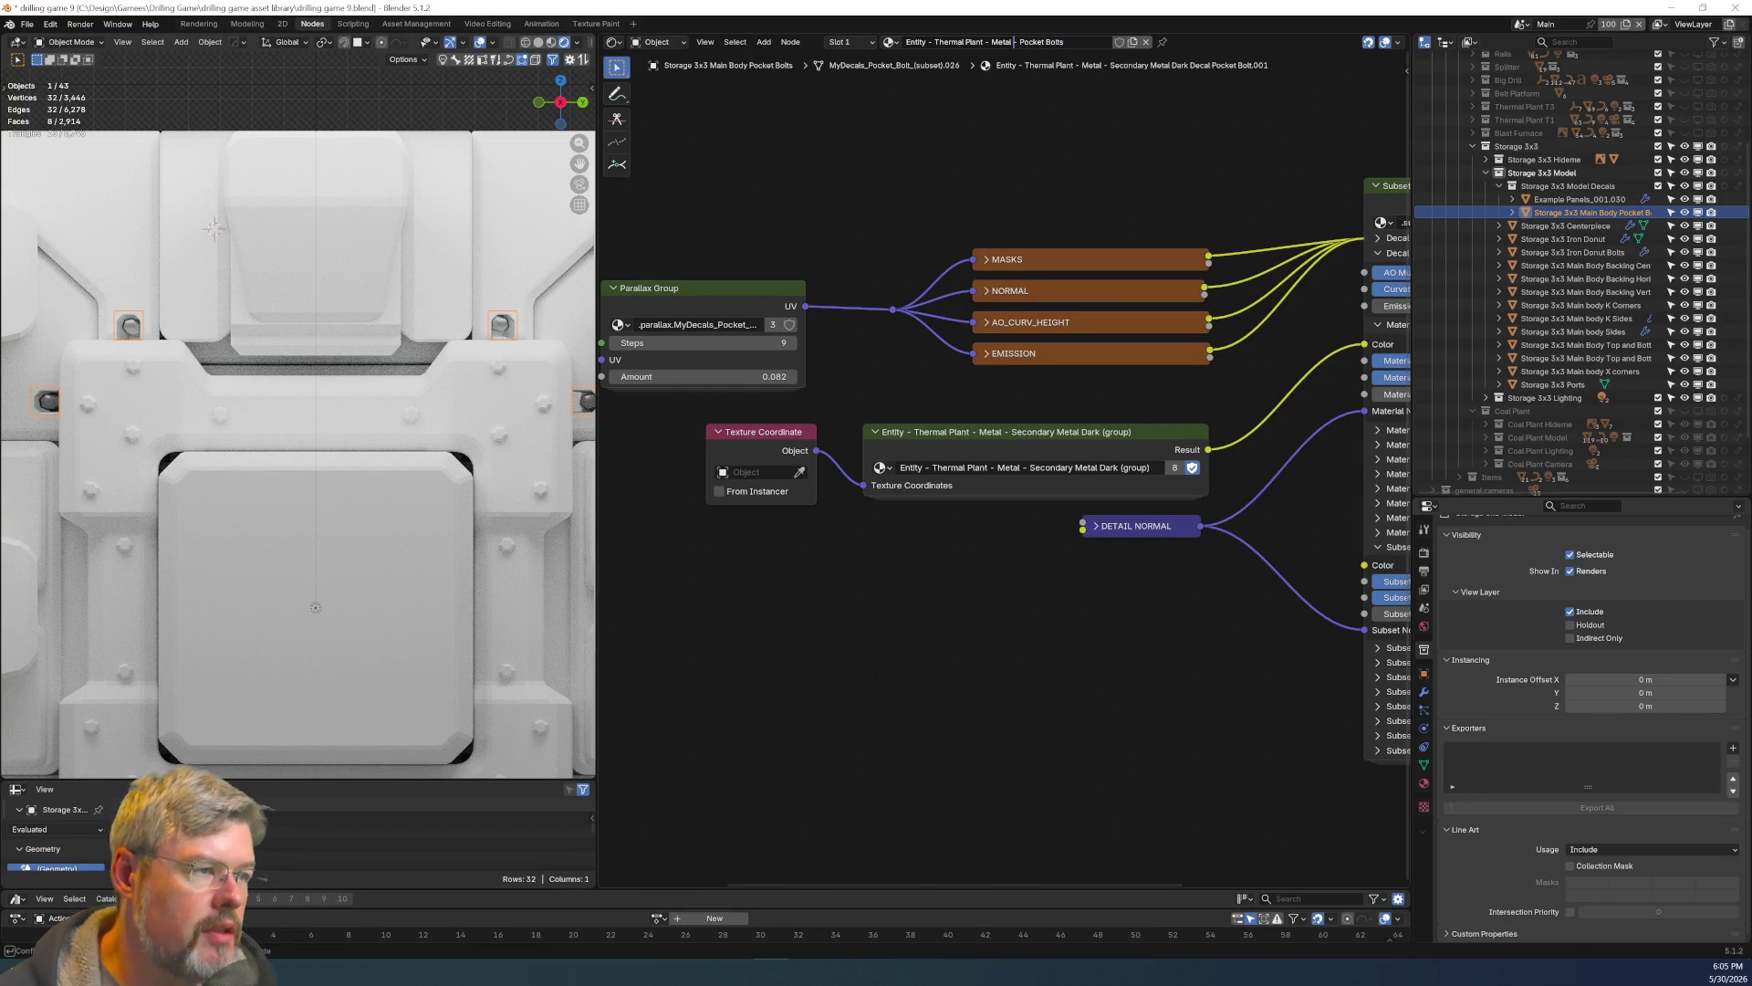
key("ctrl+shift+Left")
key("ctrl+shift+Left")
type("Storage 3x3")
key("Return")
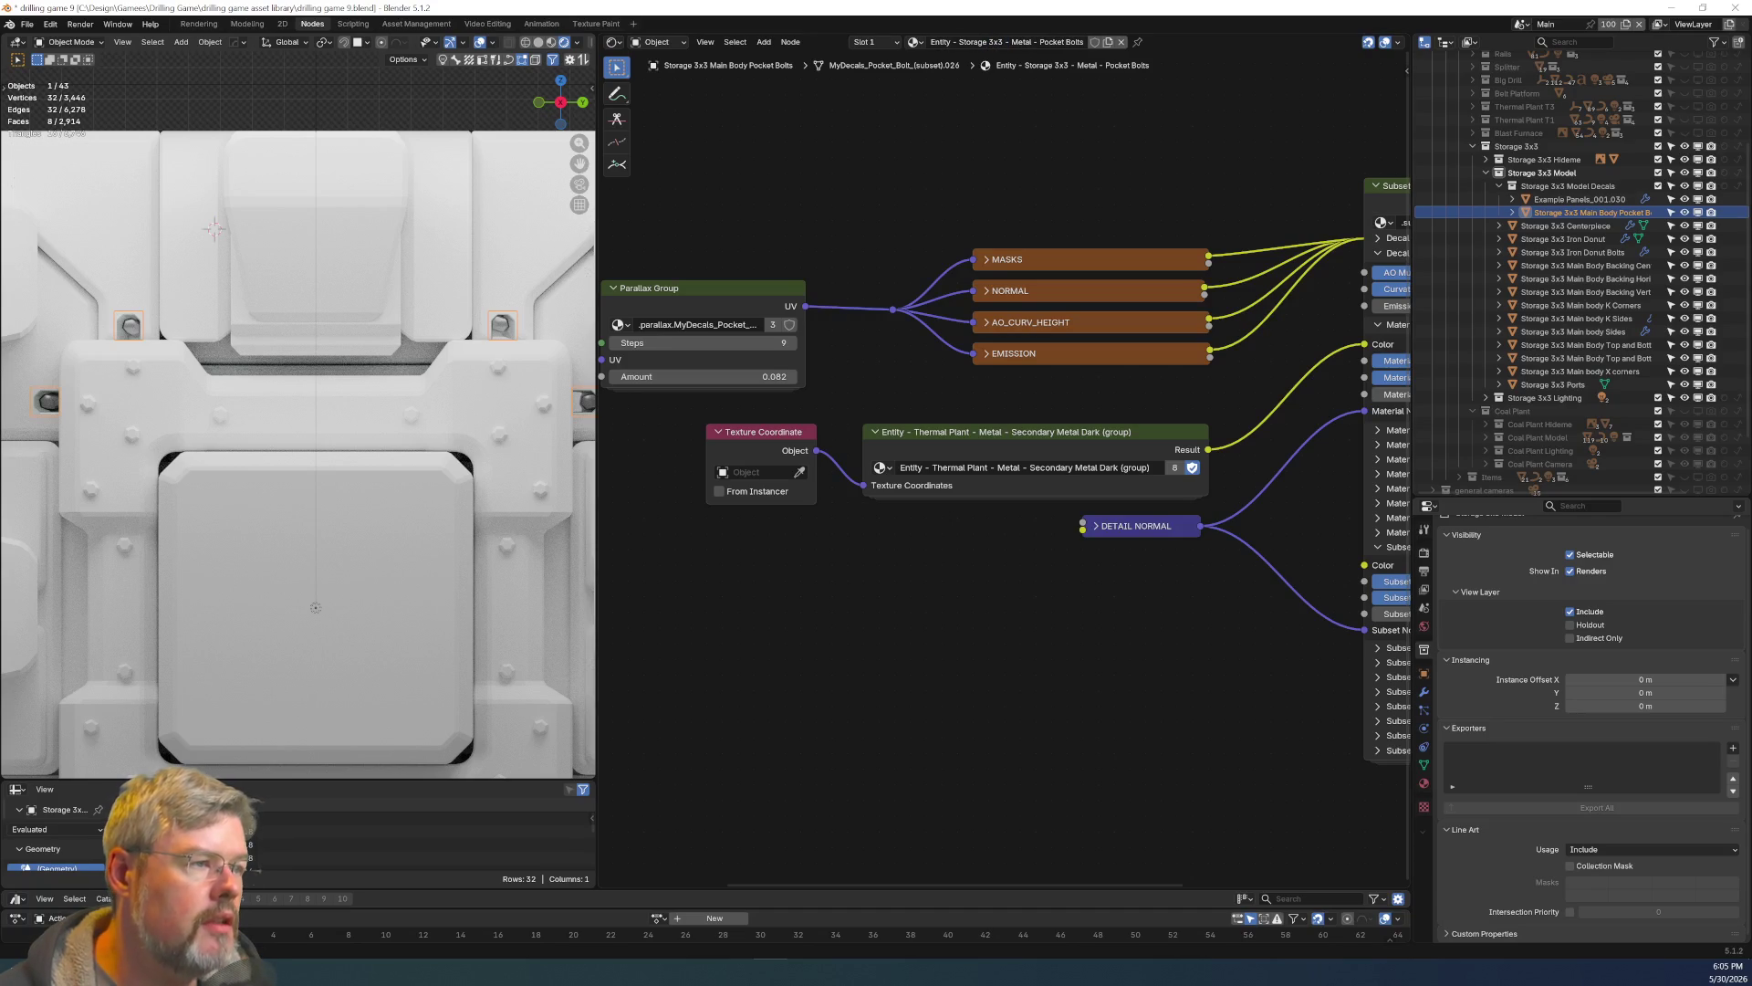
Protect the material with a fake user and save drilling game 9.blend.
left_click(1094, 42)
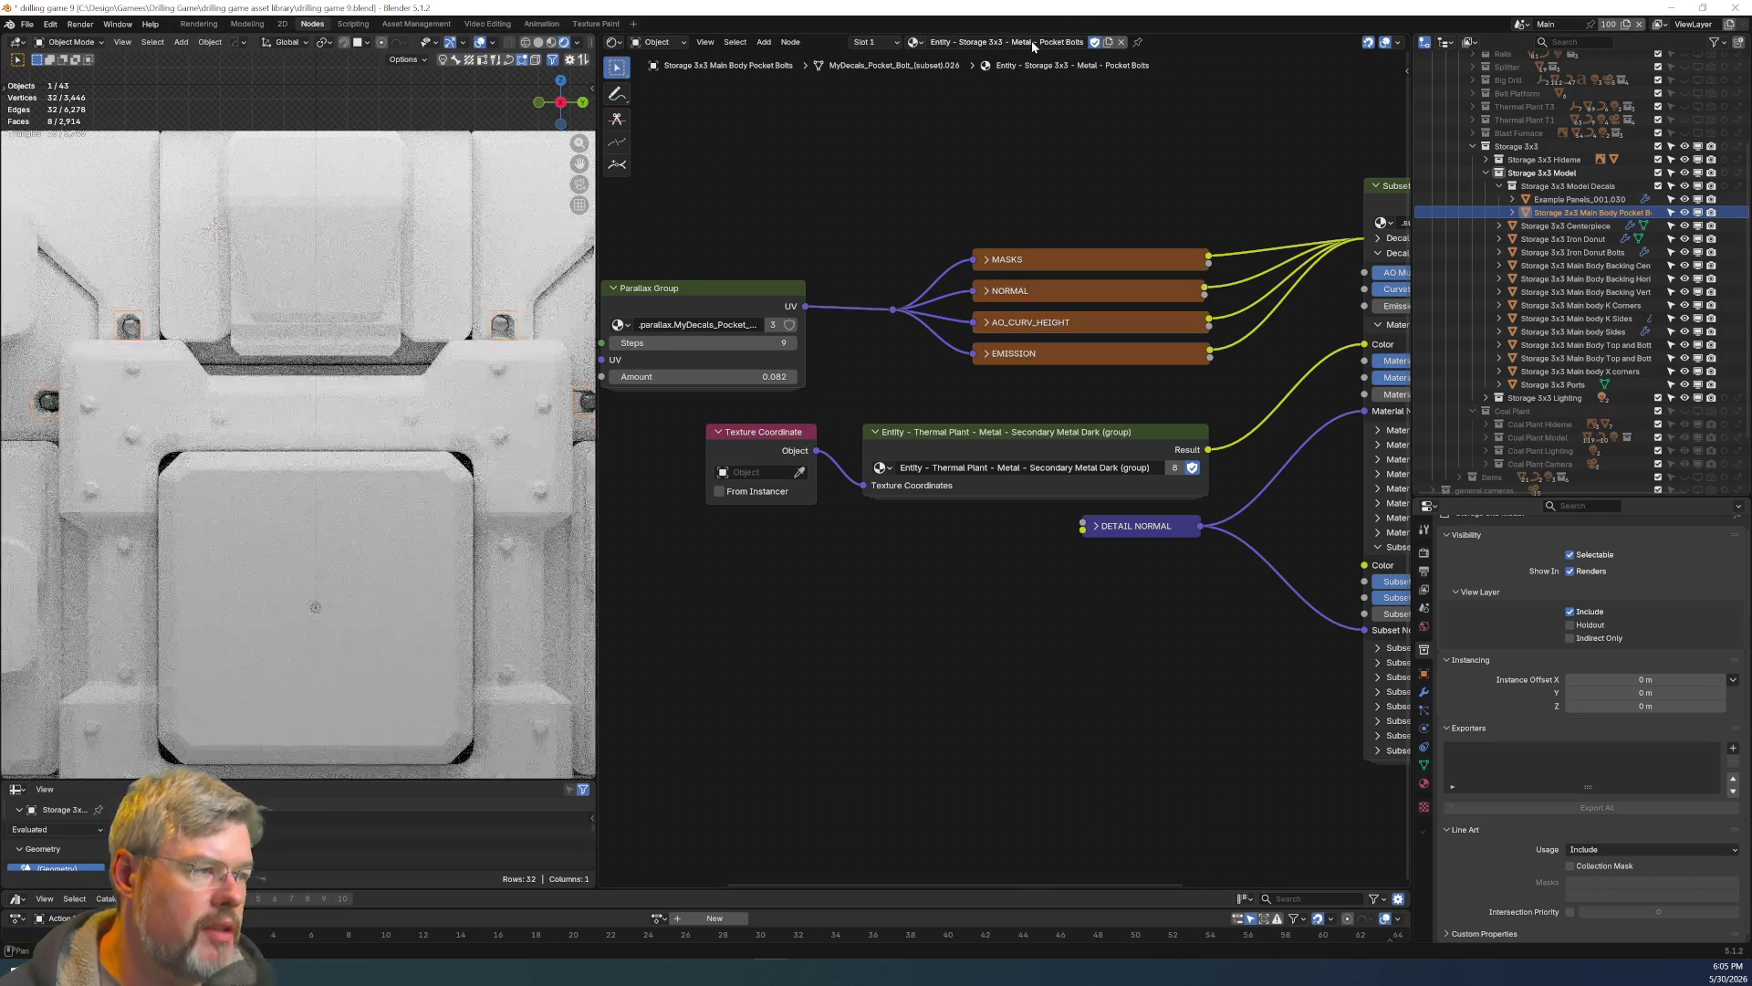
left_click(28, 24)
key("ctrl+s")
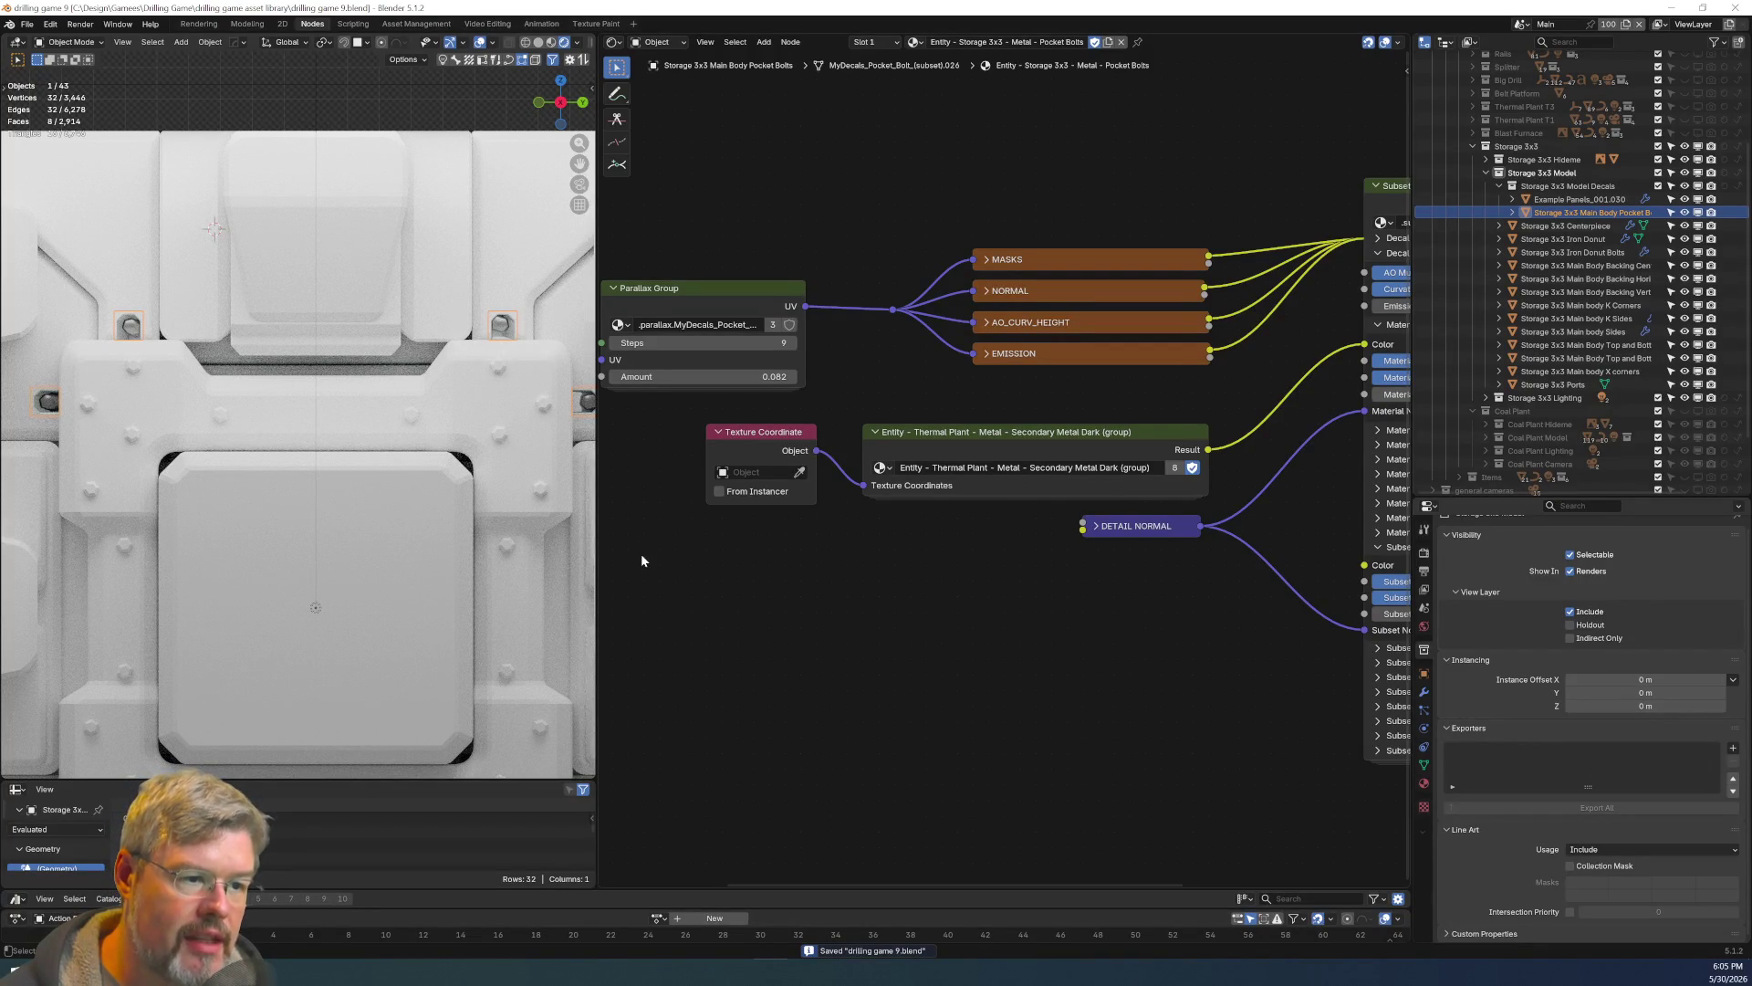
key("KP_Decimal")
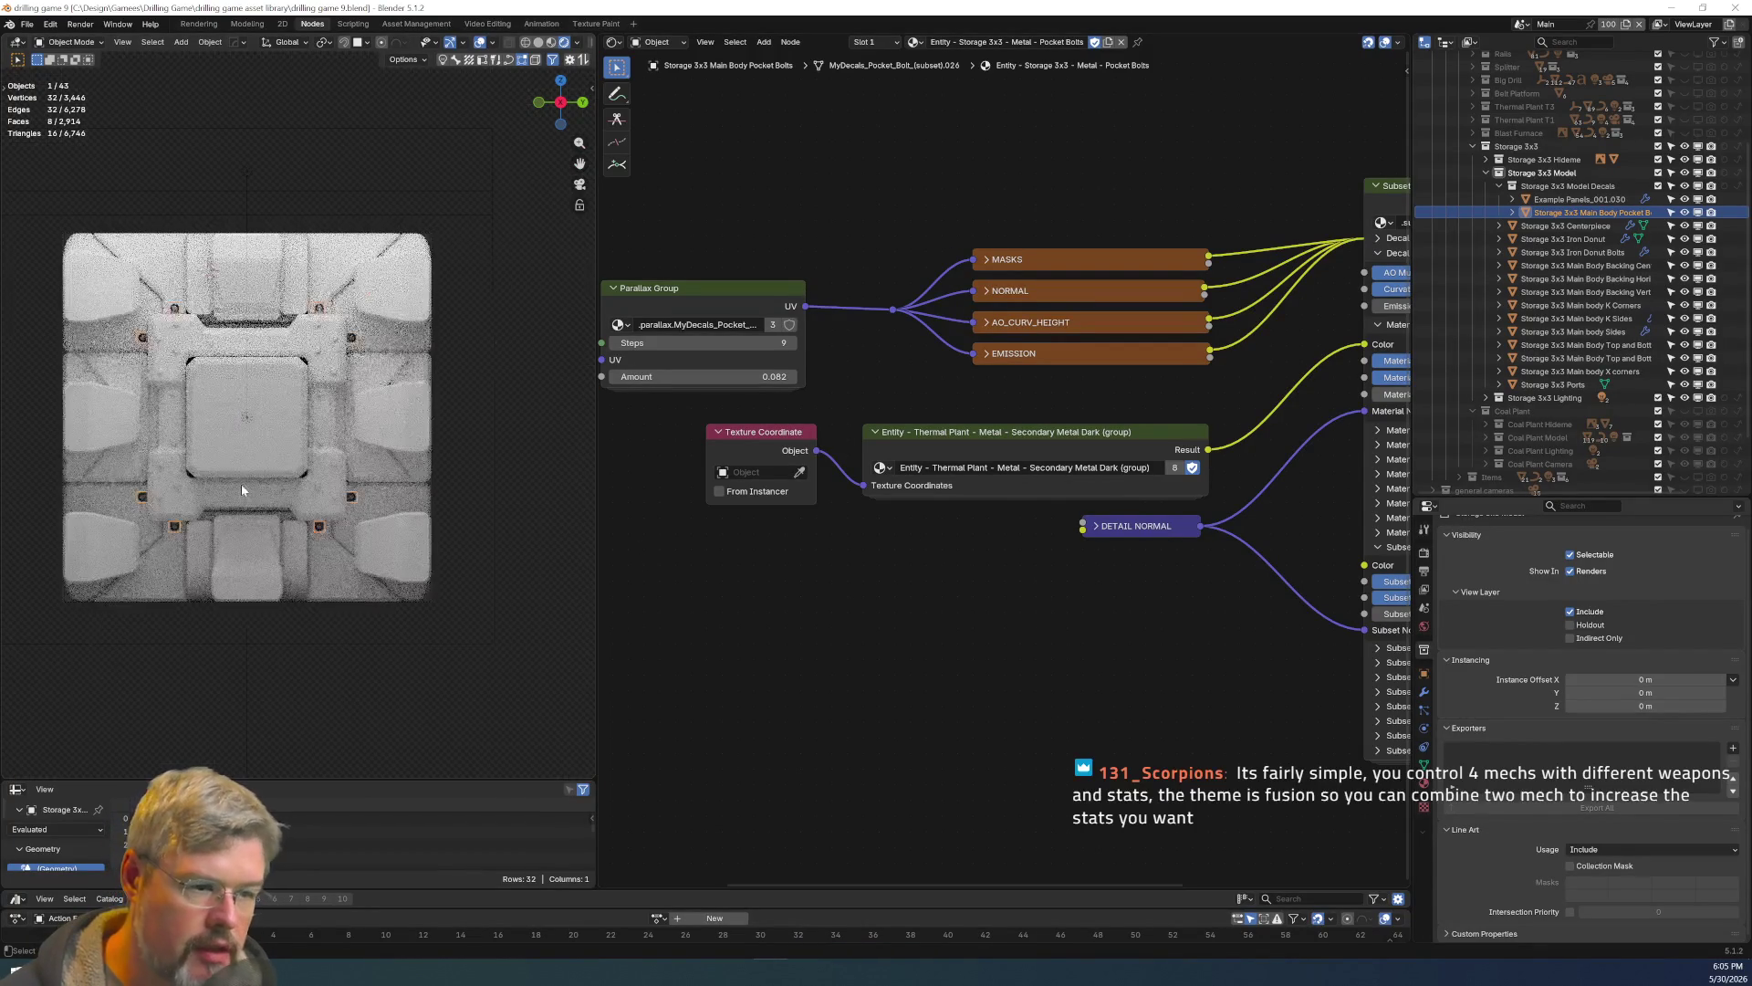
Zoom in and out over the crate's rendered panels and pocket bolts, then deselect everything.
scroll(240, 484, "up", 5)
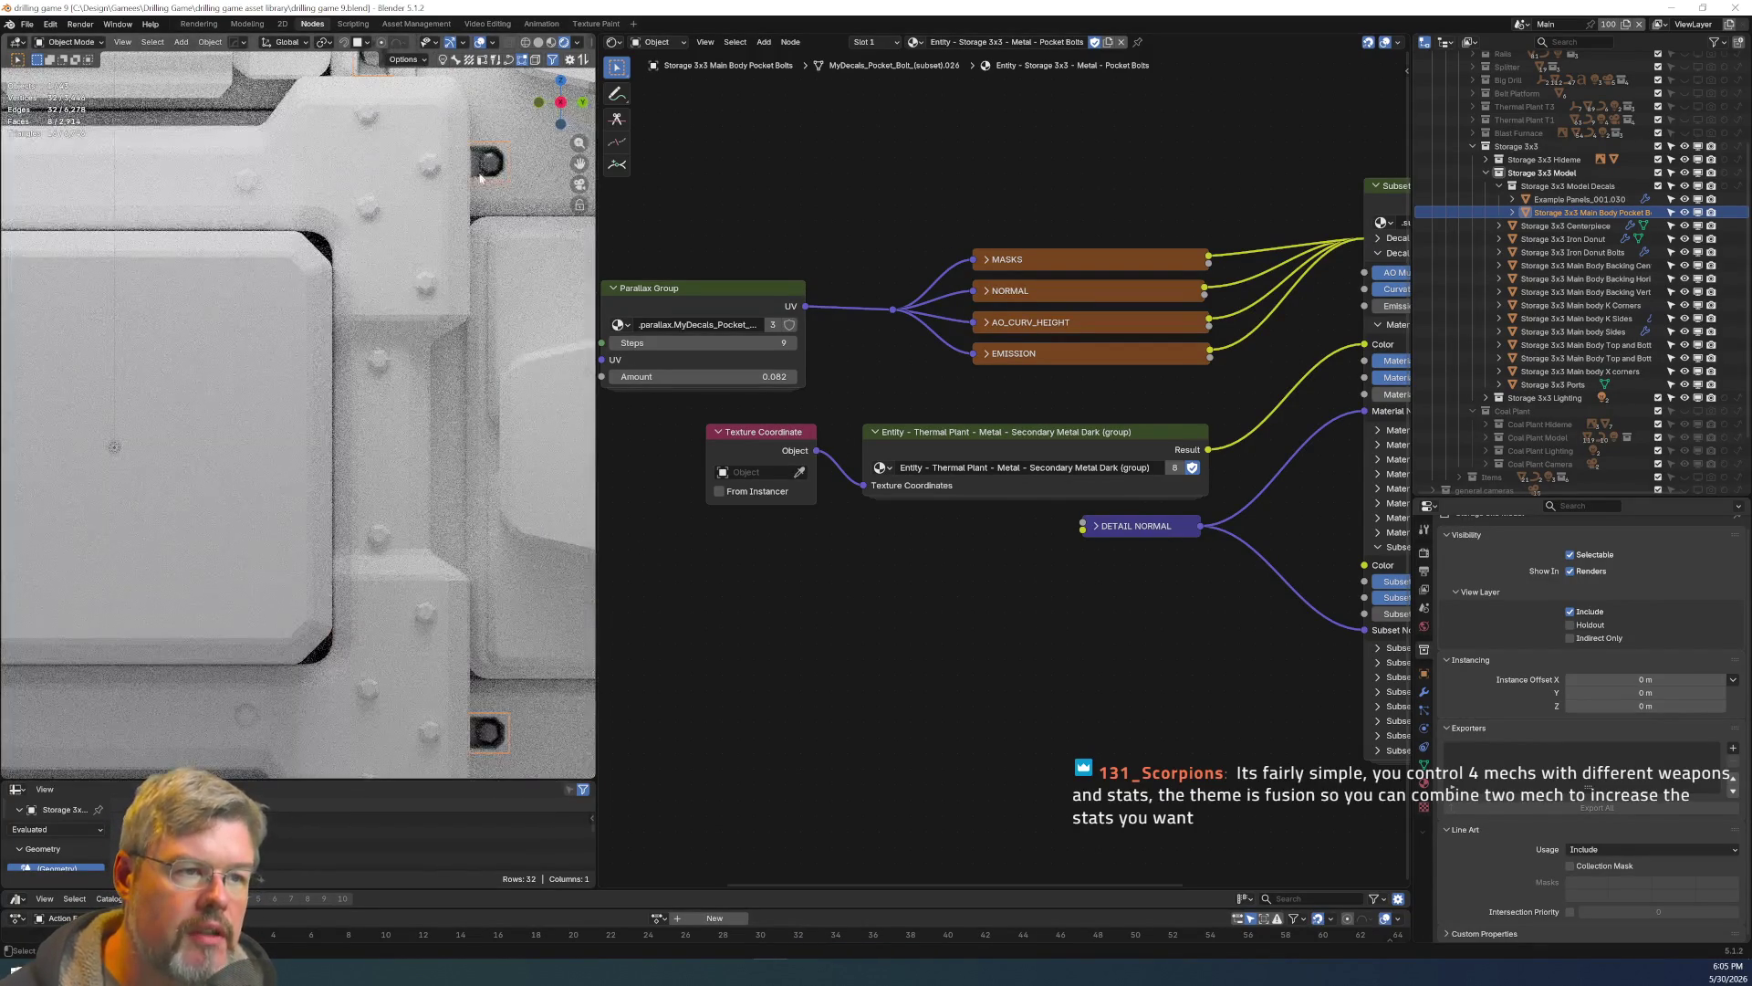
scroll(438, 534, "down", 5)
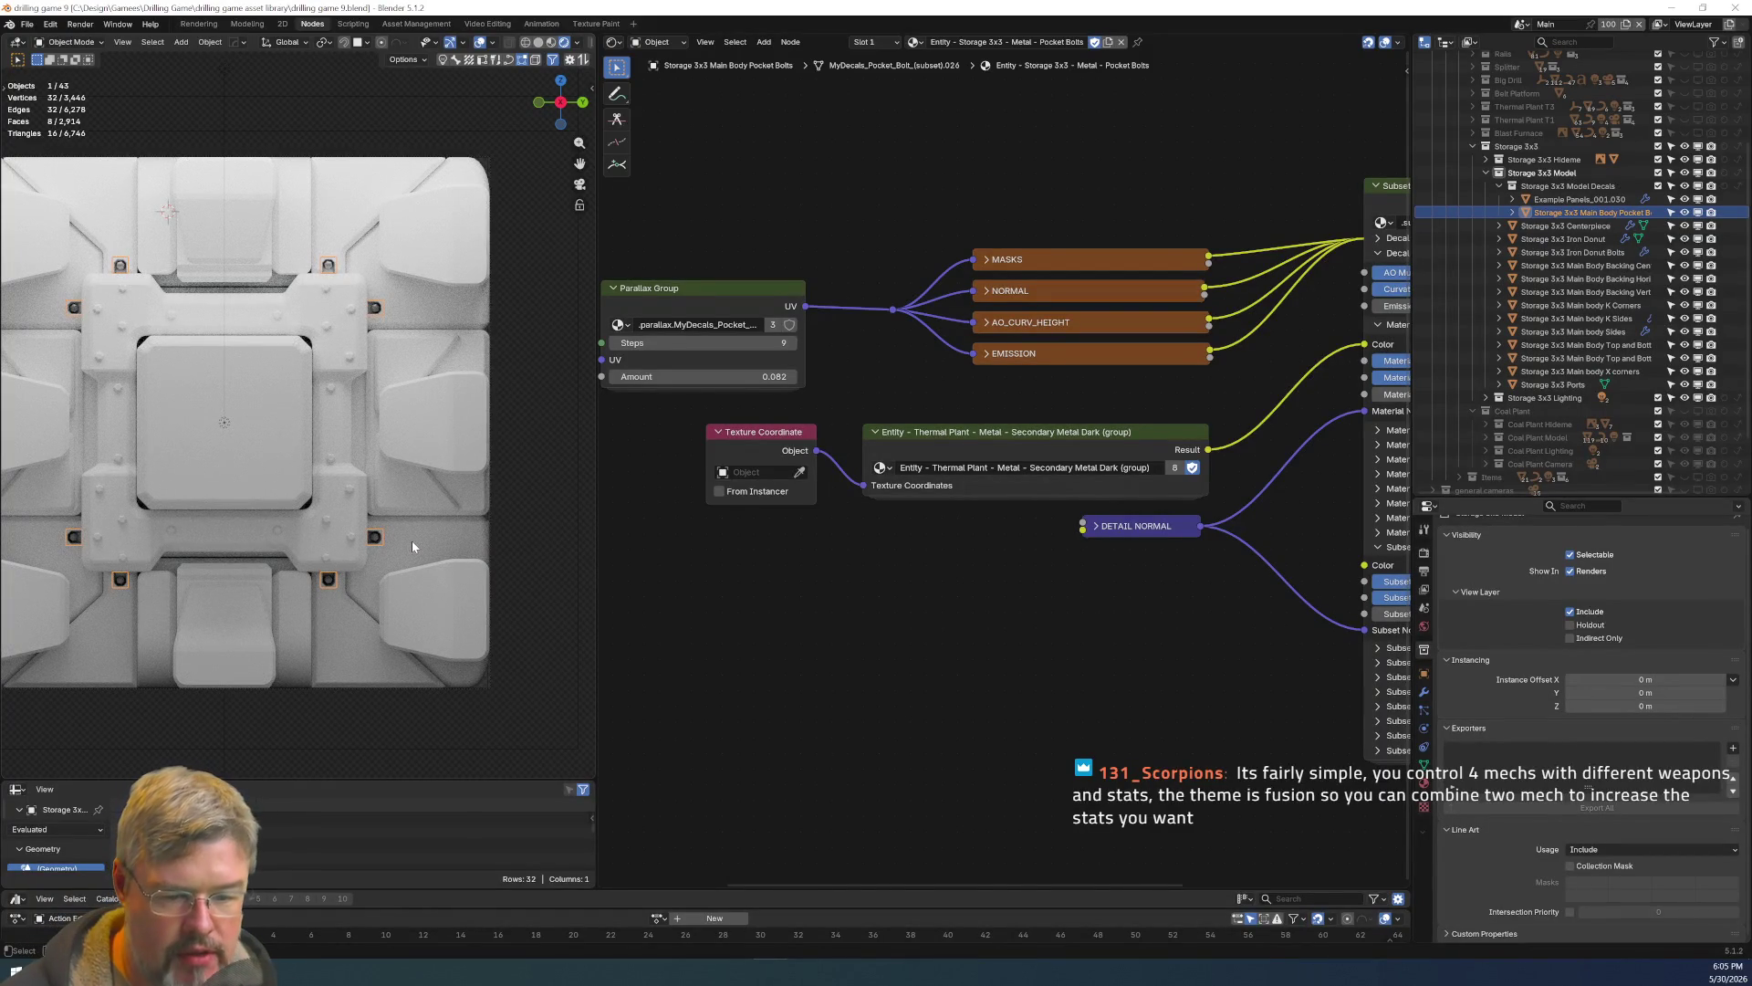
scroll(359, 524, "up", 1)
scroll(396, 531, "up", 2)
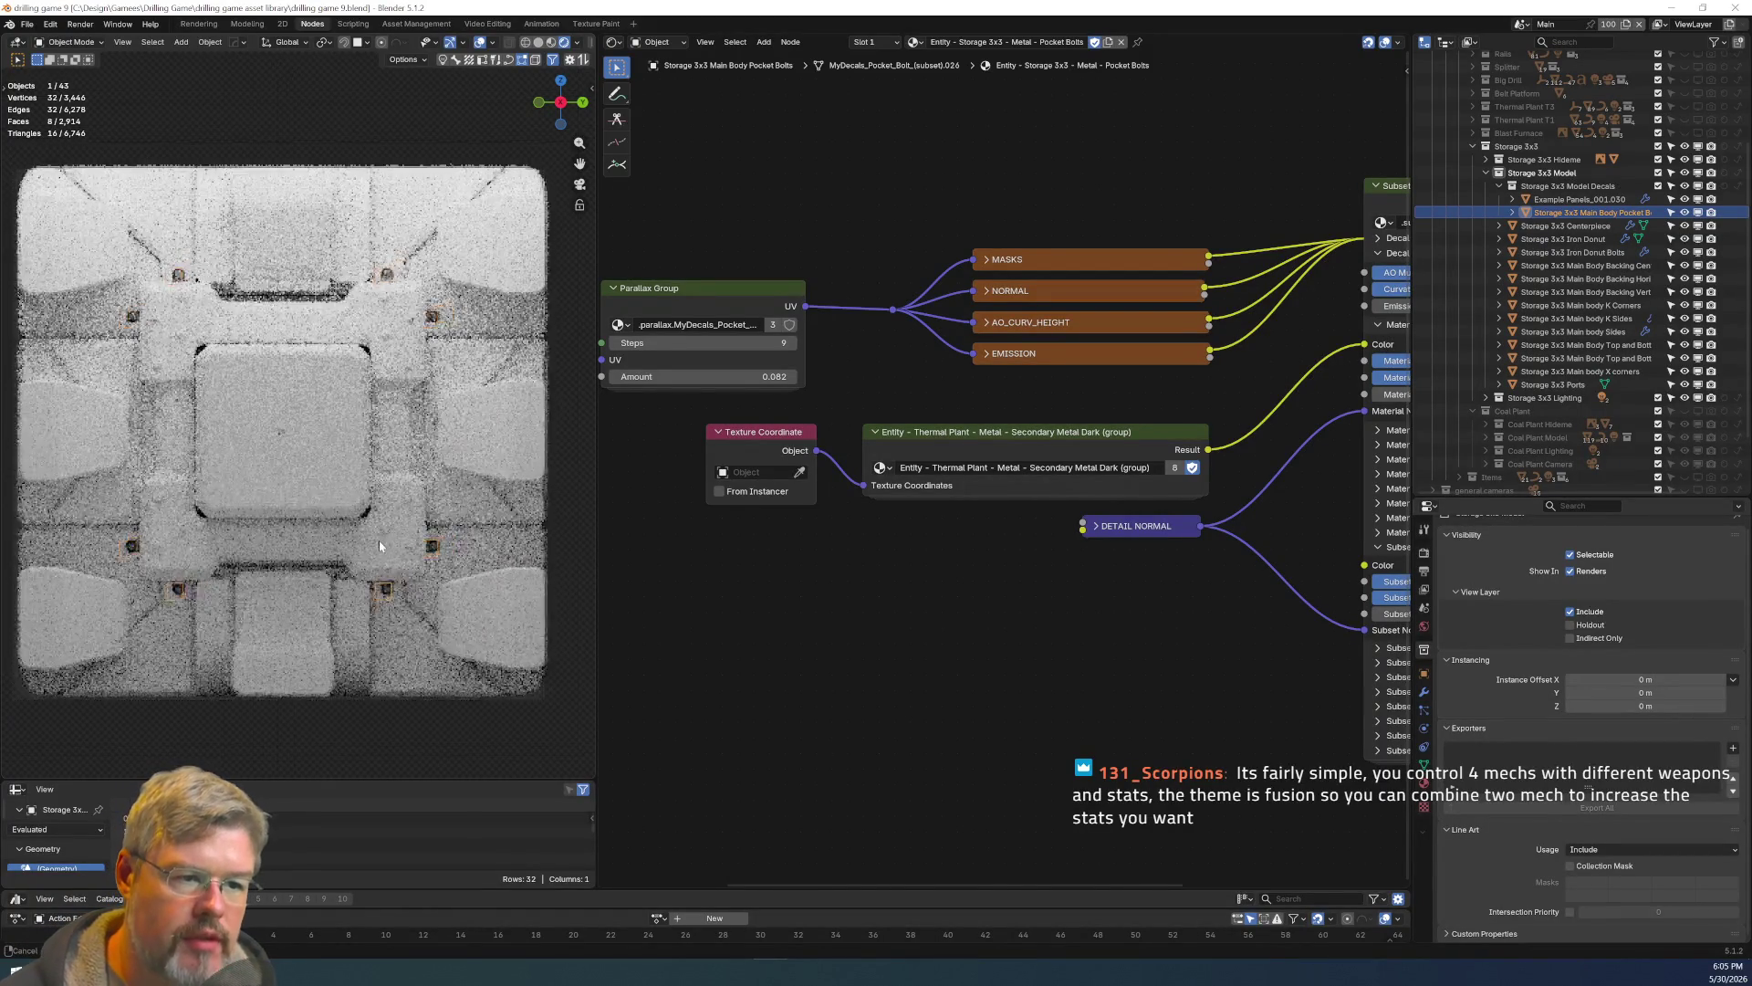
scroll(472, 568, "down", 1)
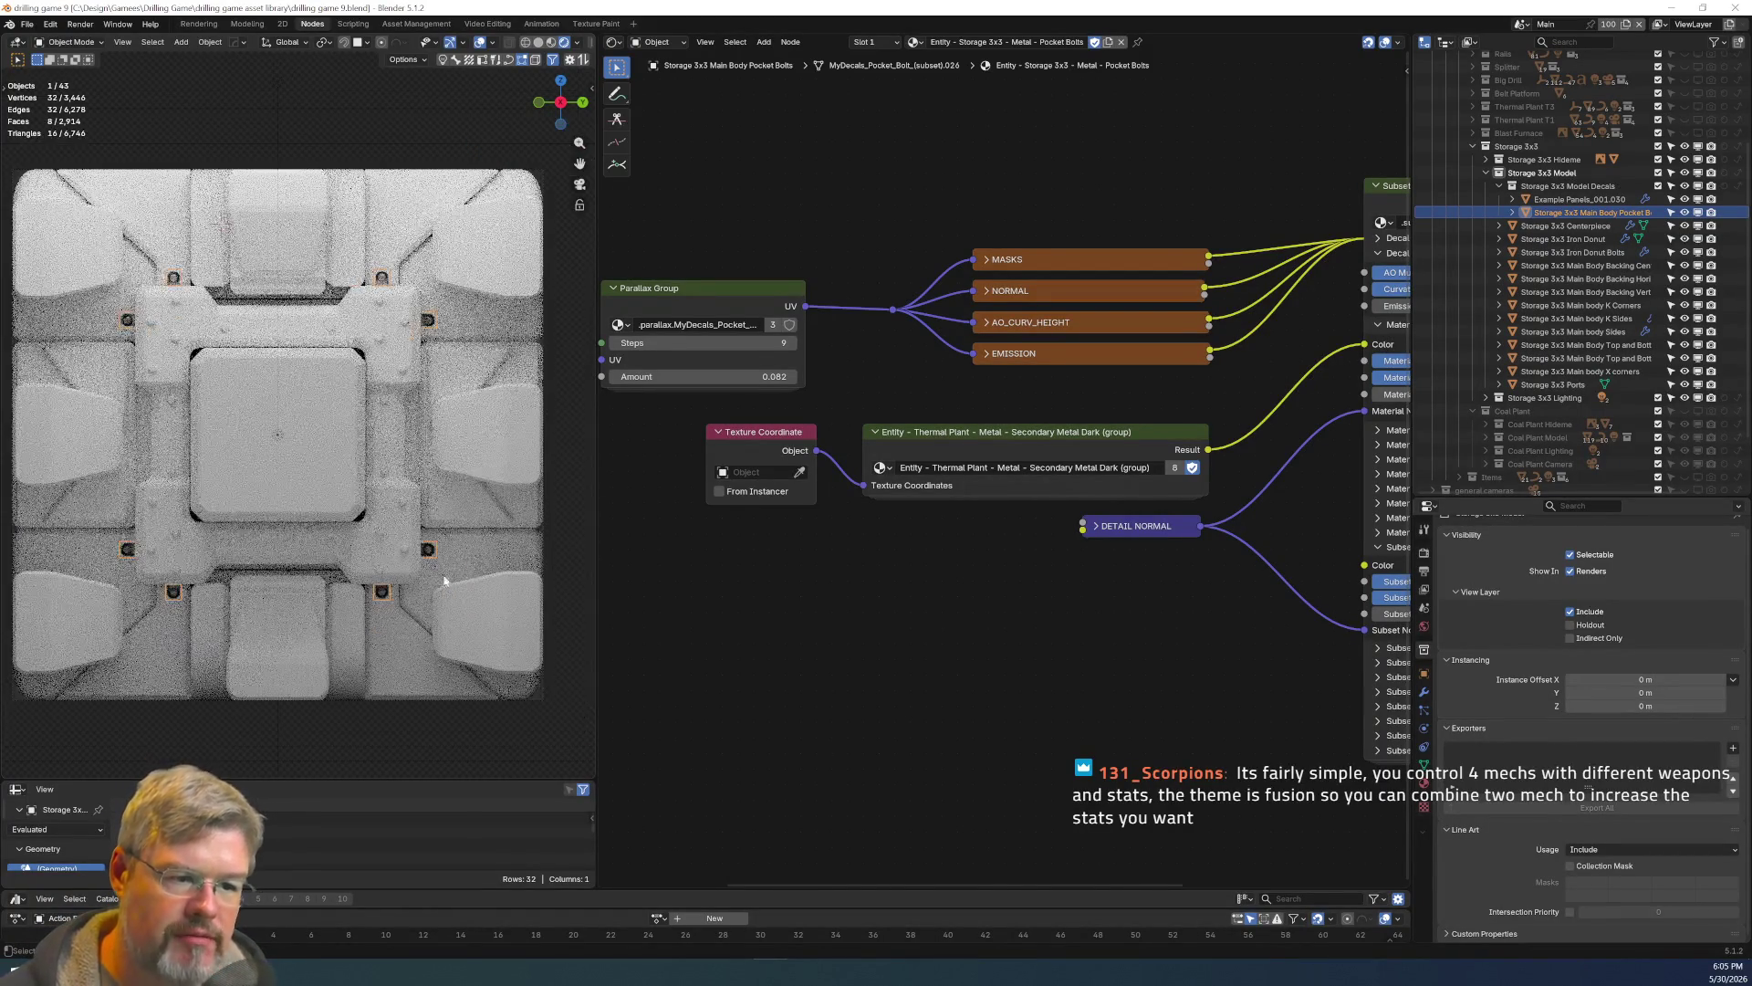
left_click(518, 754)
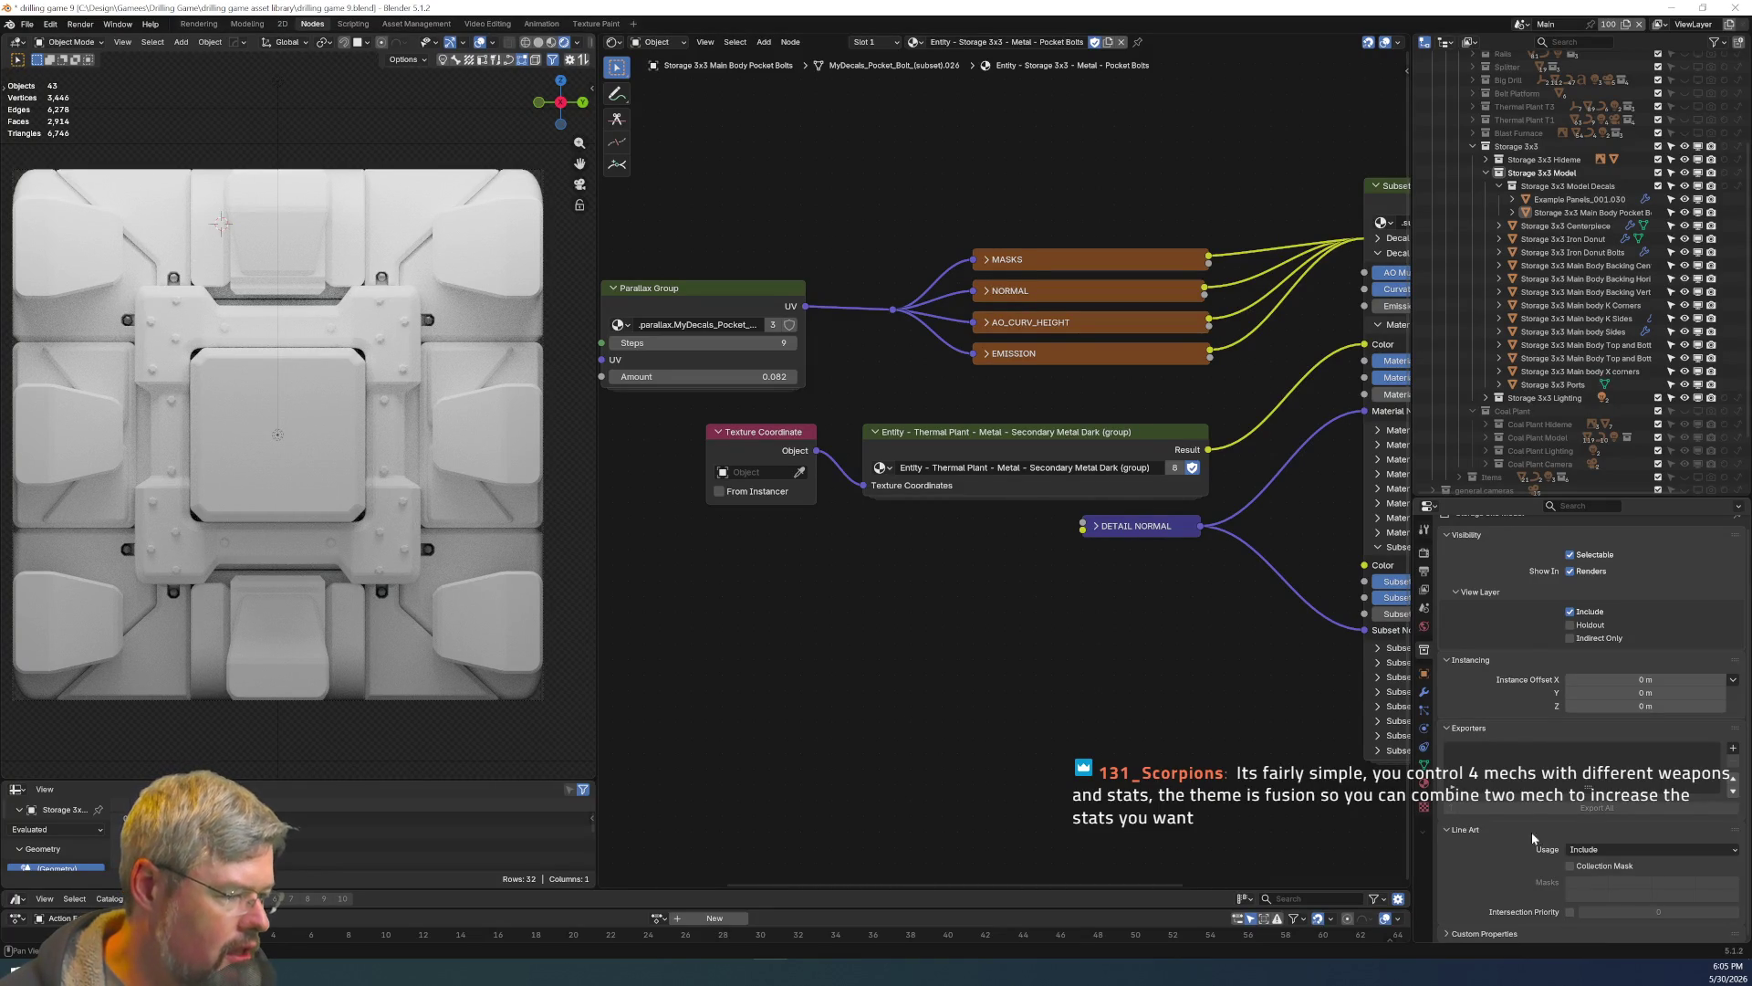
left_click(1487, 159)
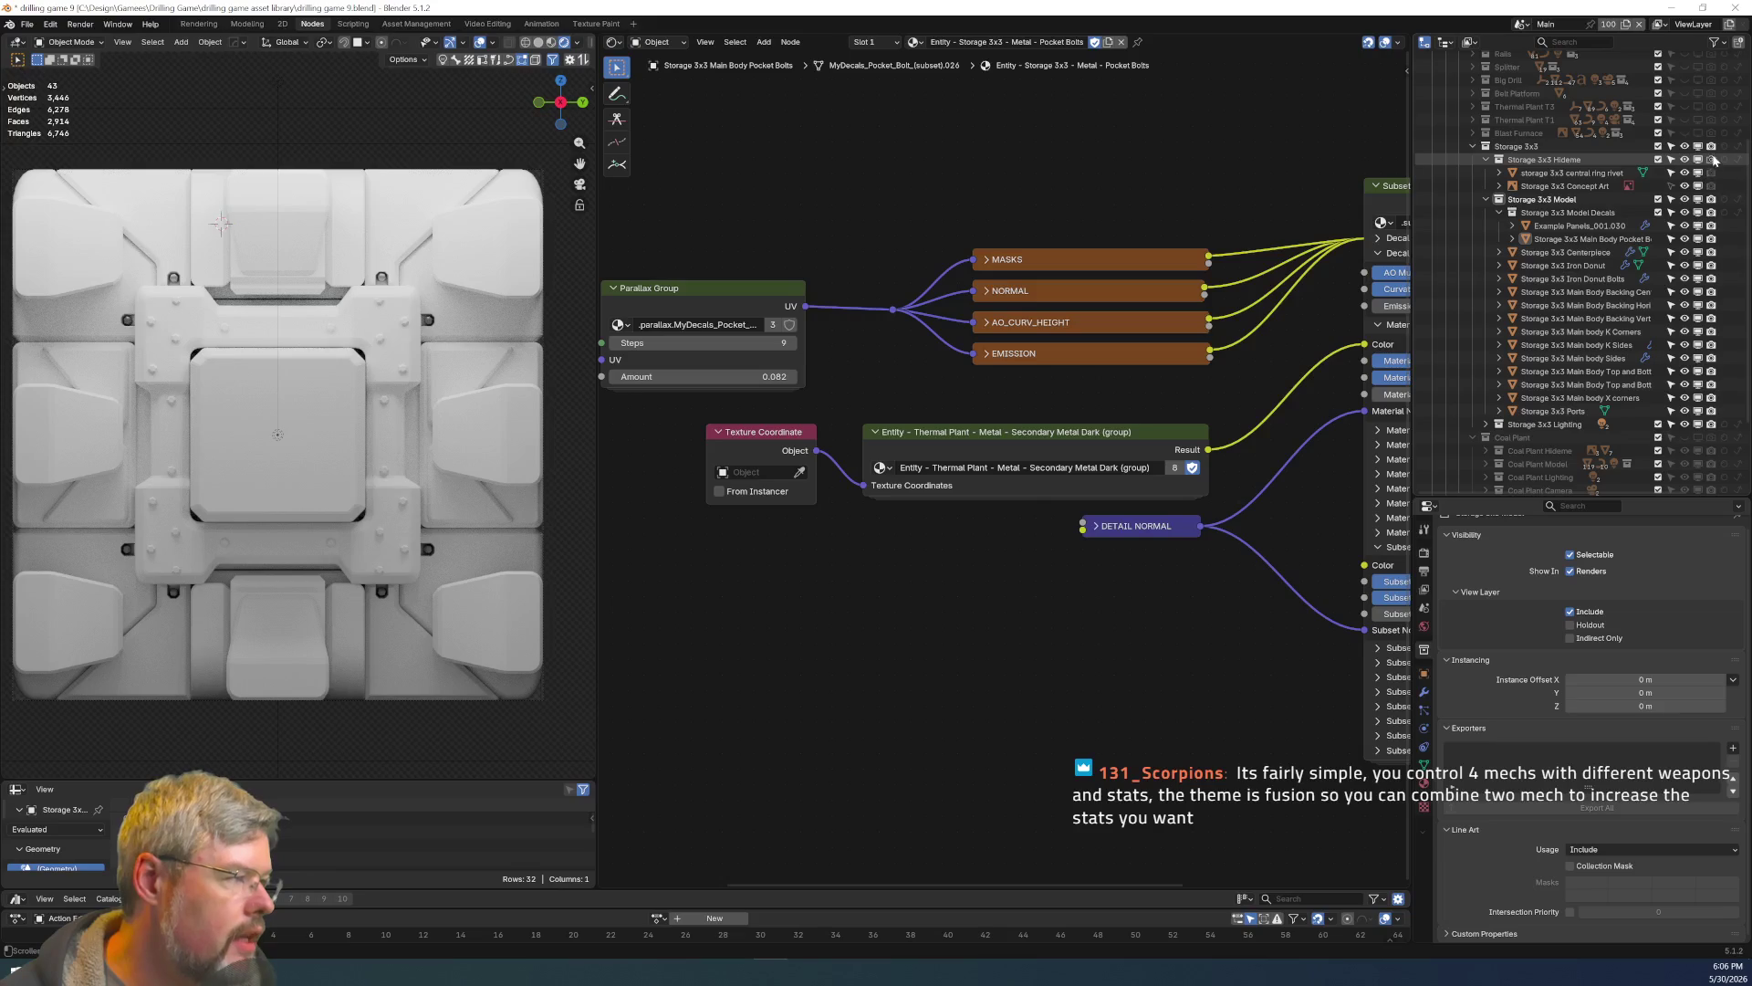
Select Storage 3x3 Concept Art in the Hideme collection and save the file.
left_click(1587, 189)
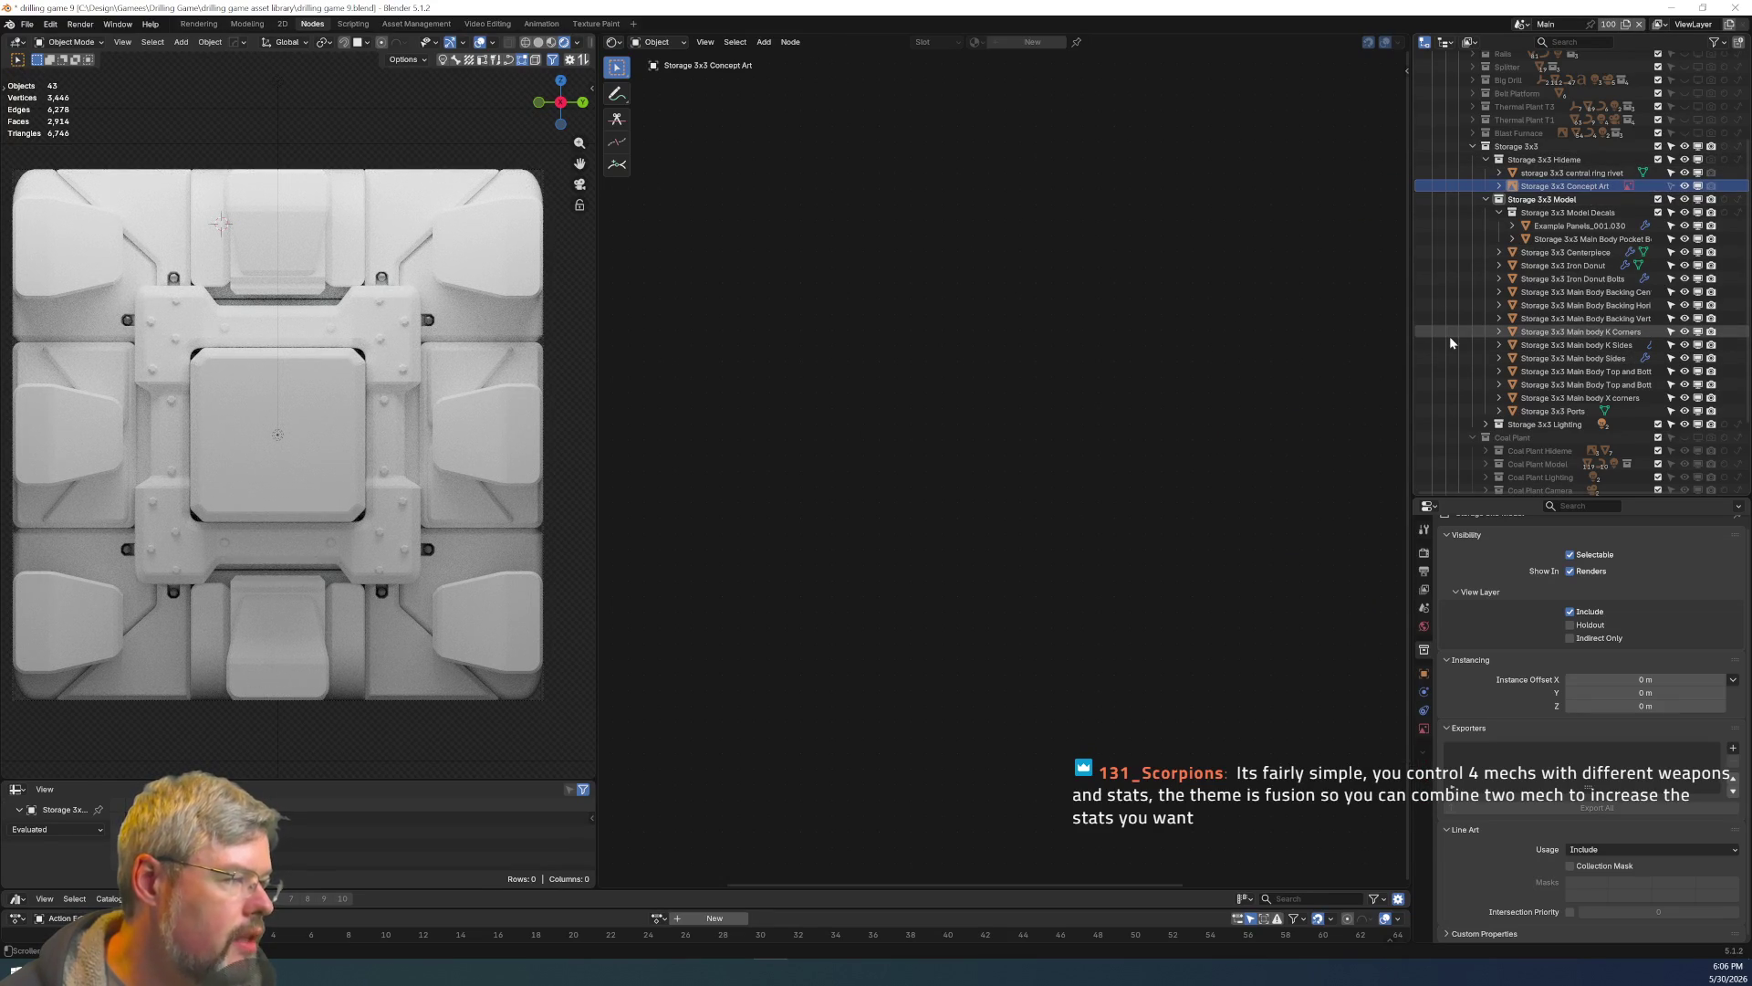
scroll(407, 459, "down", 2)
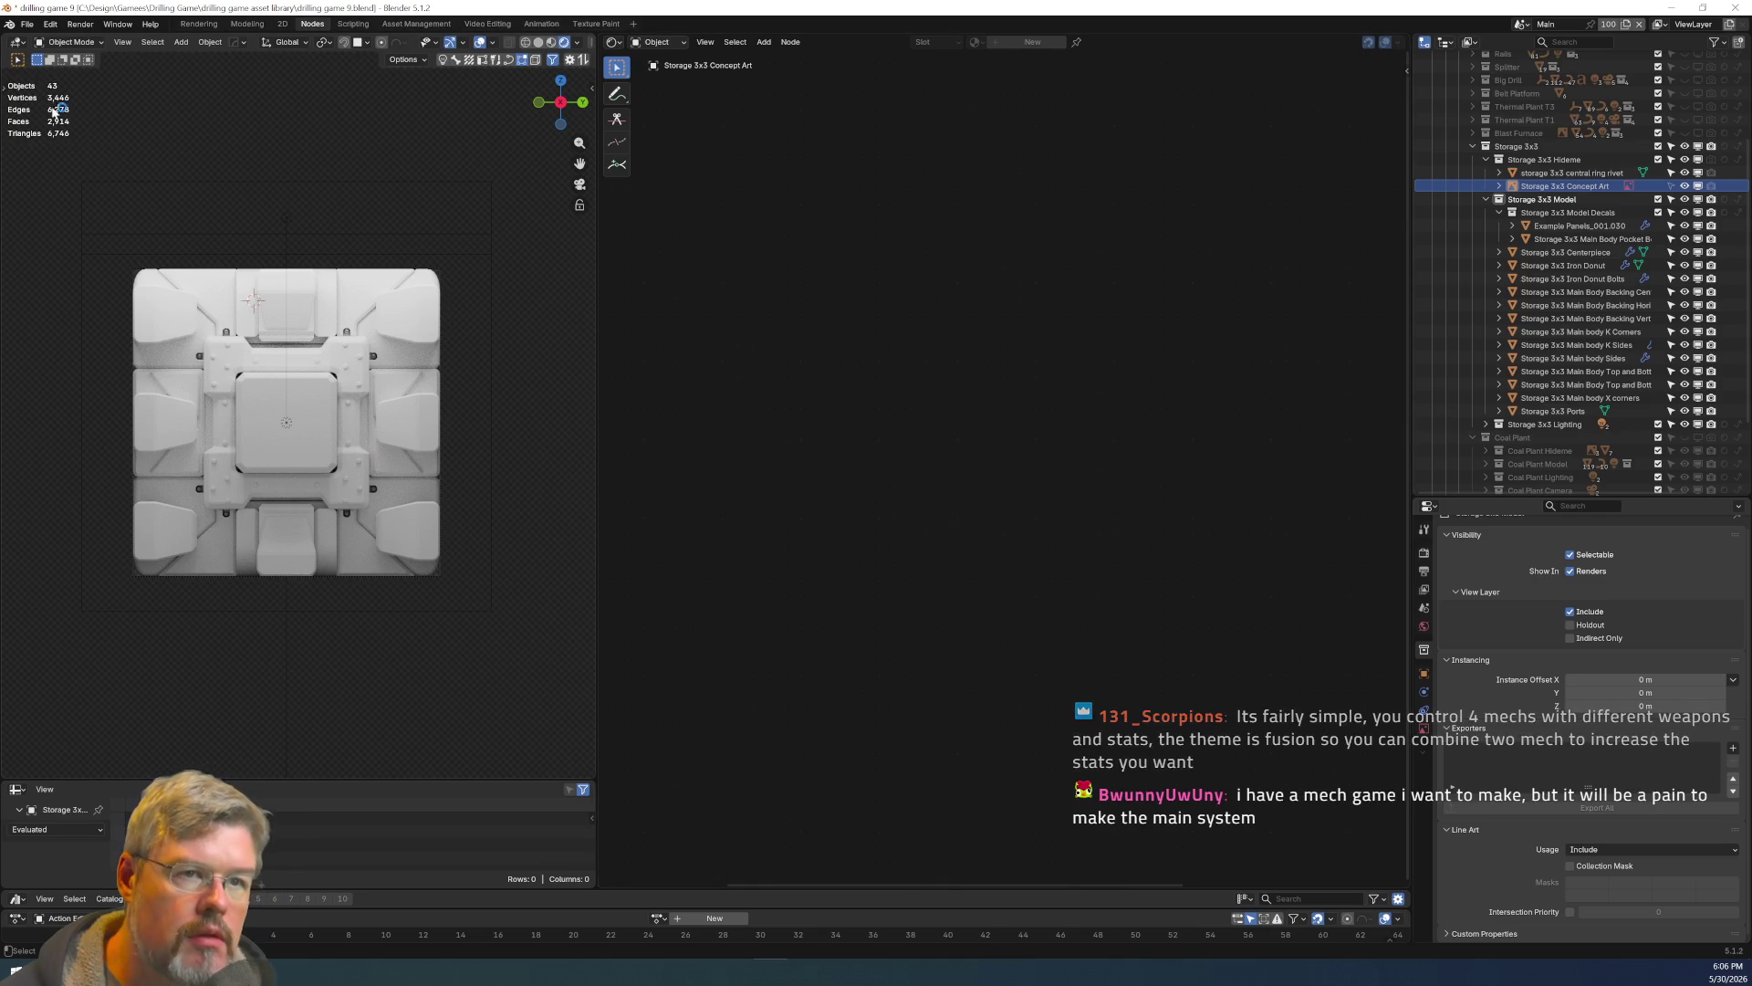
left_click(28, 22)
left_click(28, 22)
left_click(28, 22)
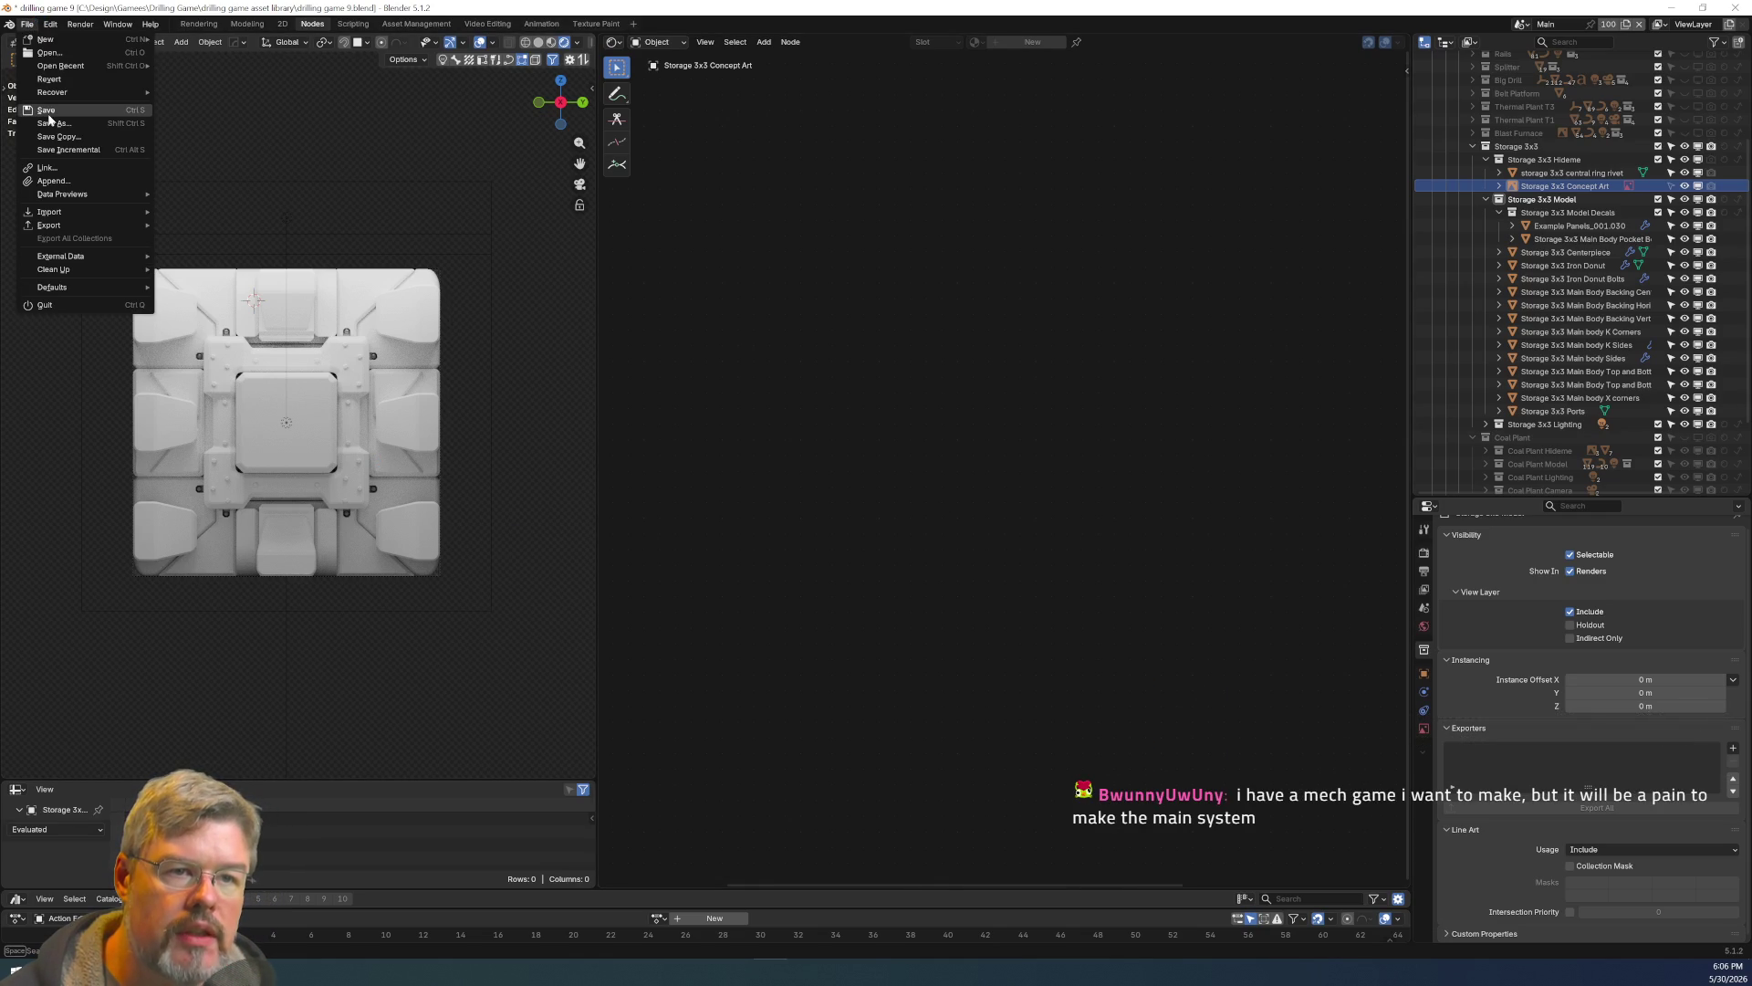
left_click(46, 112)
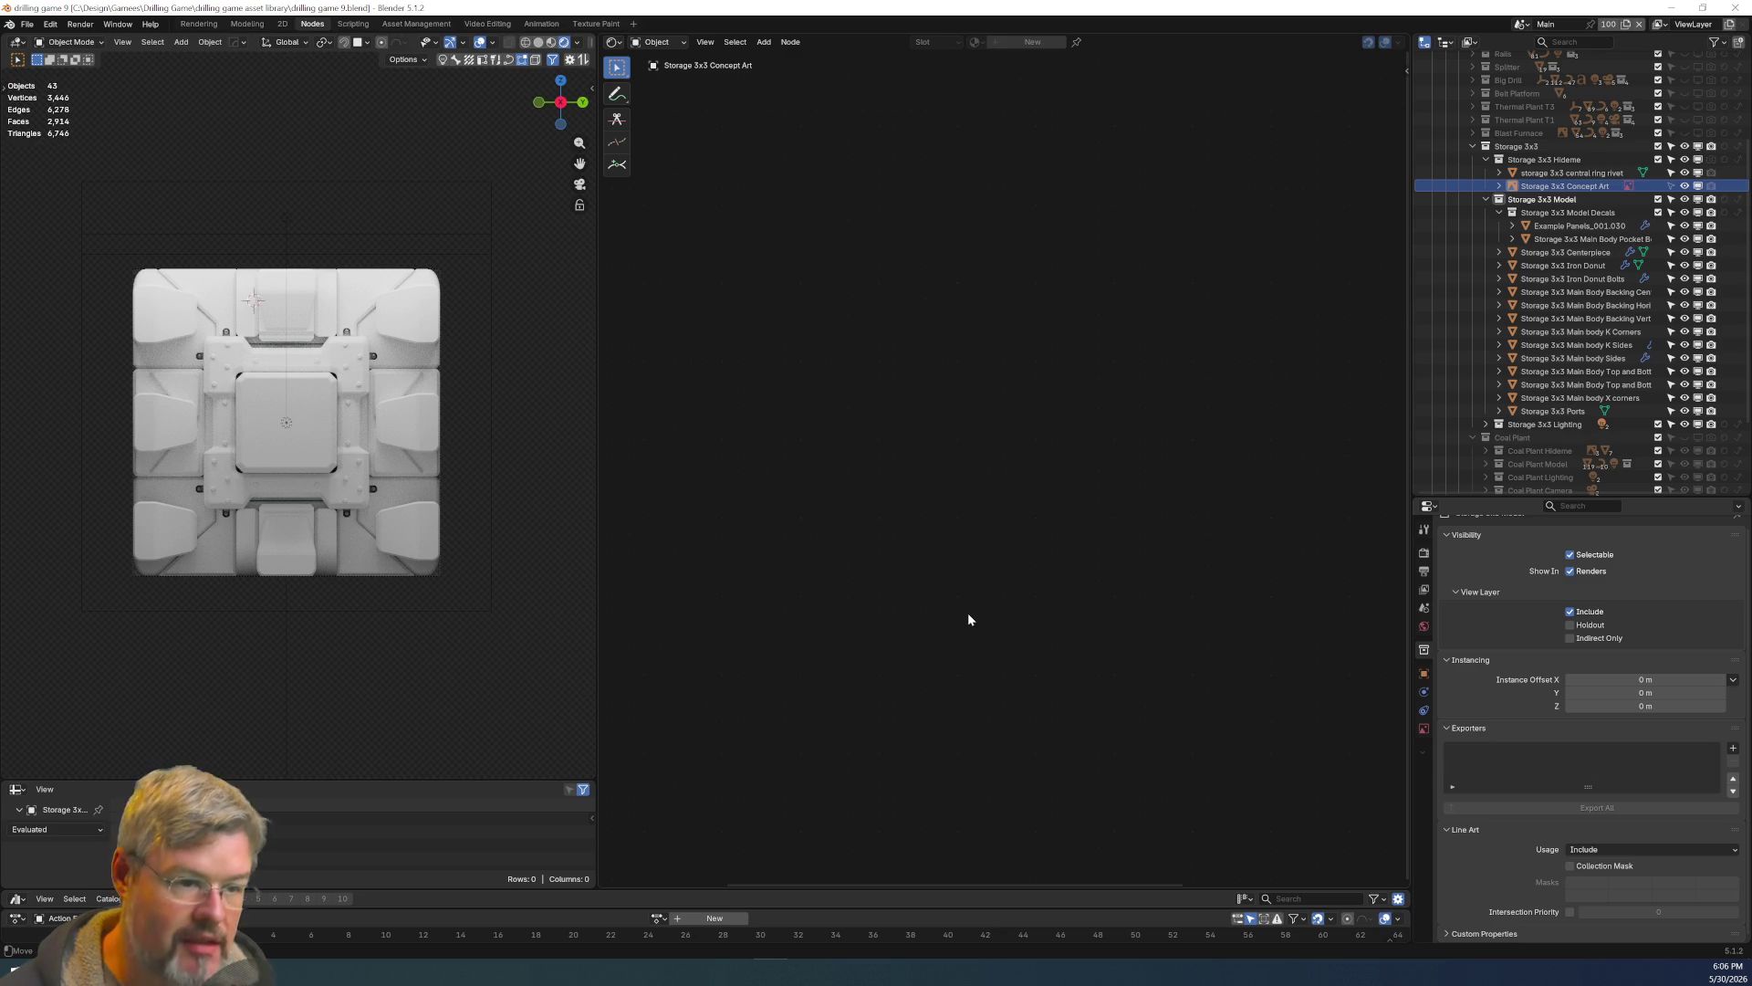
Toggle Storage 3x3 Concept Art's render visibility and view its Storage.png reference image settings.
scroll(468, 553, "up", 3)
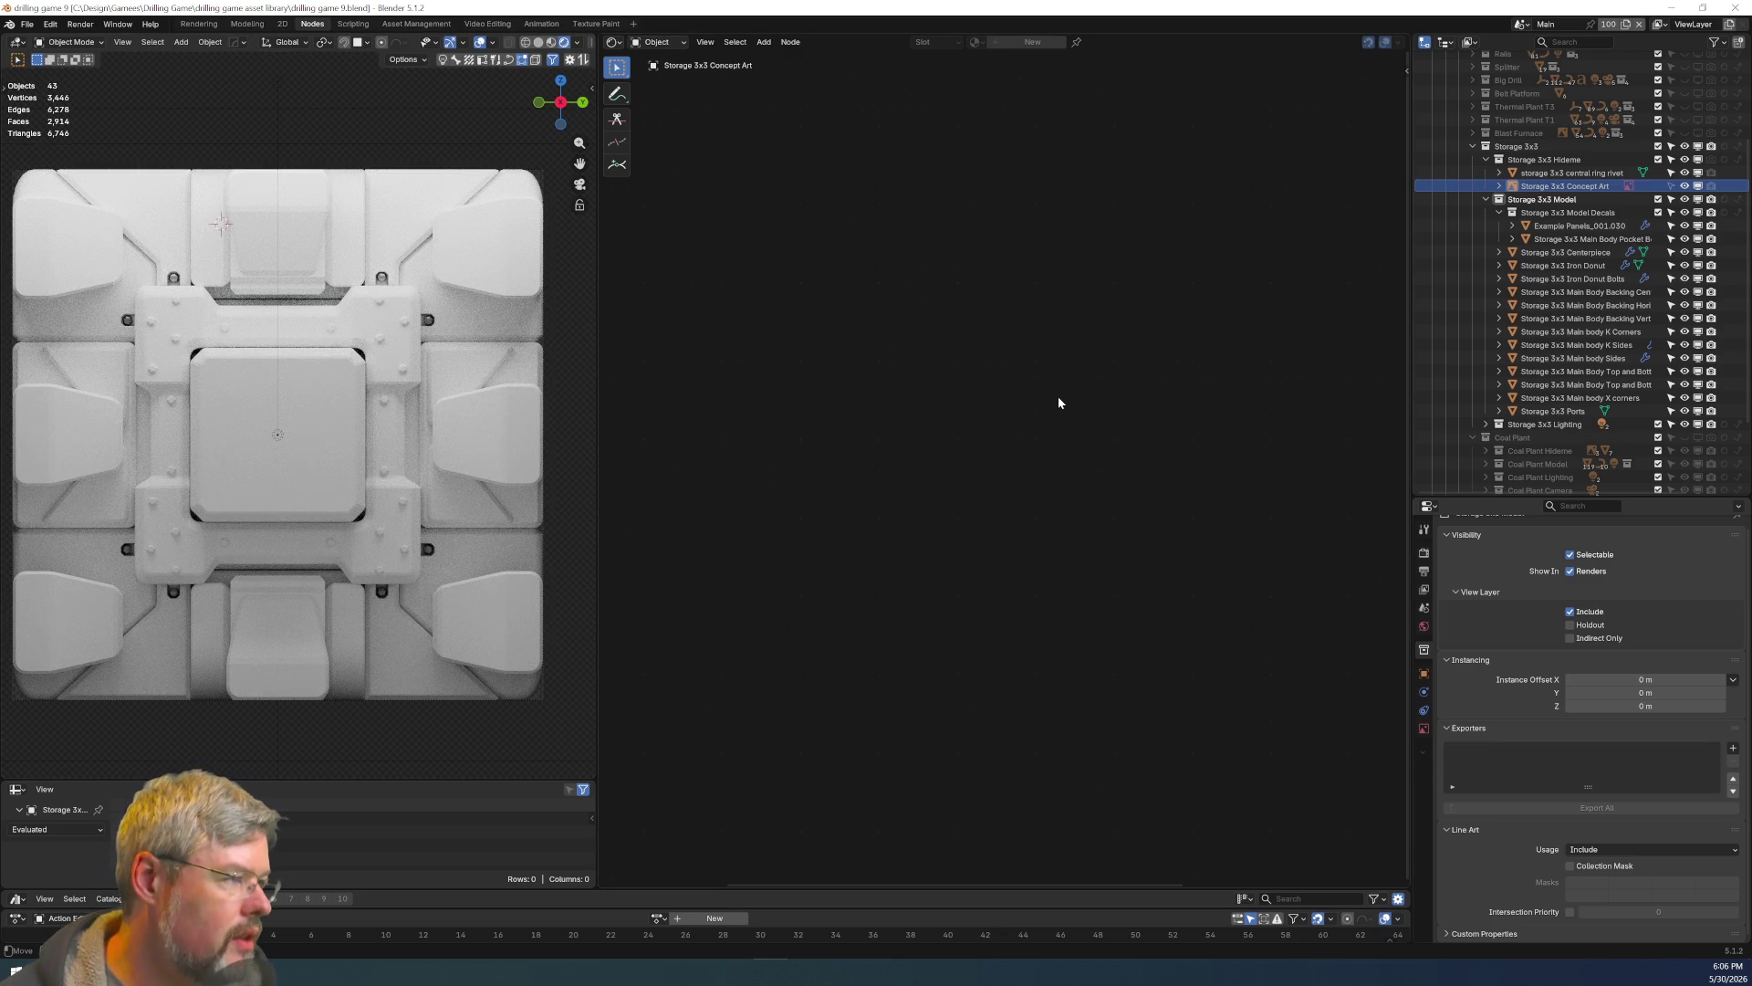
left_click(1554, 186)
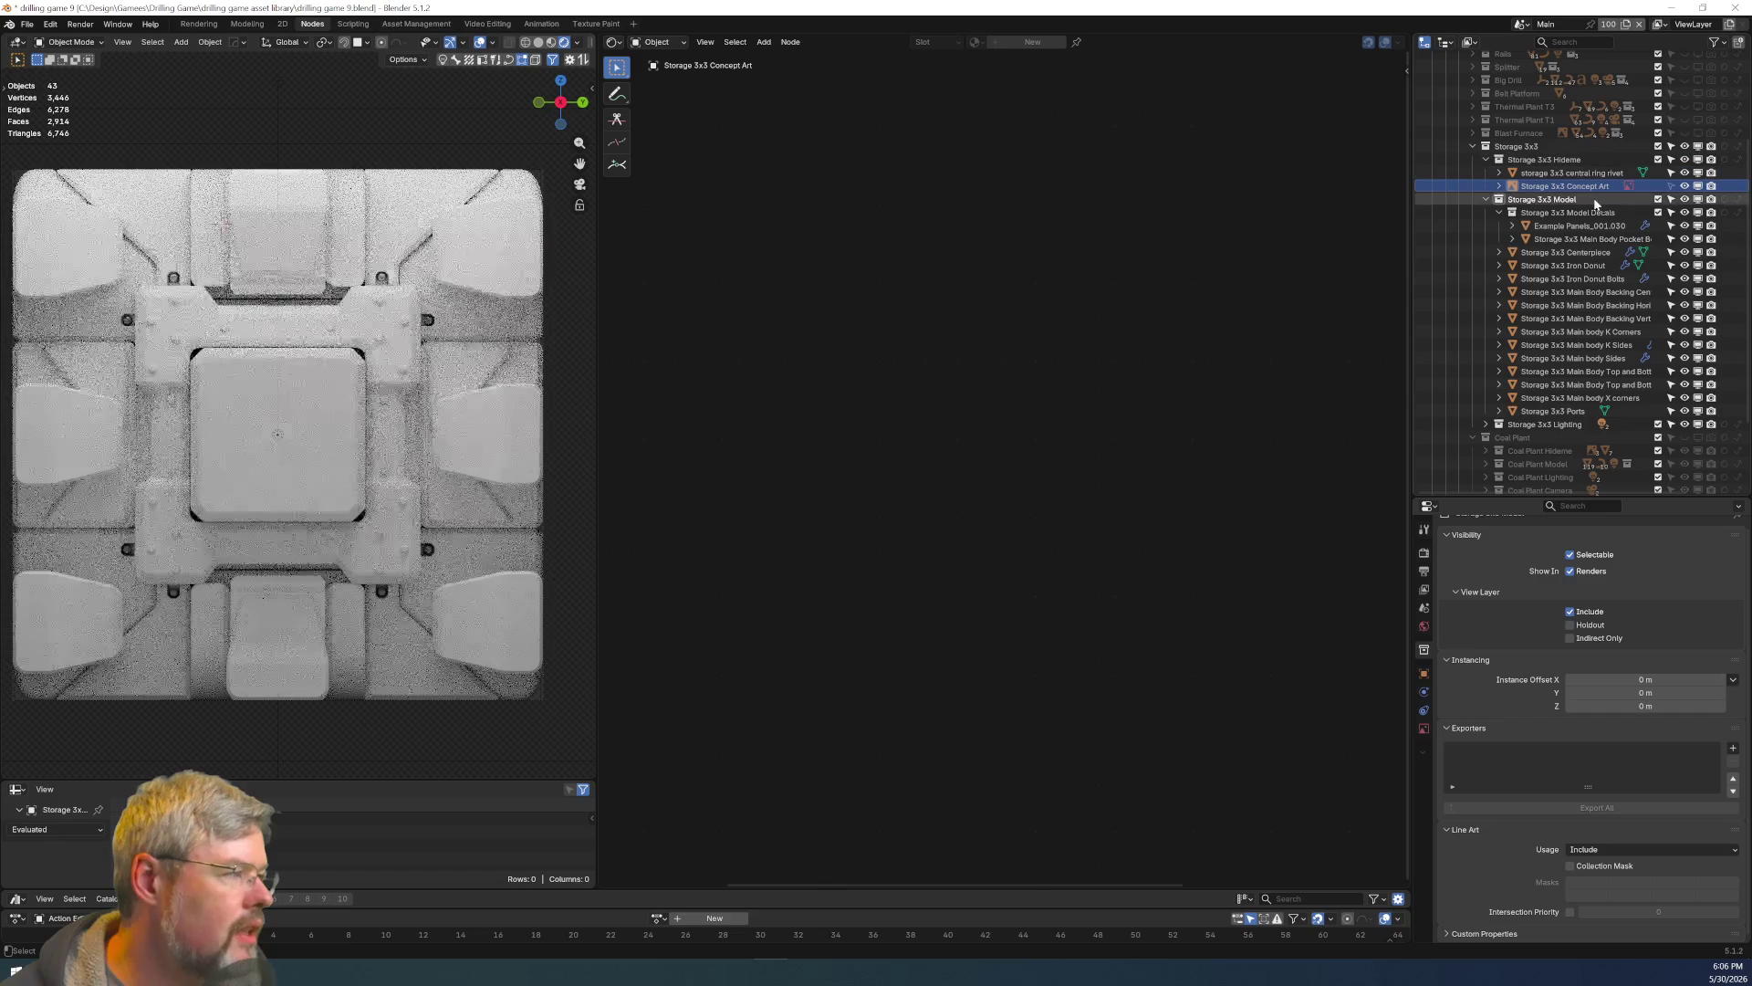
left_click(1711, 186)
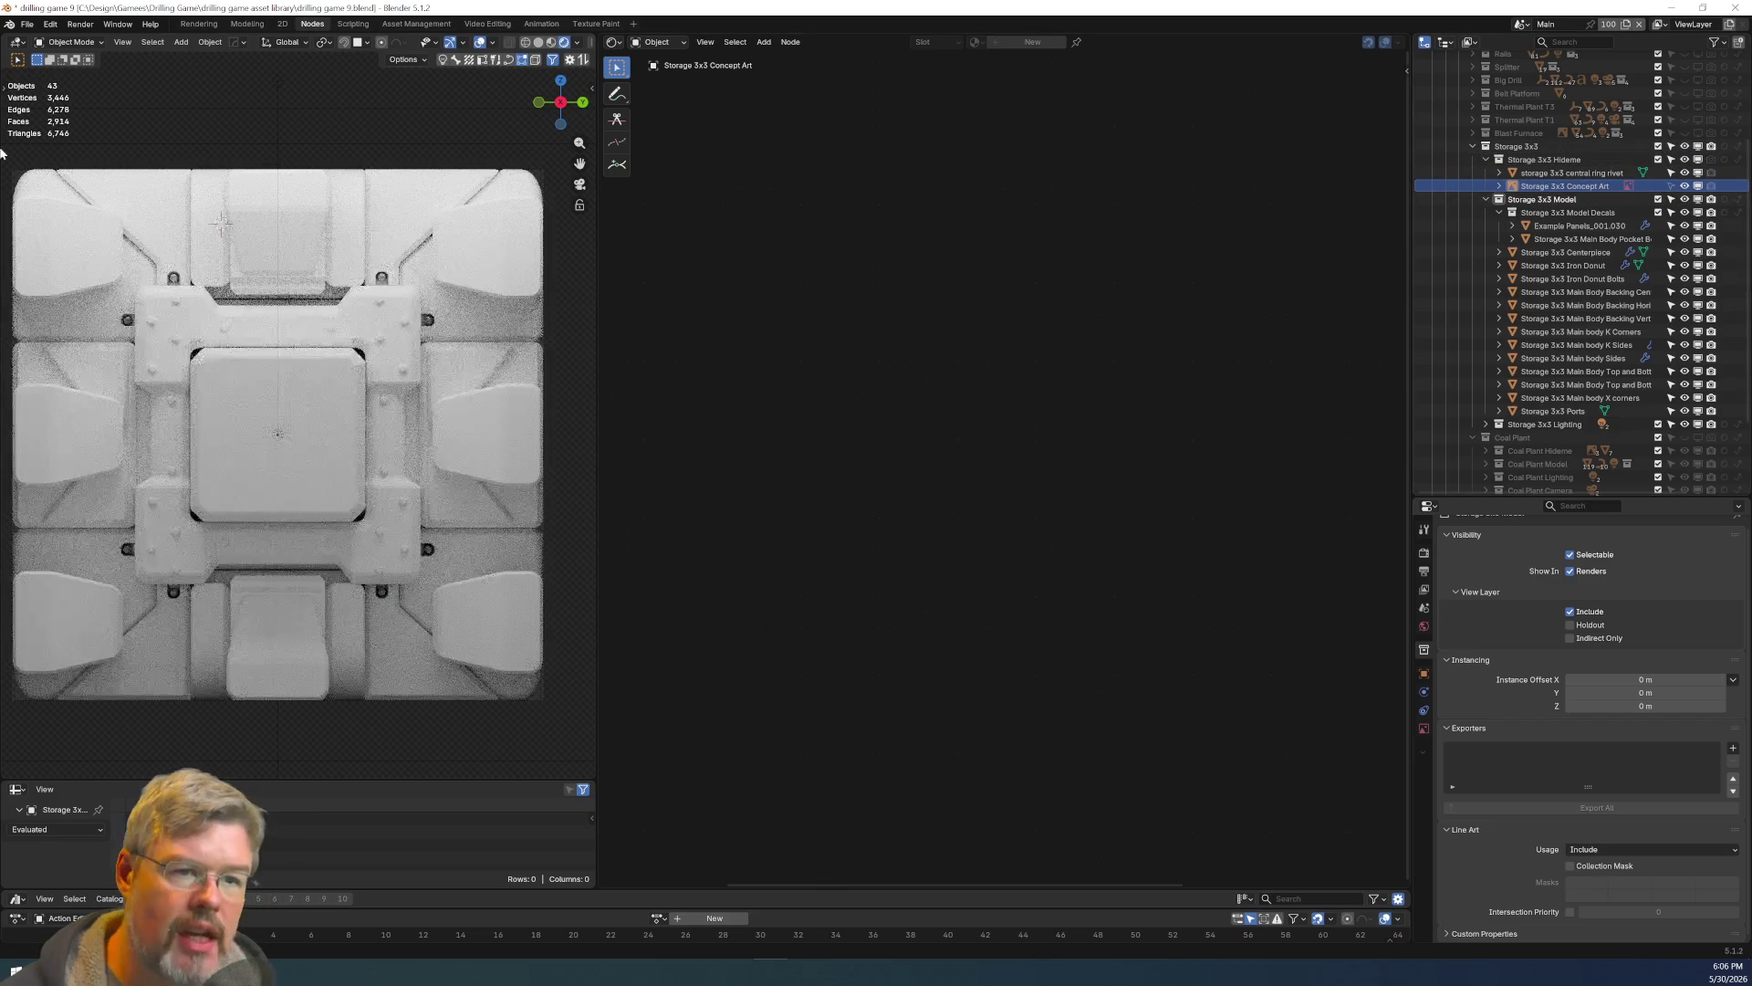
key("z")
key("z")
left_click(1552, 173)
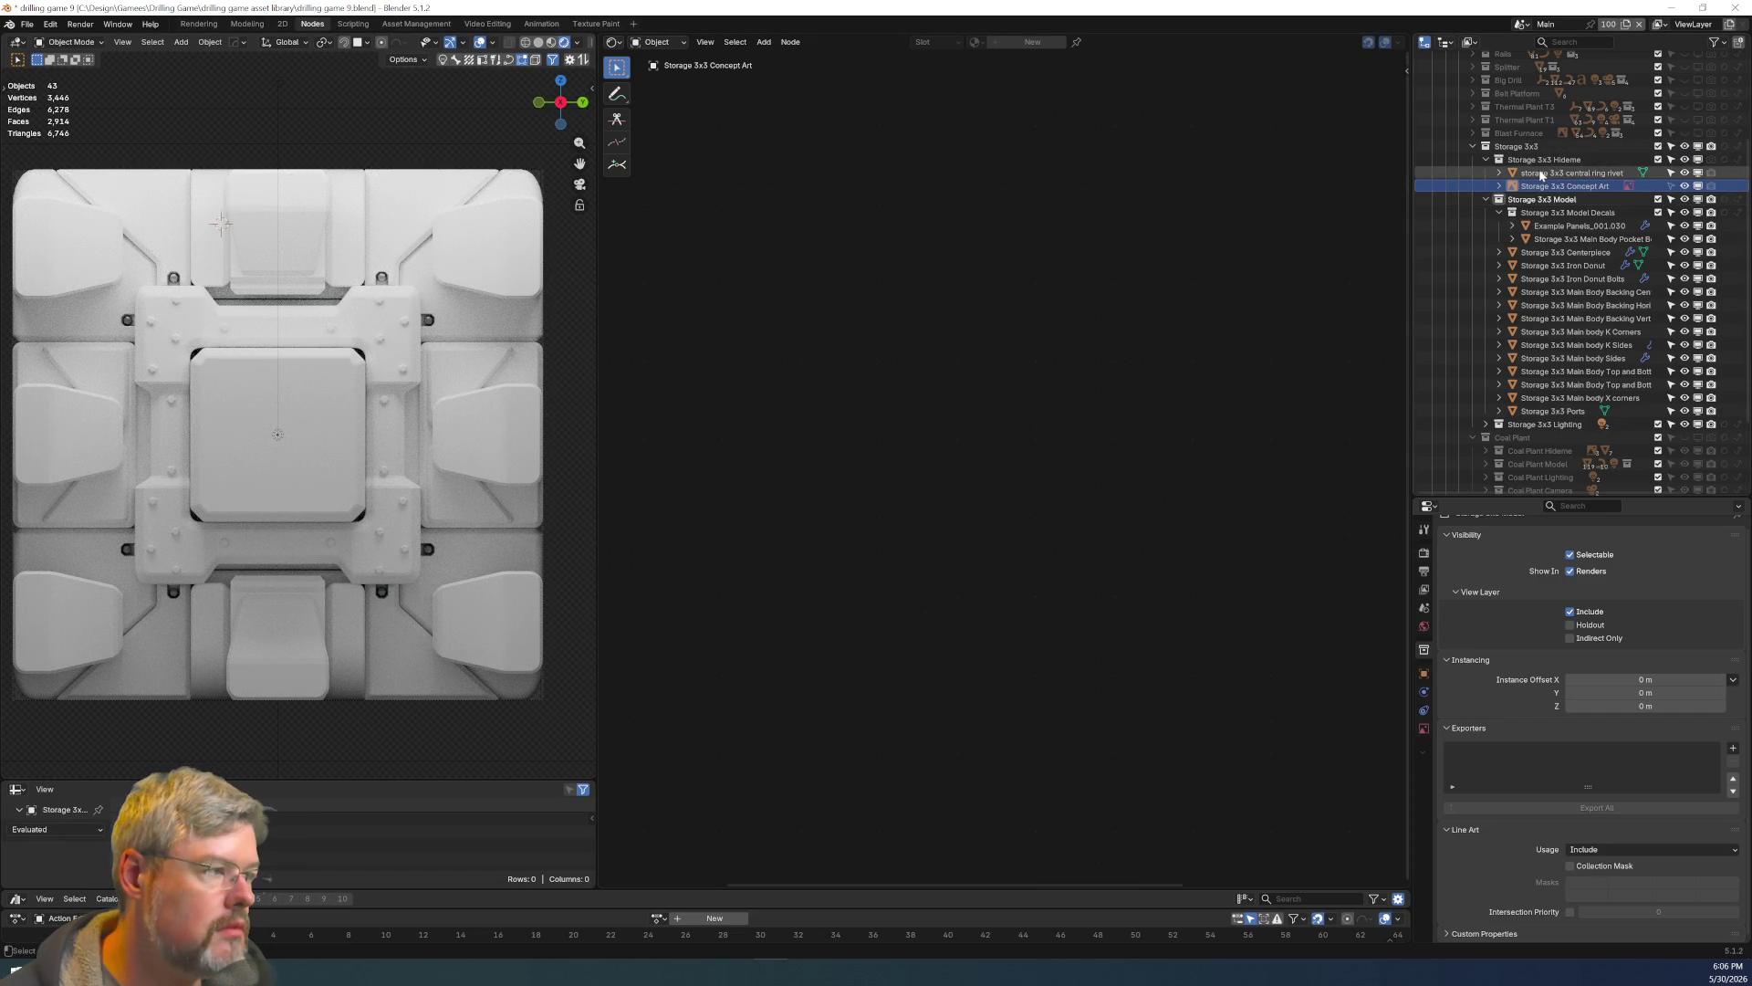
key("ctrl+Tab")
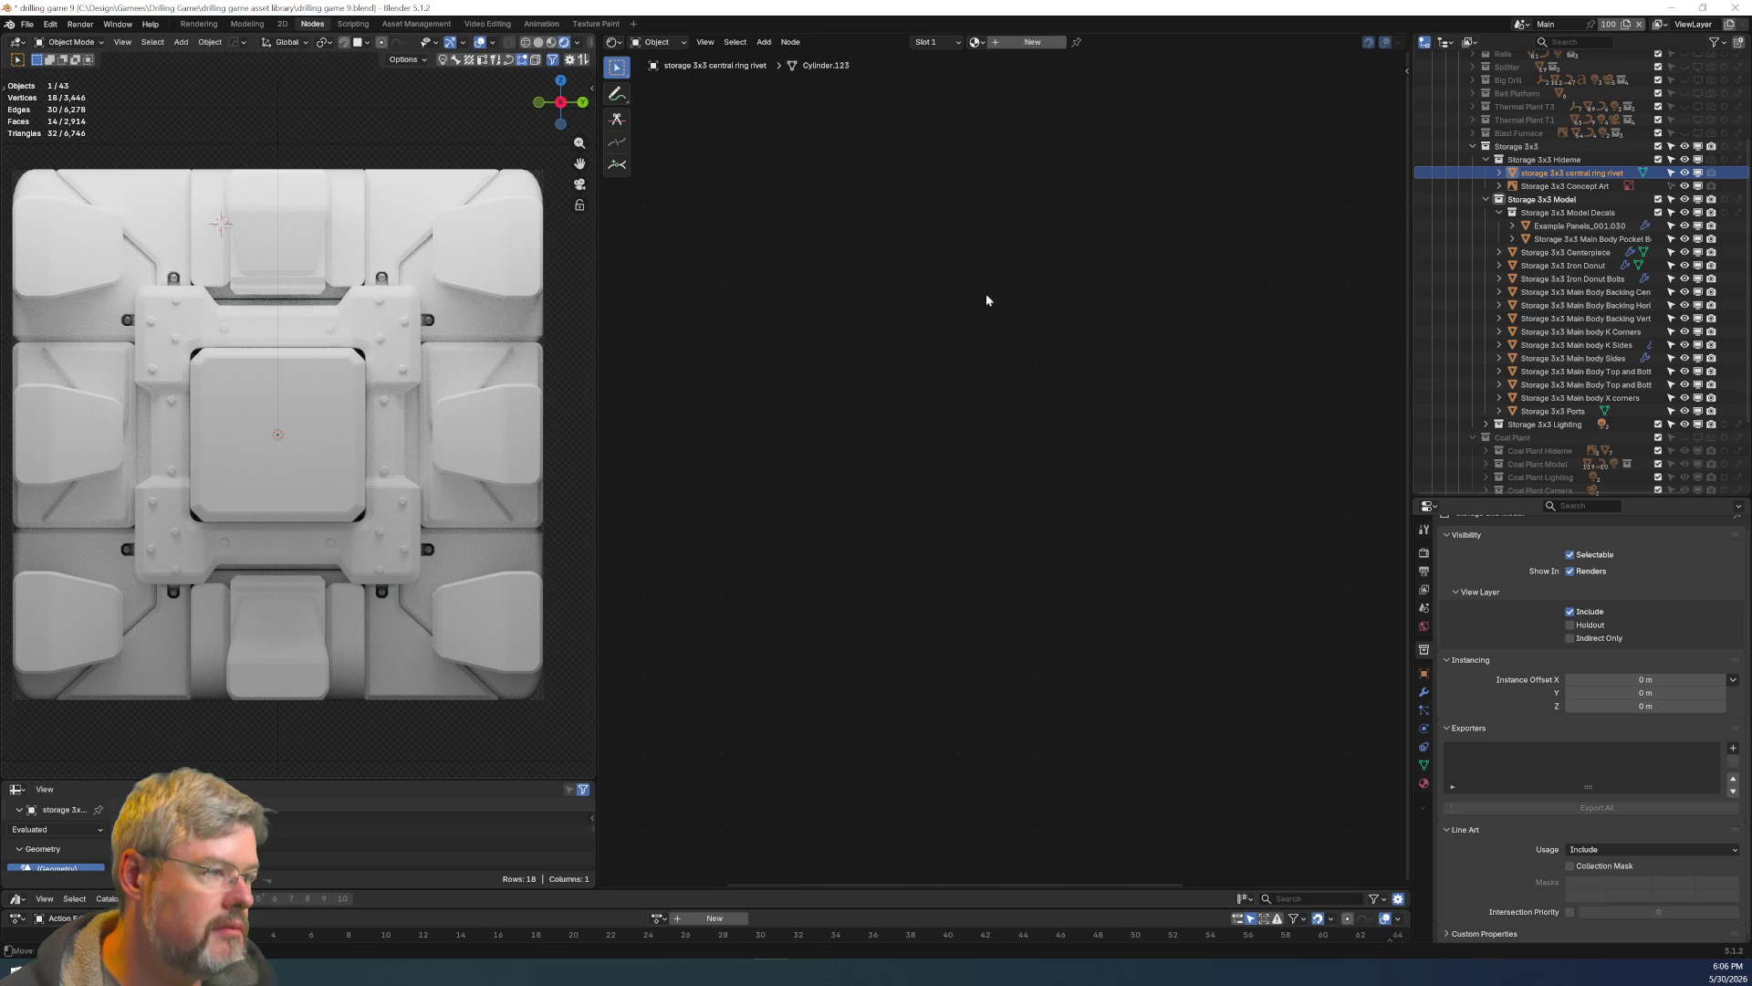
left_click(1603, 187)
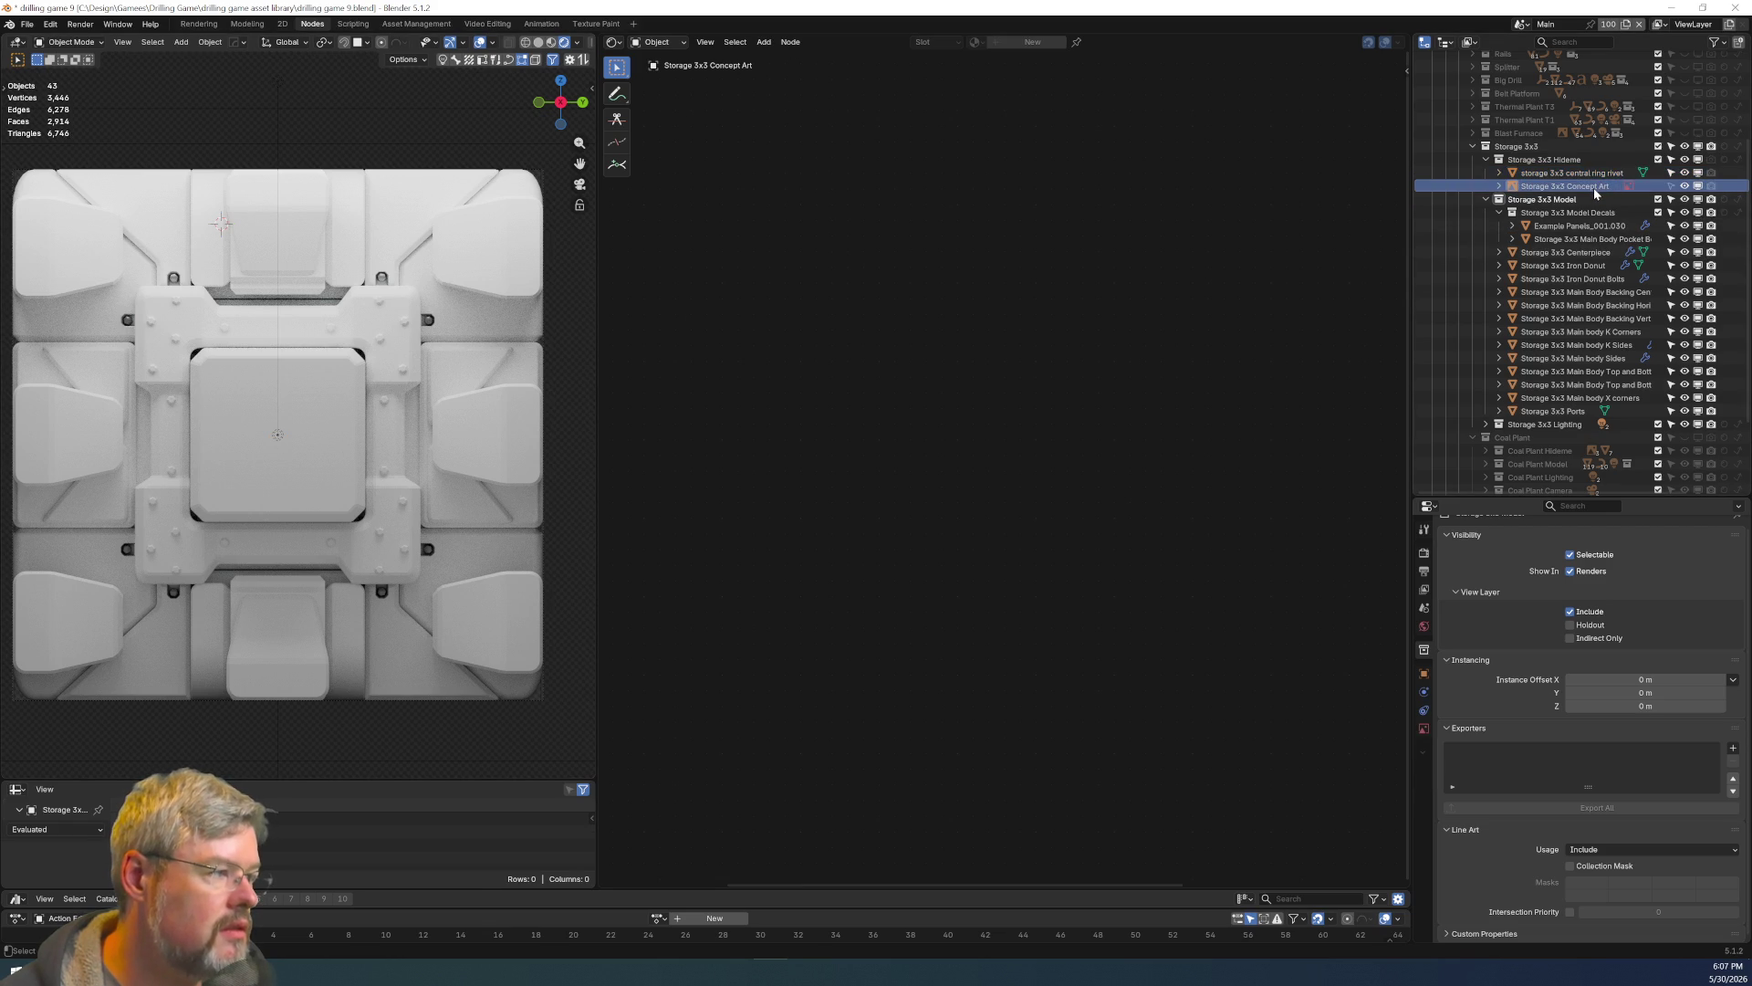
left_click(1424, 728)
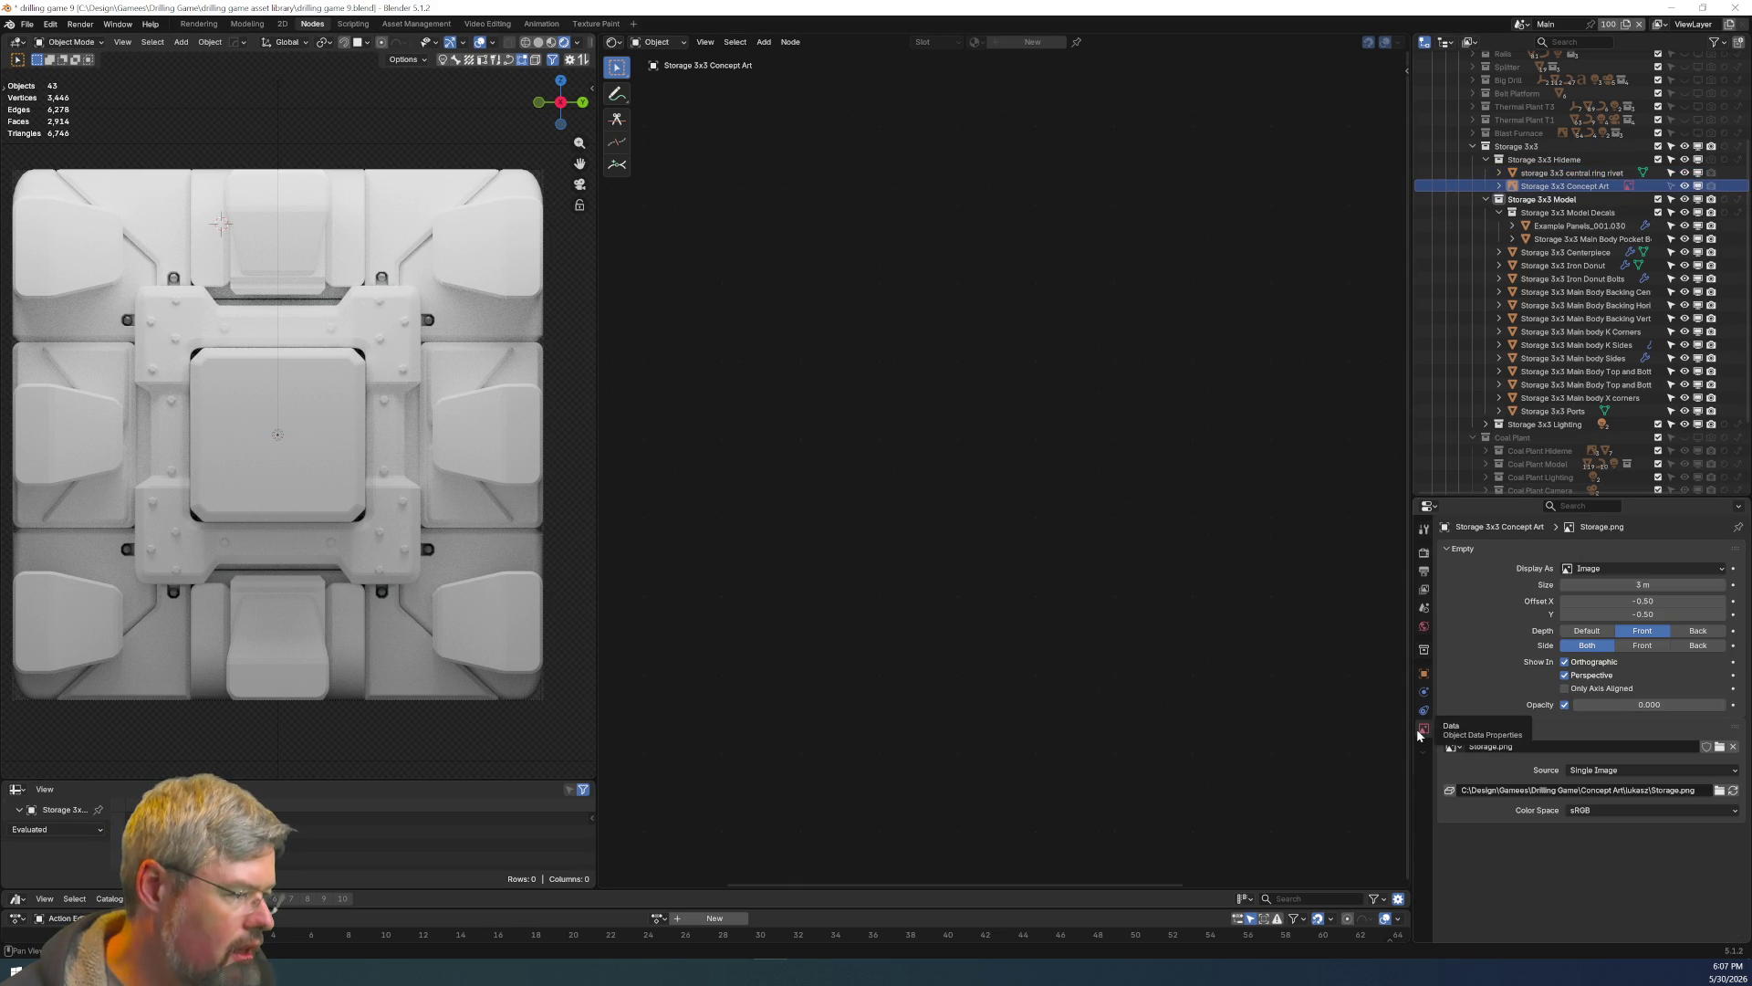
Pin Properties to the concept art empty, split off a second Properties area, and set Empty Opacity to 1.000.
left_click(1738, 527)
mouse_move(1743, 501)
left_mouse_down()
mouse_move(1729, 784)
mouse_move(1688, 927)
mouse_move(1716, 926)
left_mouse_up()
scroll(1666, 904, "down", 2)
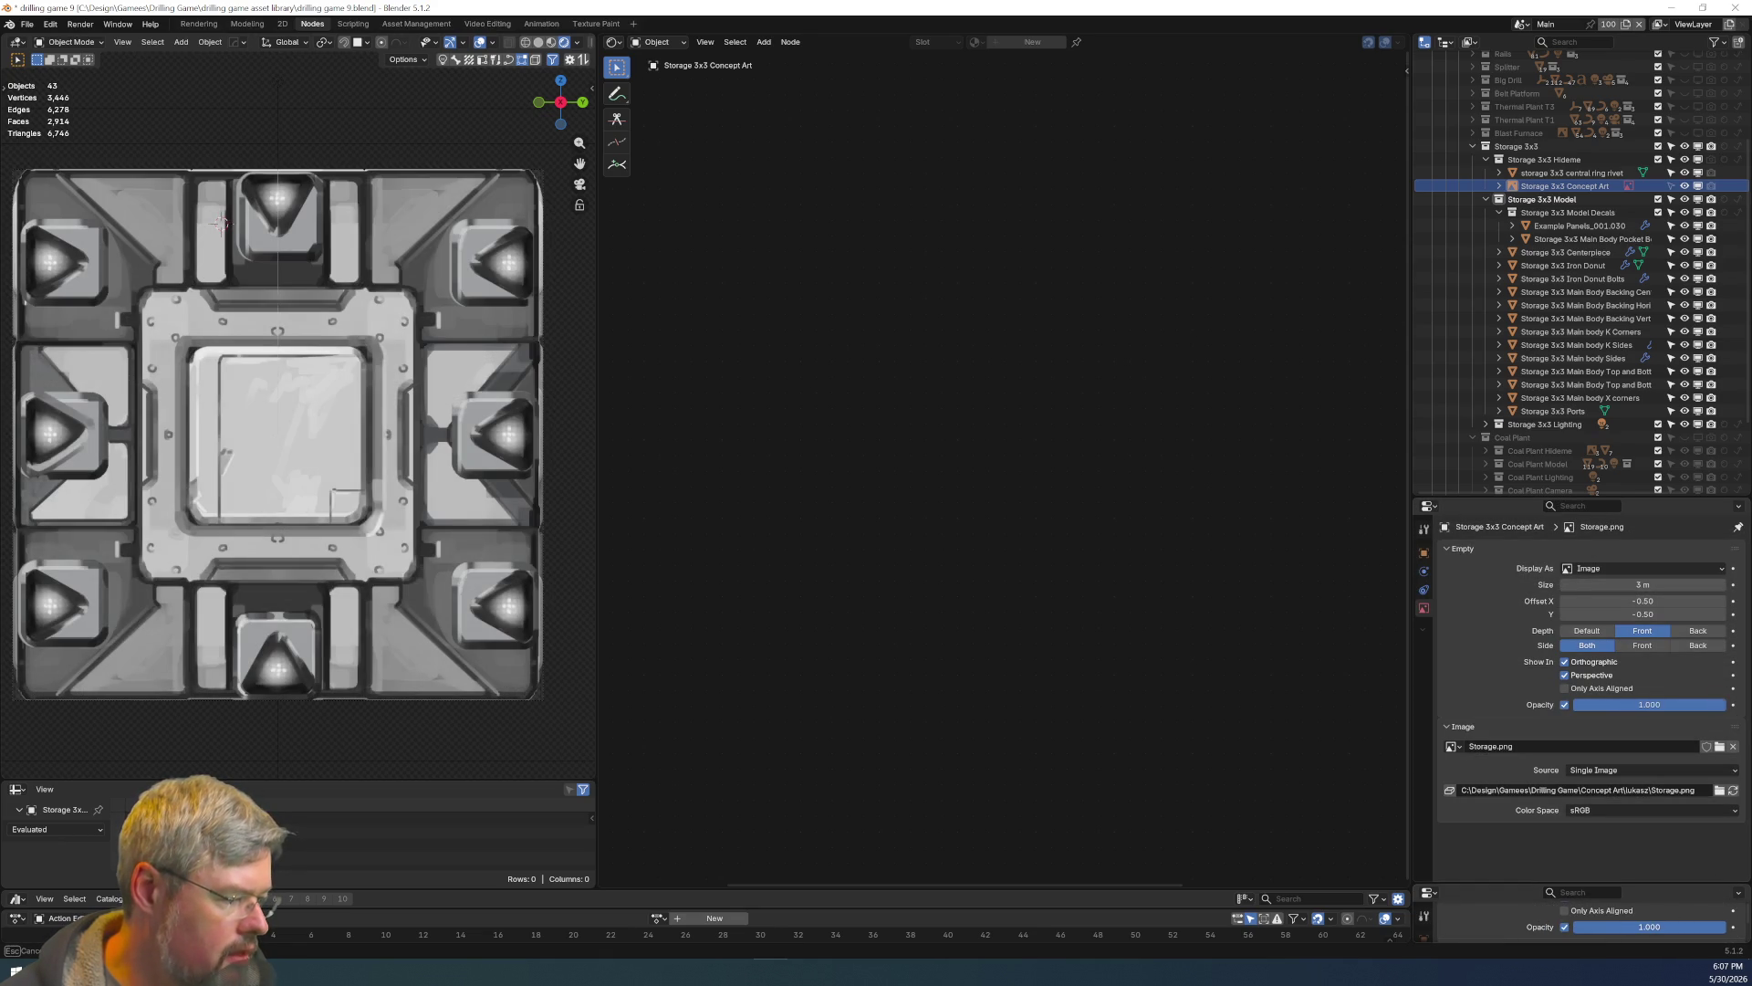
left_click(1739, 527)
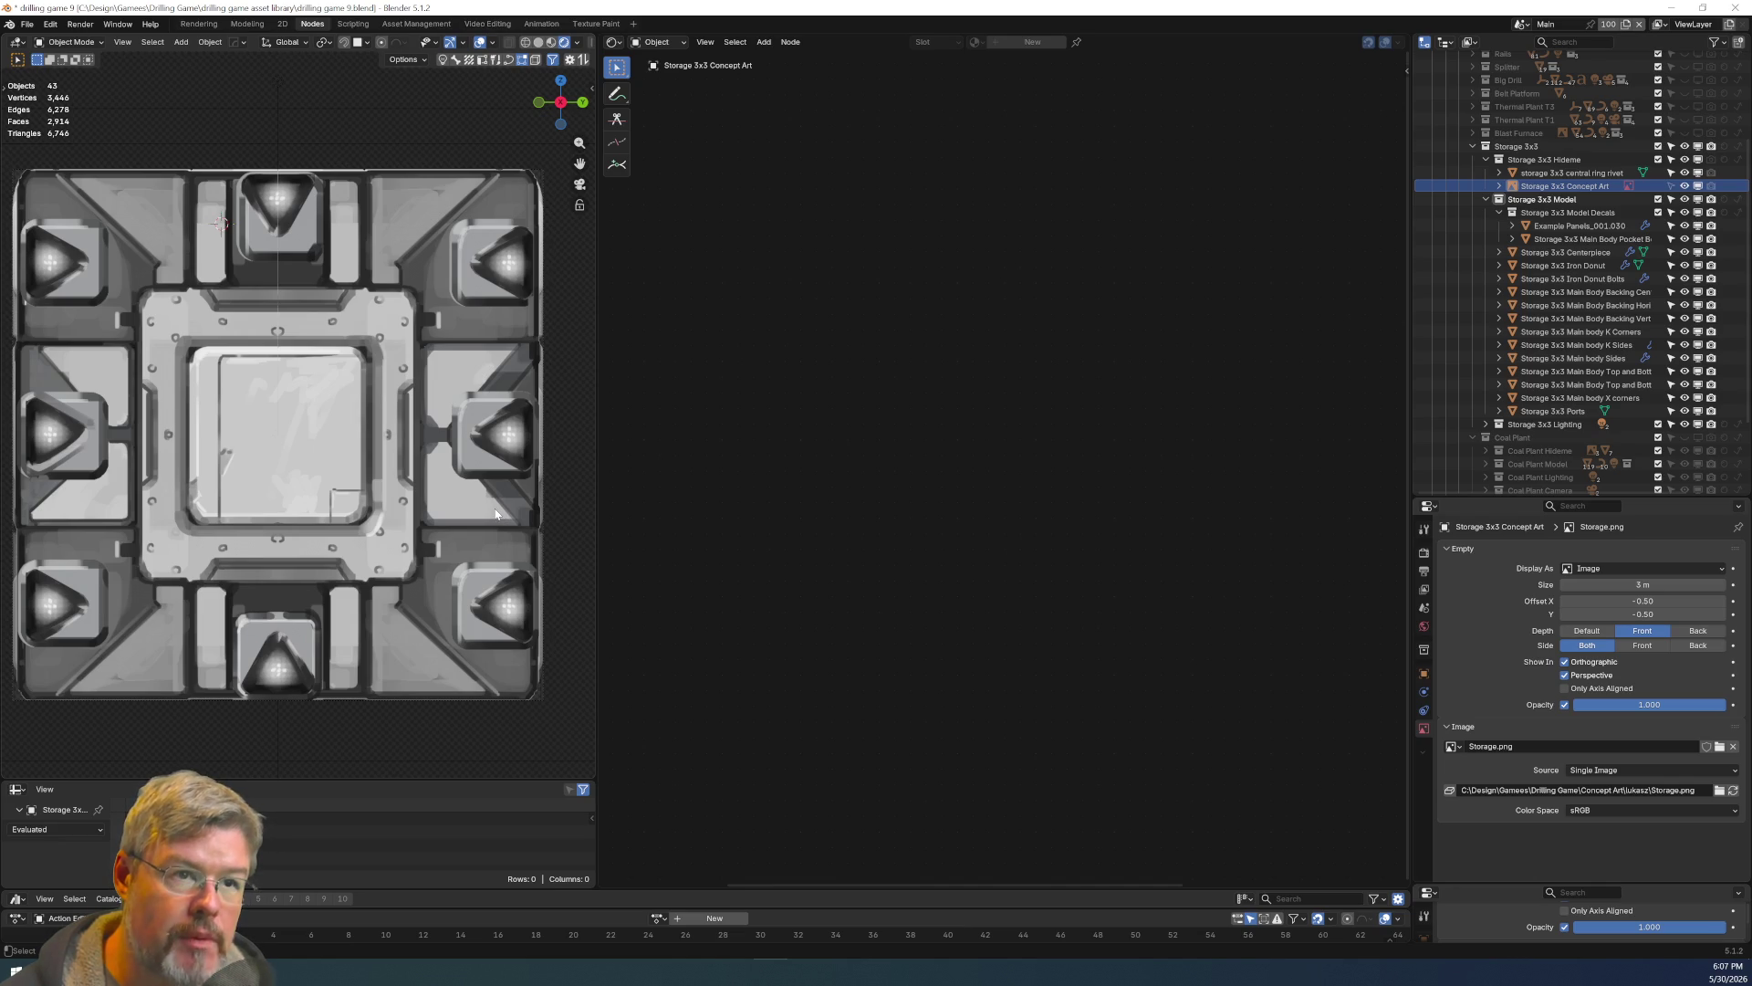
Save drilling game 9.blend, then drag the concept art opacity back toward 0.
left_click(27, 24)
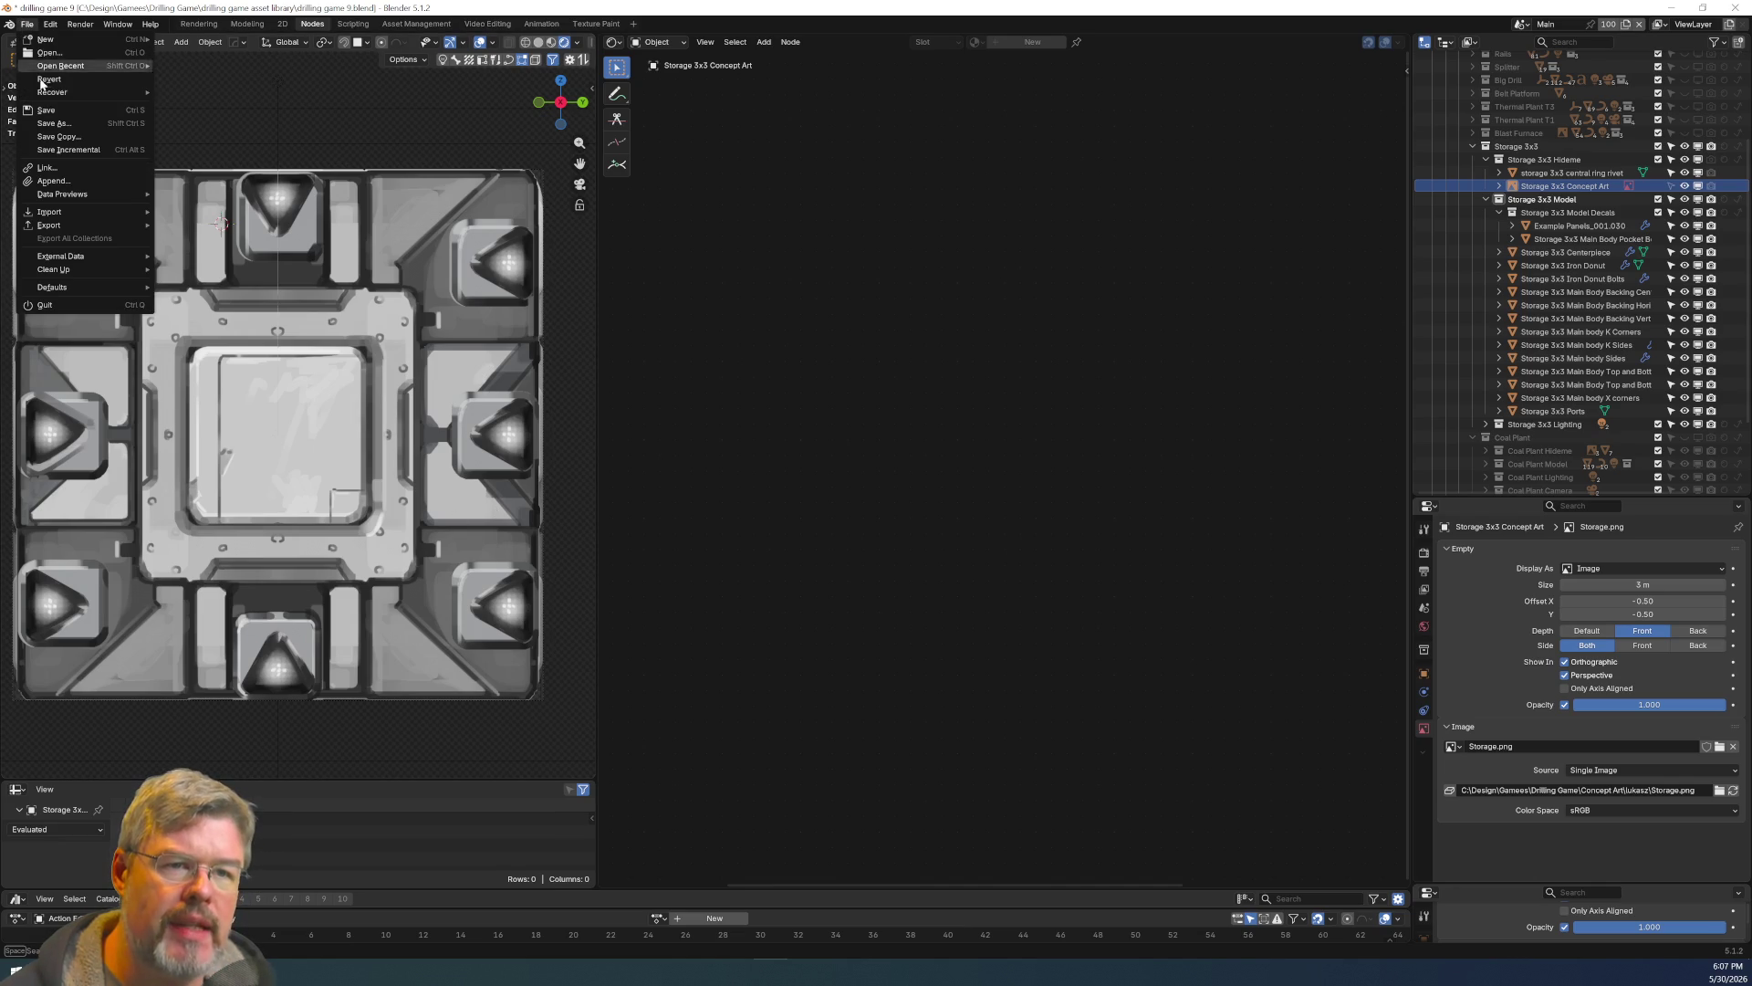
left_click(45, 110)
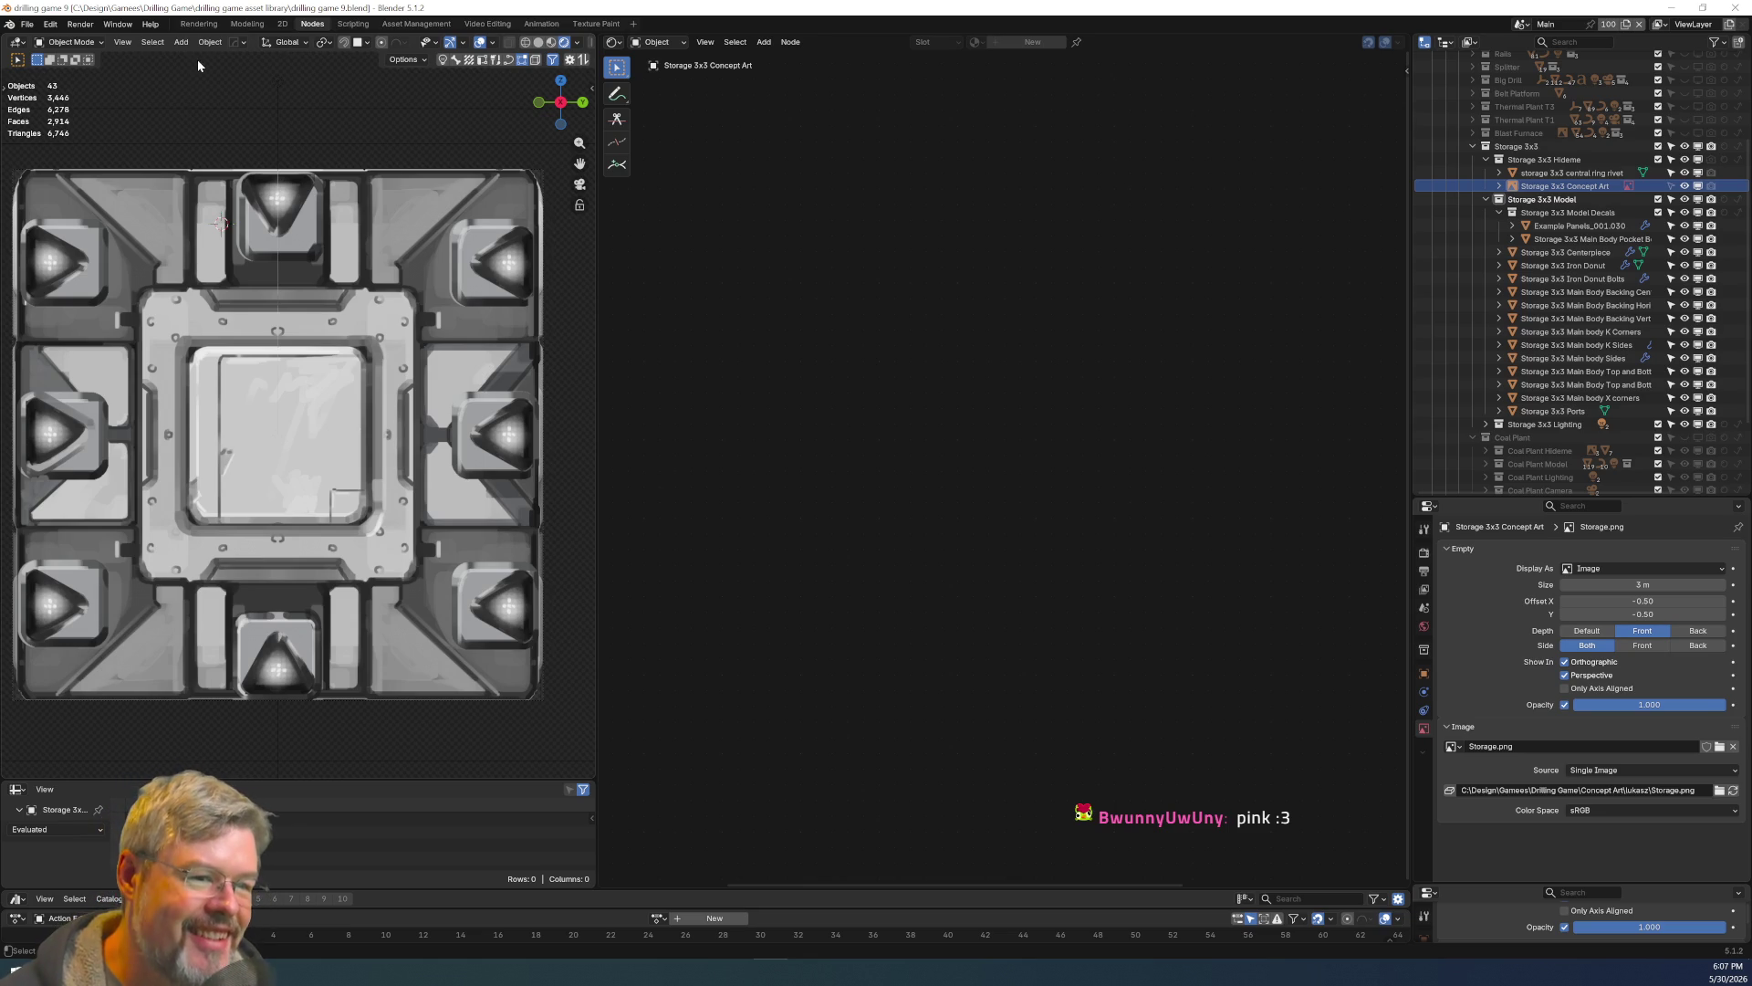
left_click(26, 23)
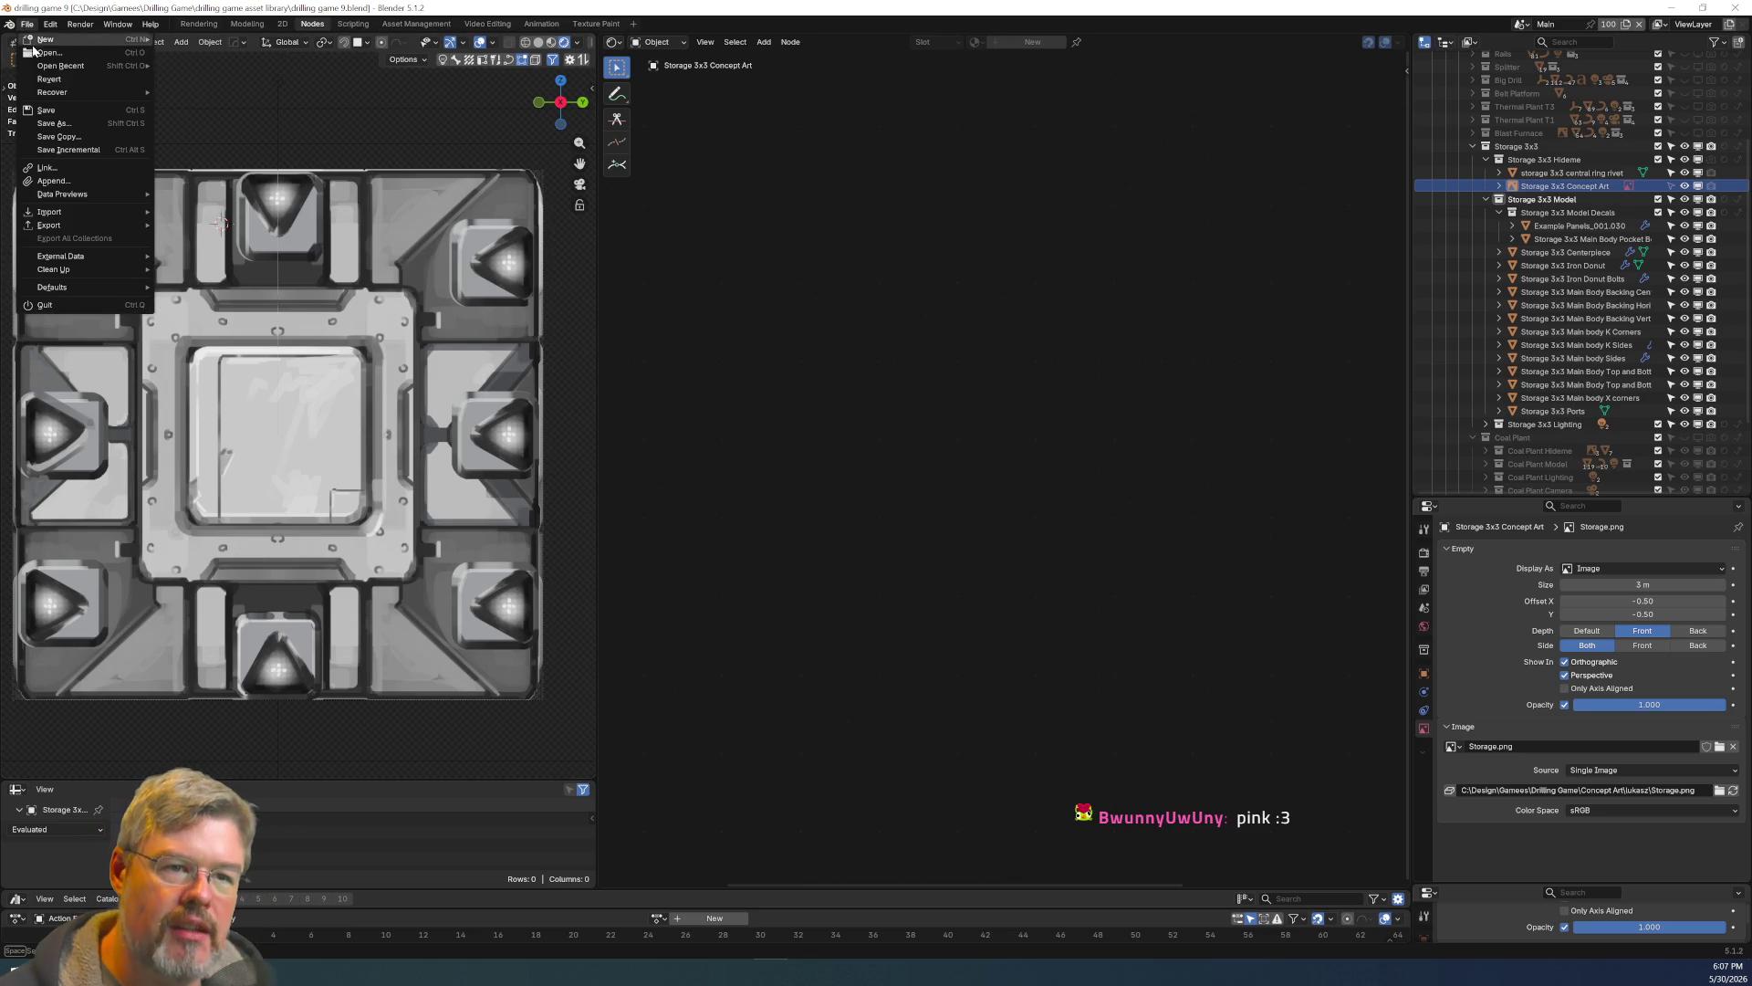
left_click(71, 109)
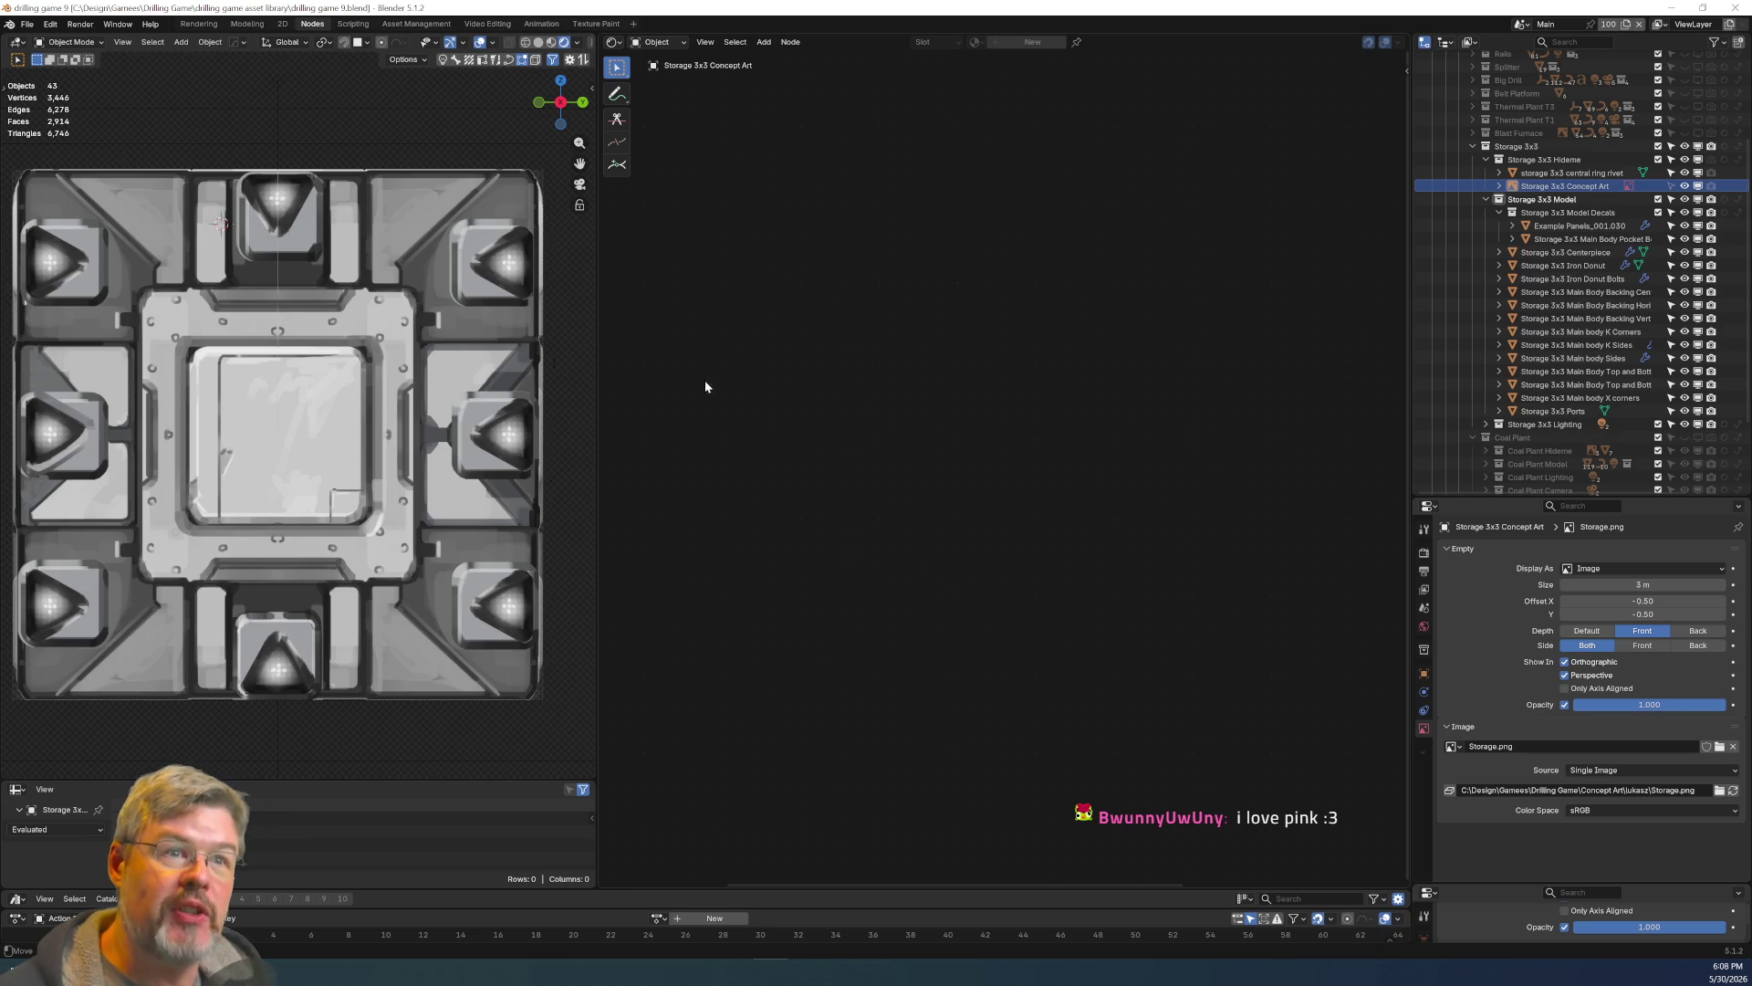
left_click(28, 24)
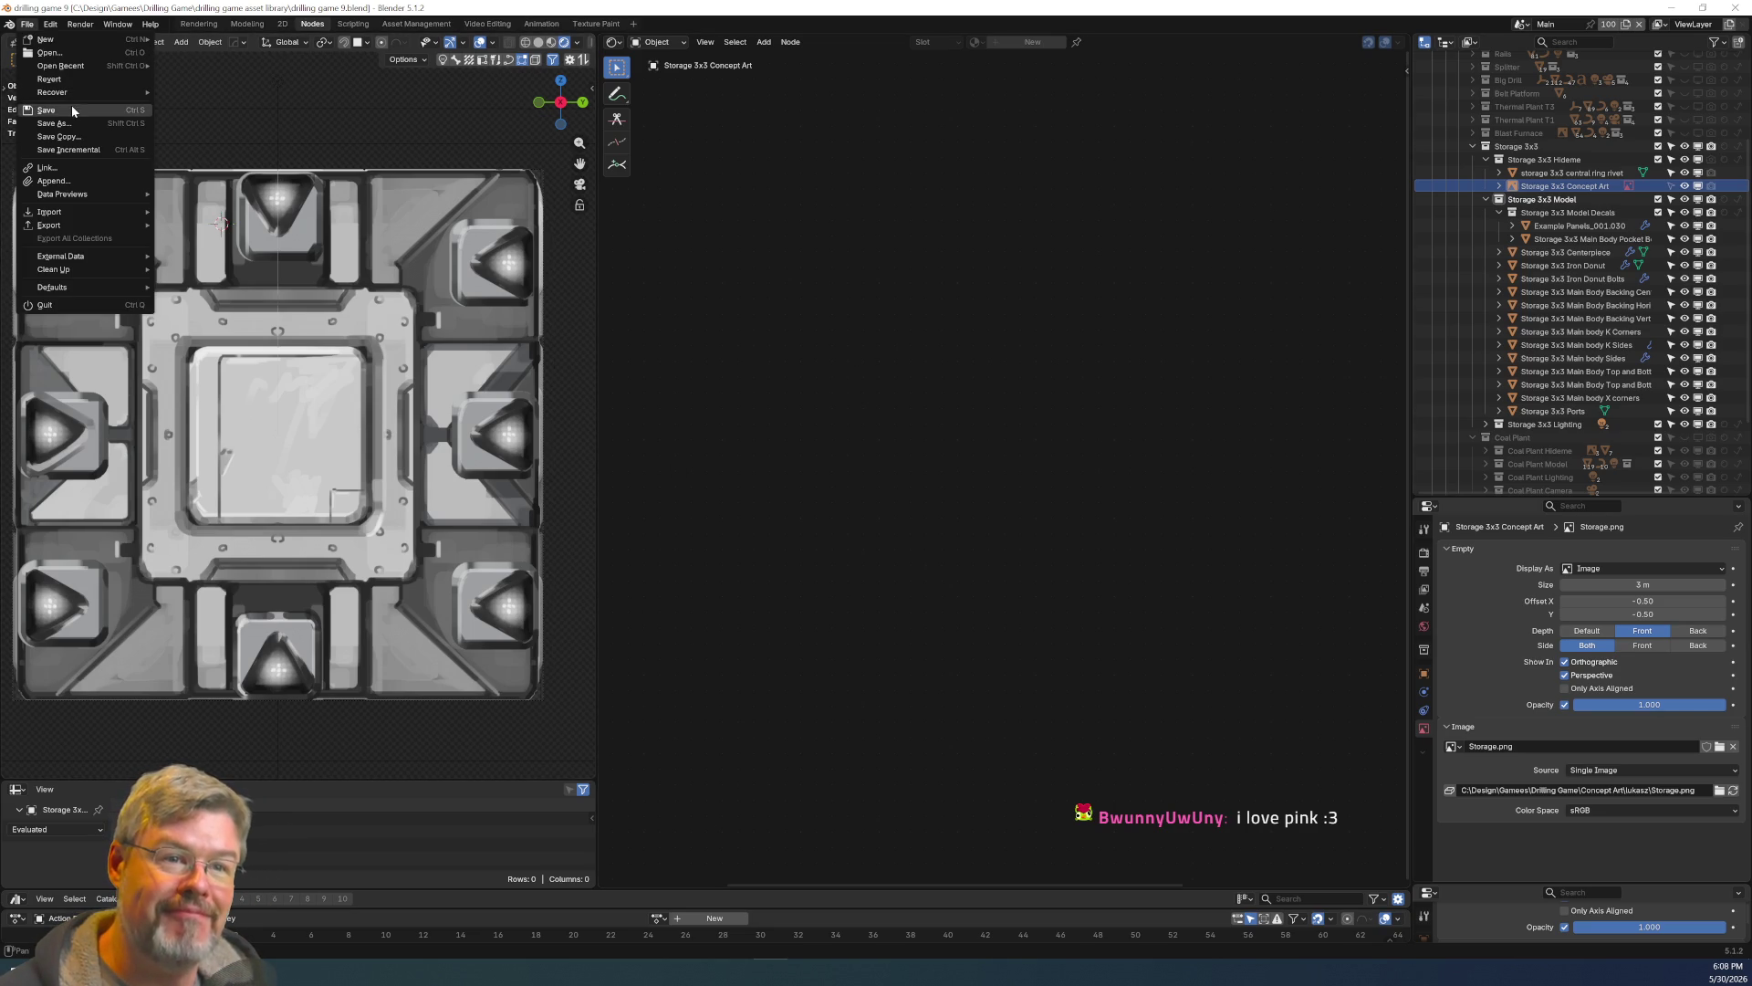
left_click(69, 114)
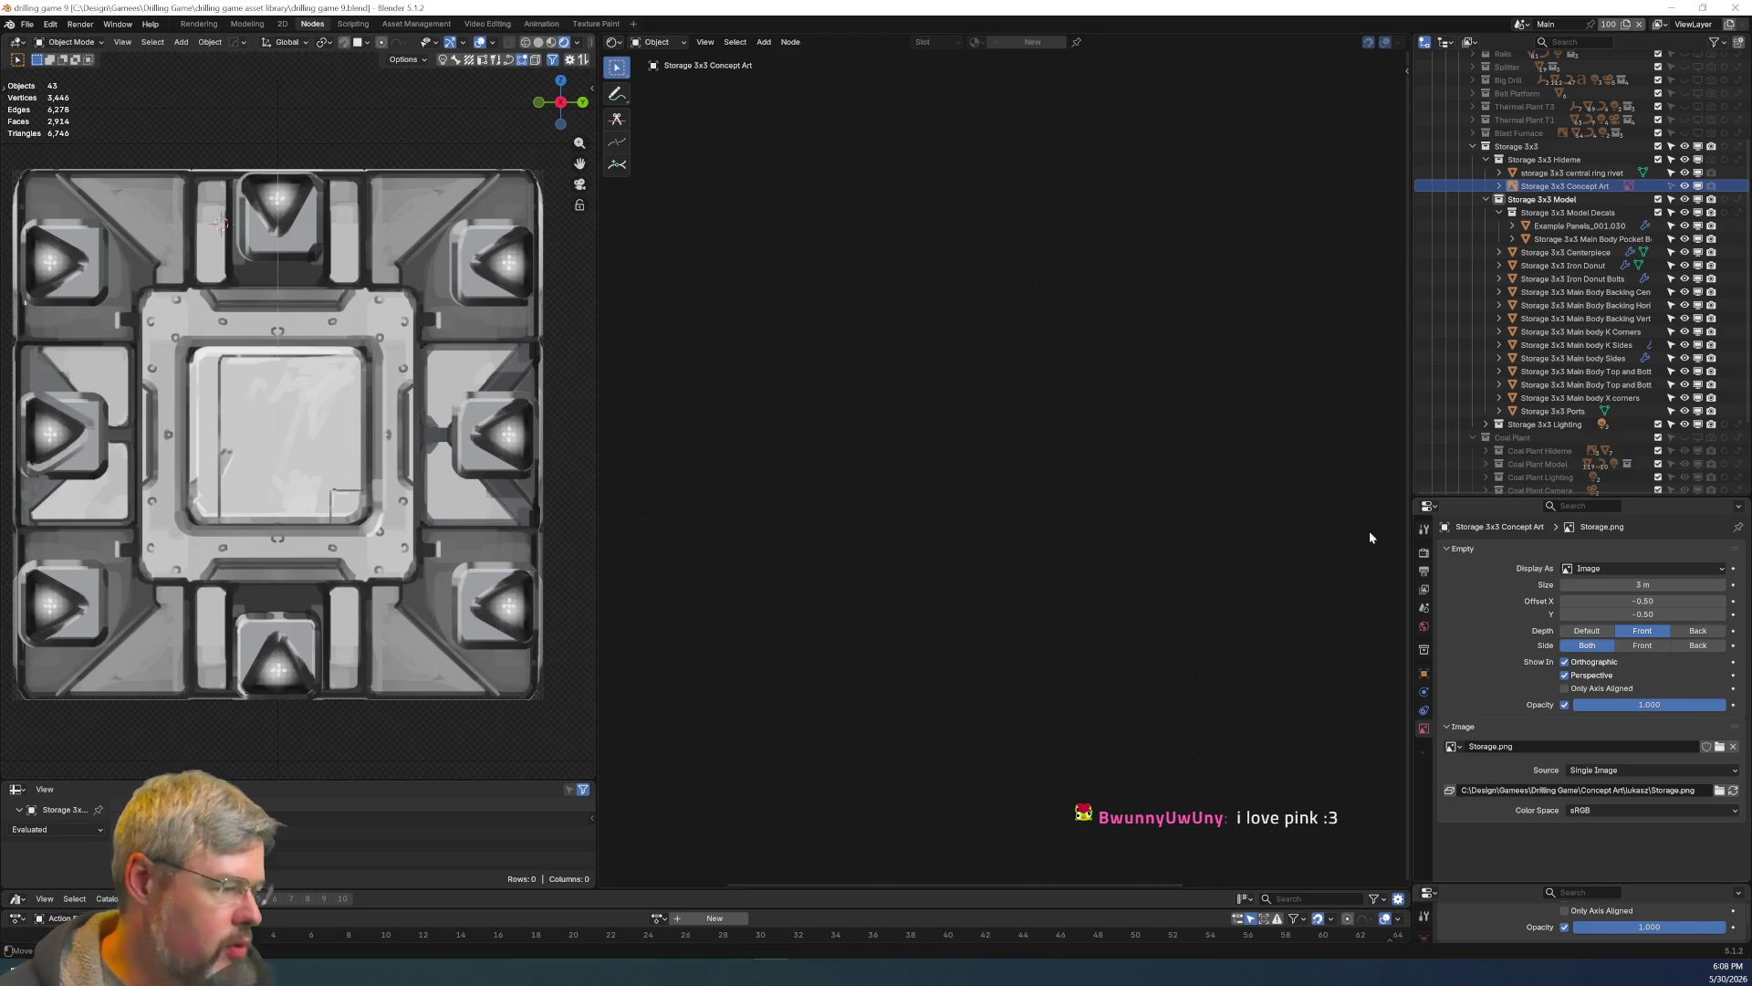
left_click_drag(1650, 705, 1574, 705)
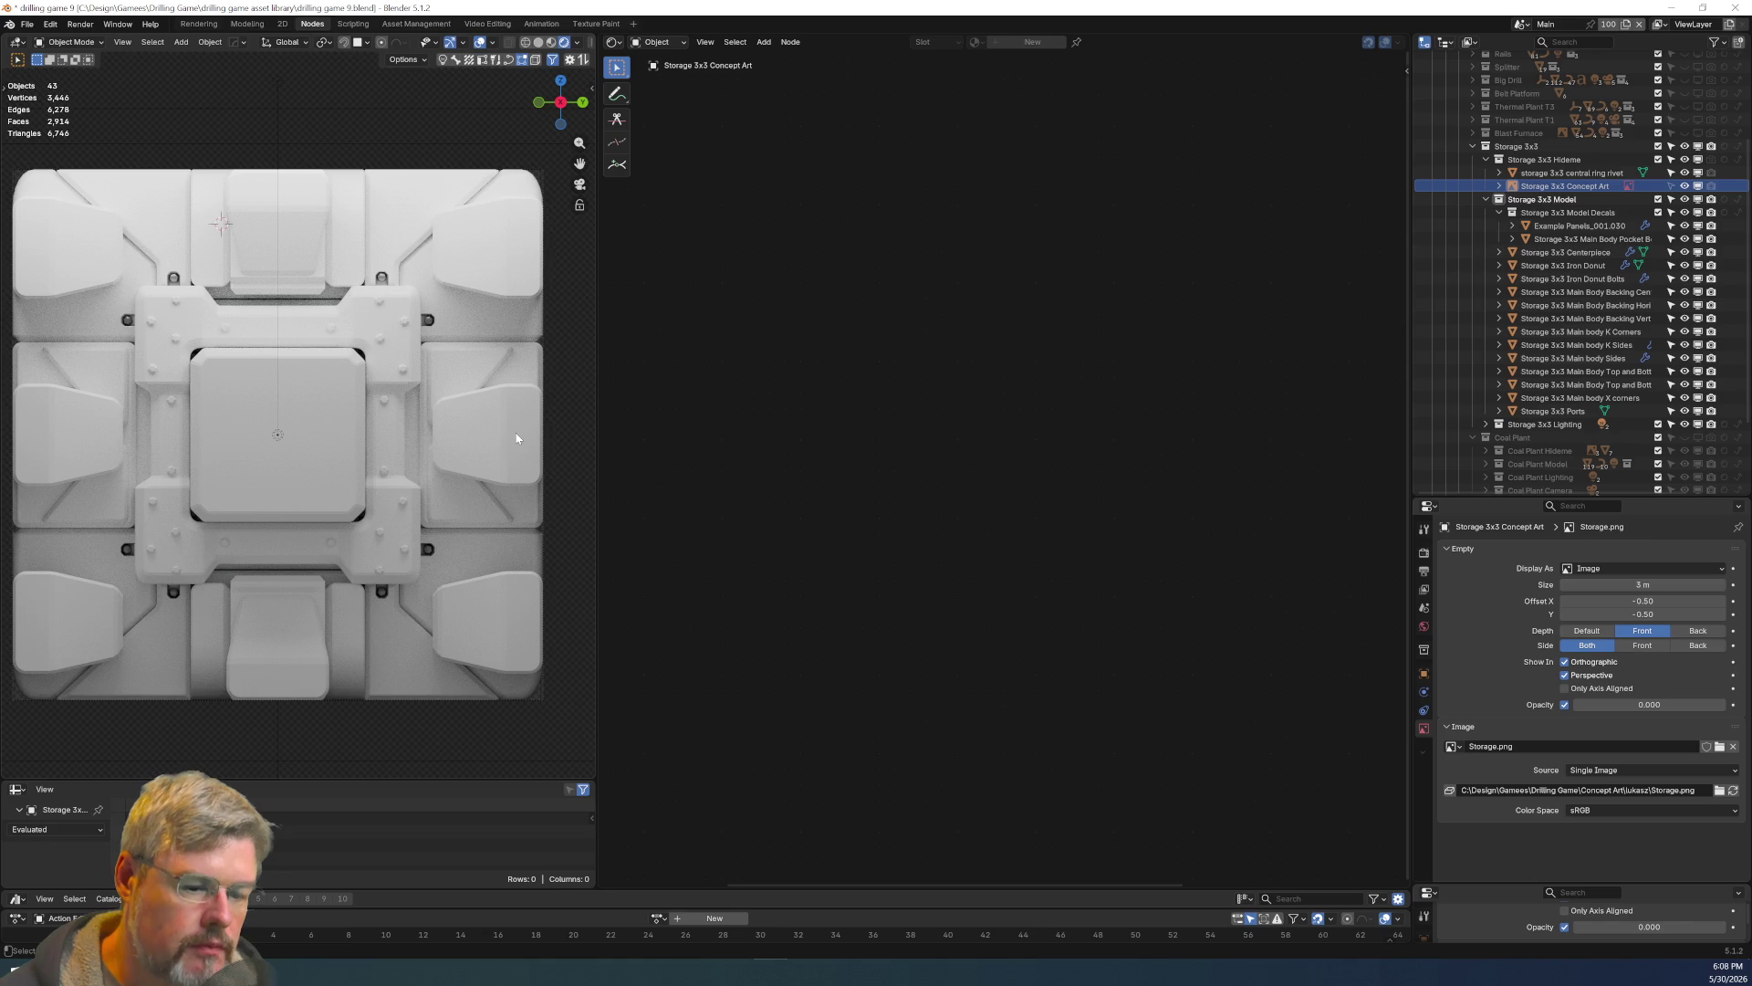
Select the Storage 3x3 Ports object and switch it into Edit Mode from the mode pie.
left_click(73, 256)
mouse_move(137, 277)
middle_mouse_down()
mouse_move(374, 540)
mouse_move(189, 375)
mouse_move(137, 429)
mouse_move(274, 422)
middle_mouse_up()
key("ctrl+Tab")
left_click(272, 345)
Try selecting similar face islands and shrinking the selection, then clear it.
mouse_move(273, 345)
middle_mouse_down()
mouse_move(247, 438)
mouse_move(137, 270)
middle_mouse_up()
scroll(247, 438, "up", 5)
scroll(236, 454, "down", 3)
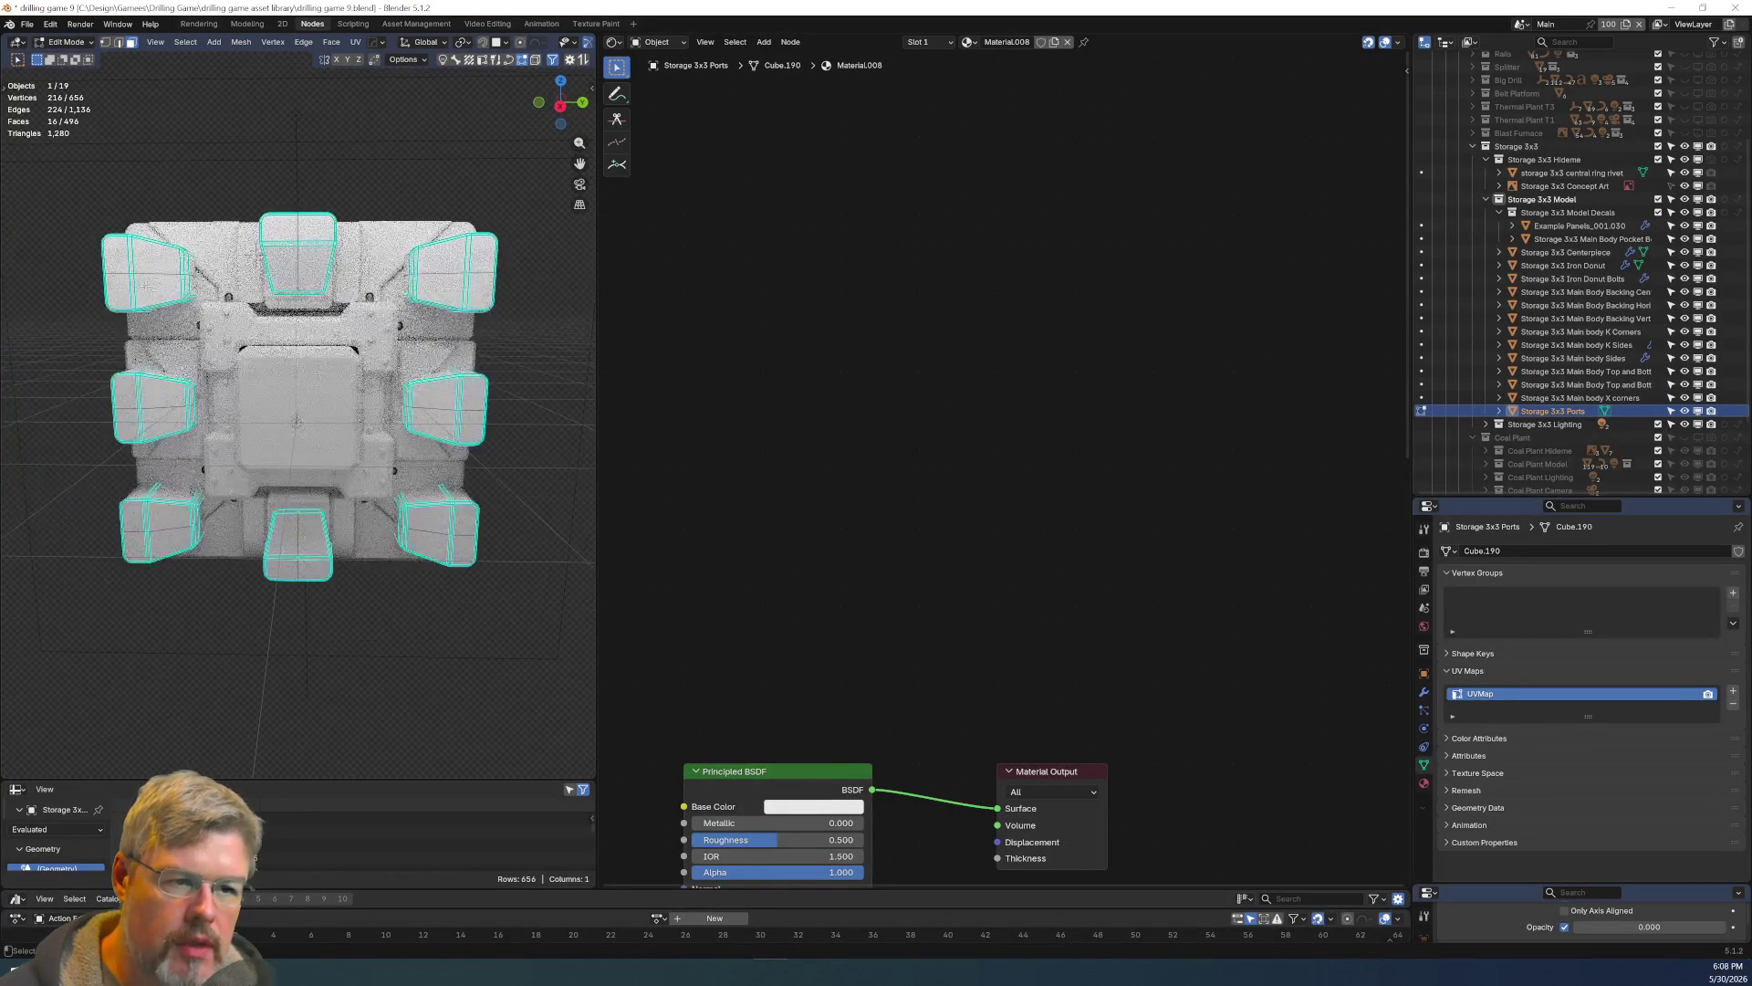
right_click(137, 270)
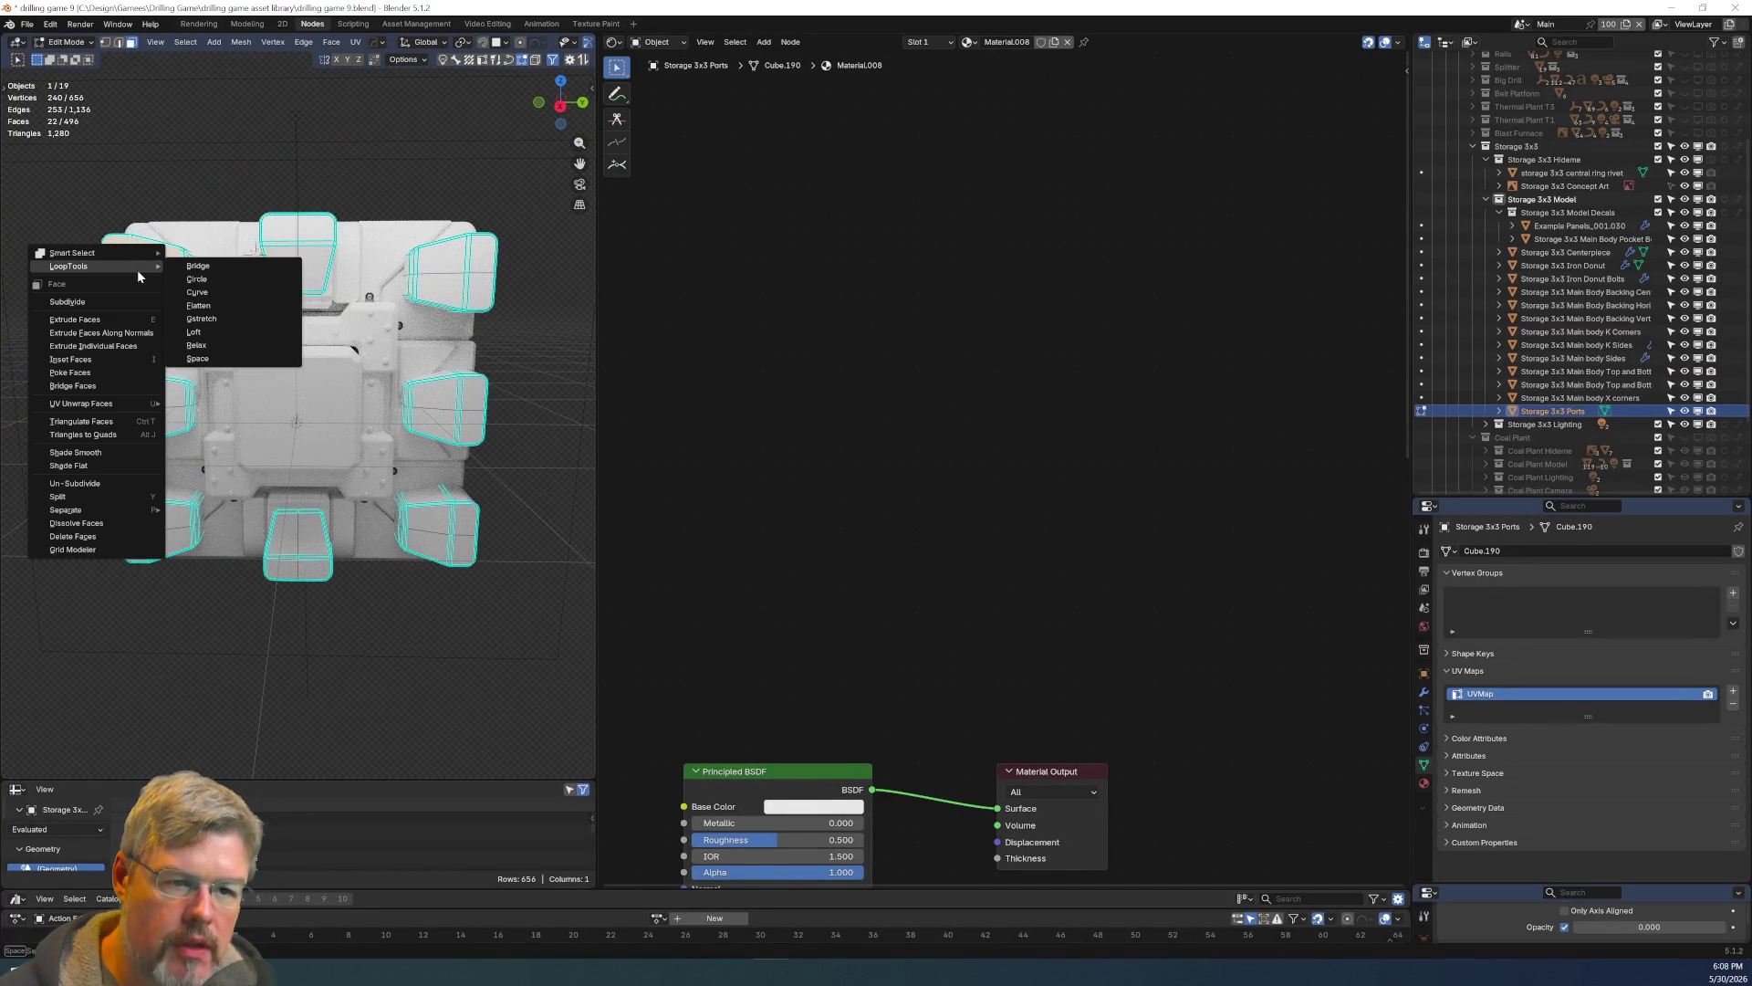
key("Escape")
key("alt+s")
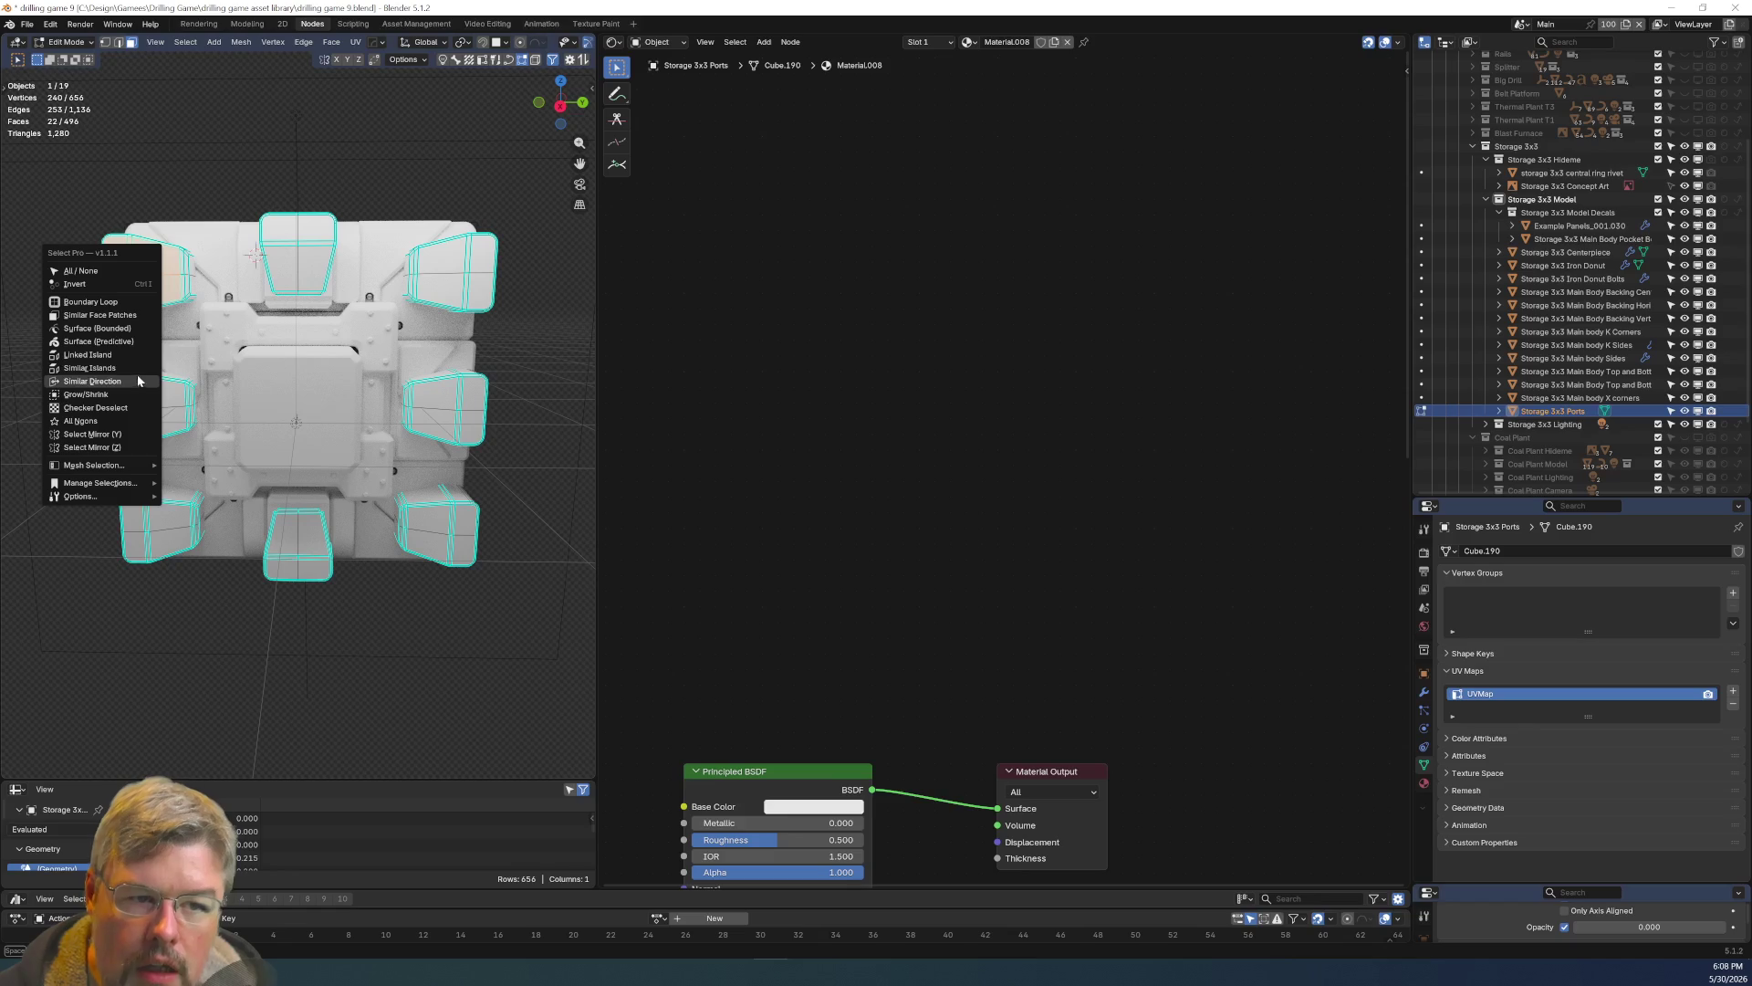
left_click(131, 369)
middle_click_drag(130, 369, 231, 388)
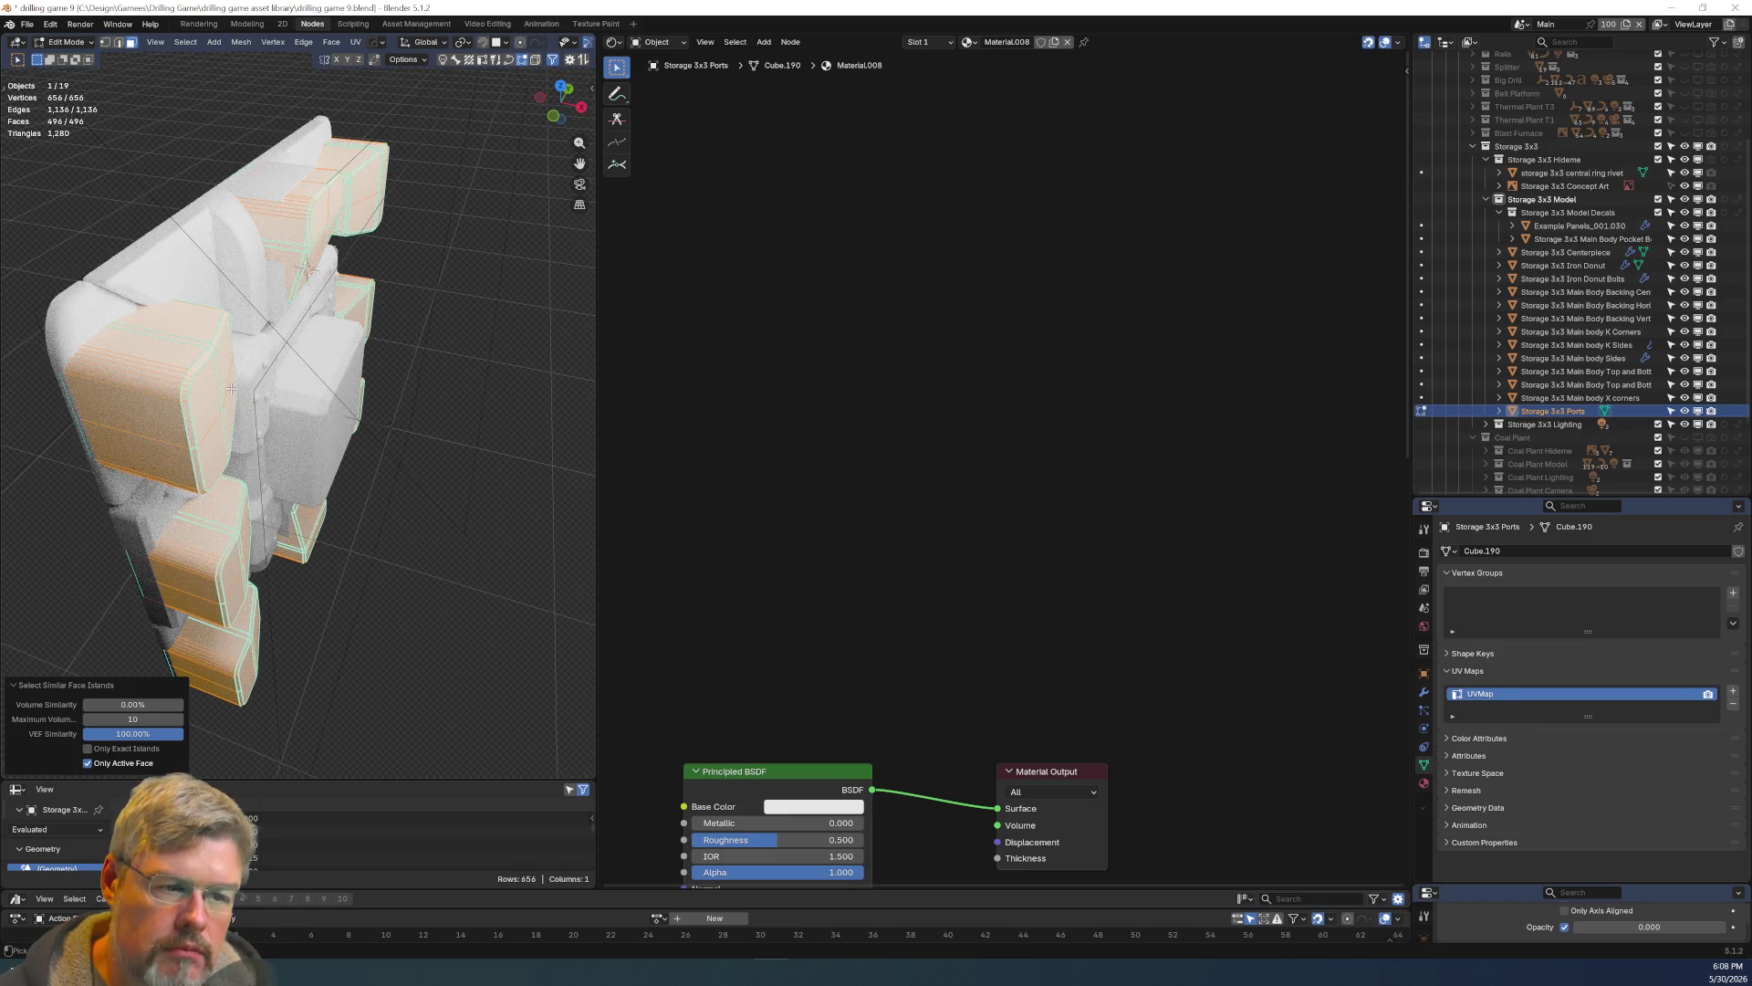
key("ctrl+KP_Subtract")
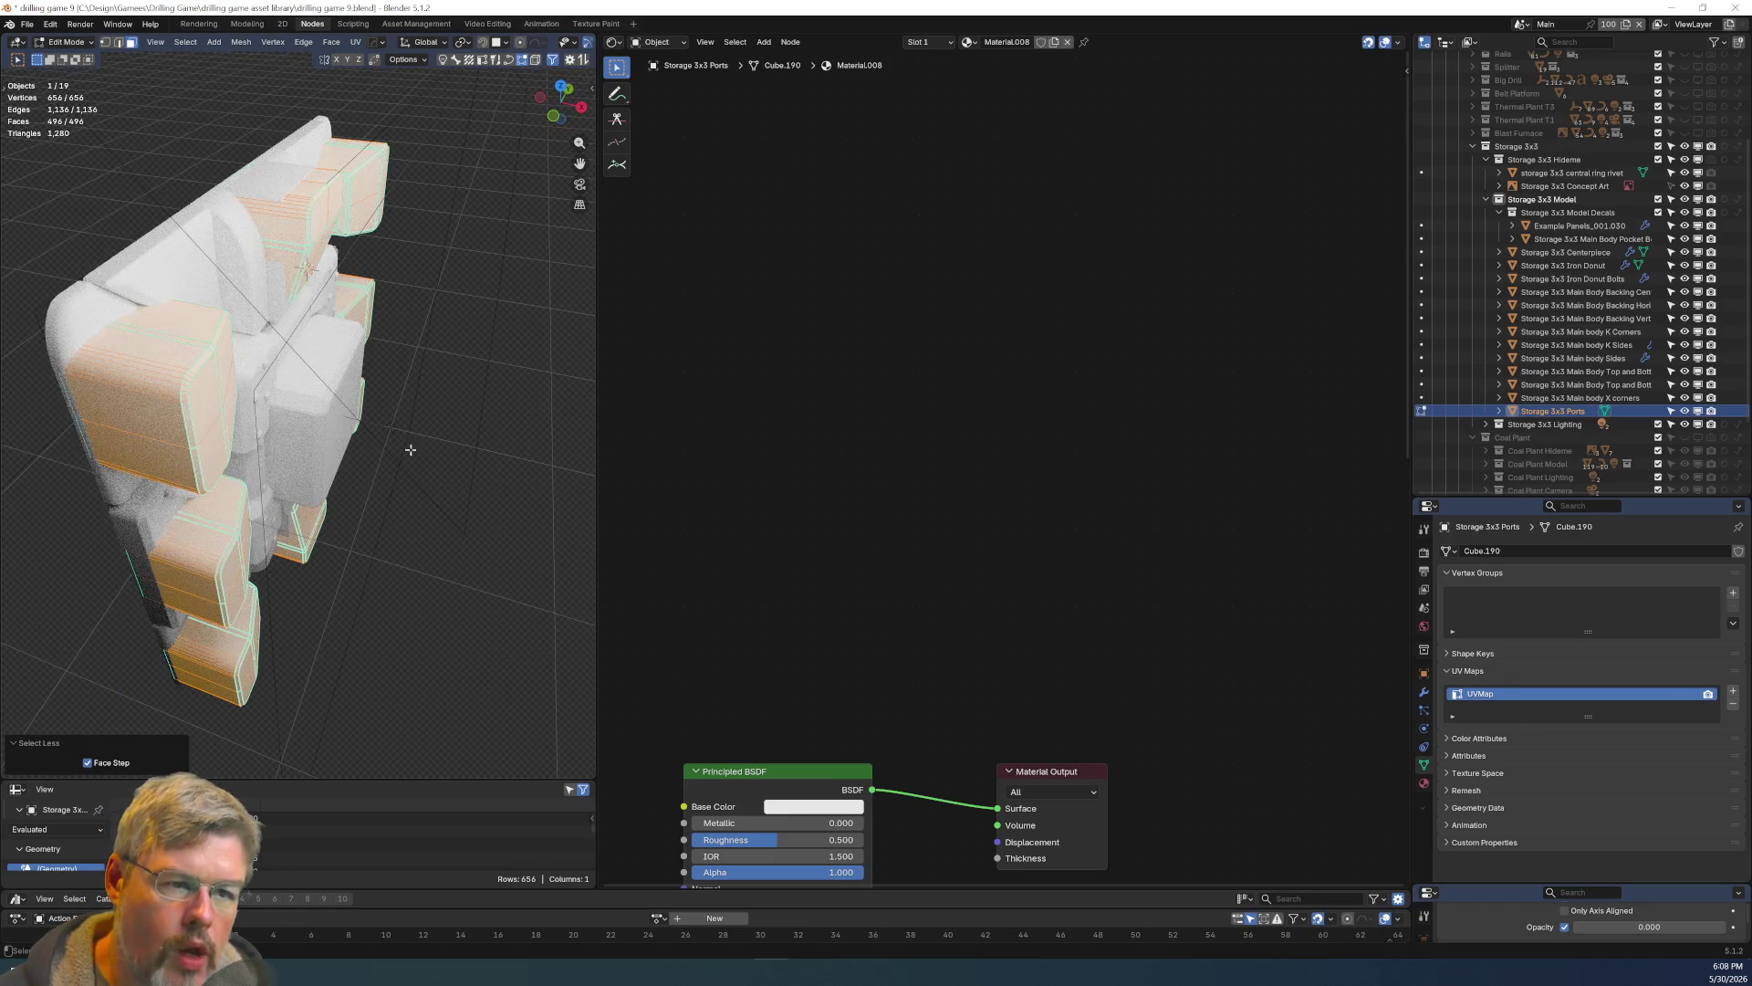
key("alt+a")
middle_click_drag(231, 388, 180, 374)
Select one port's flat front panel with L, attempting and undoing a similar-islands selection.
key("l")
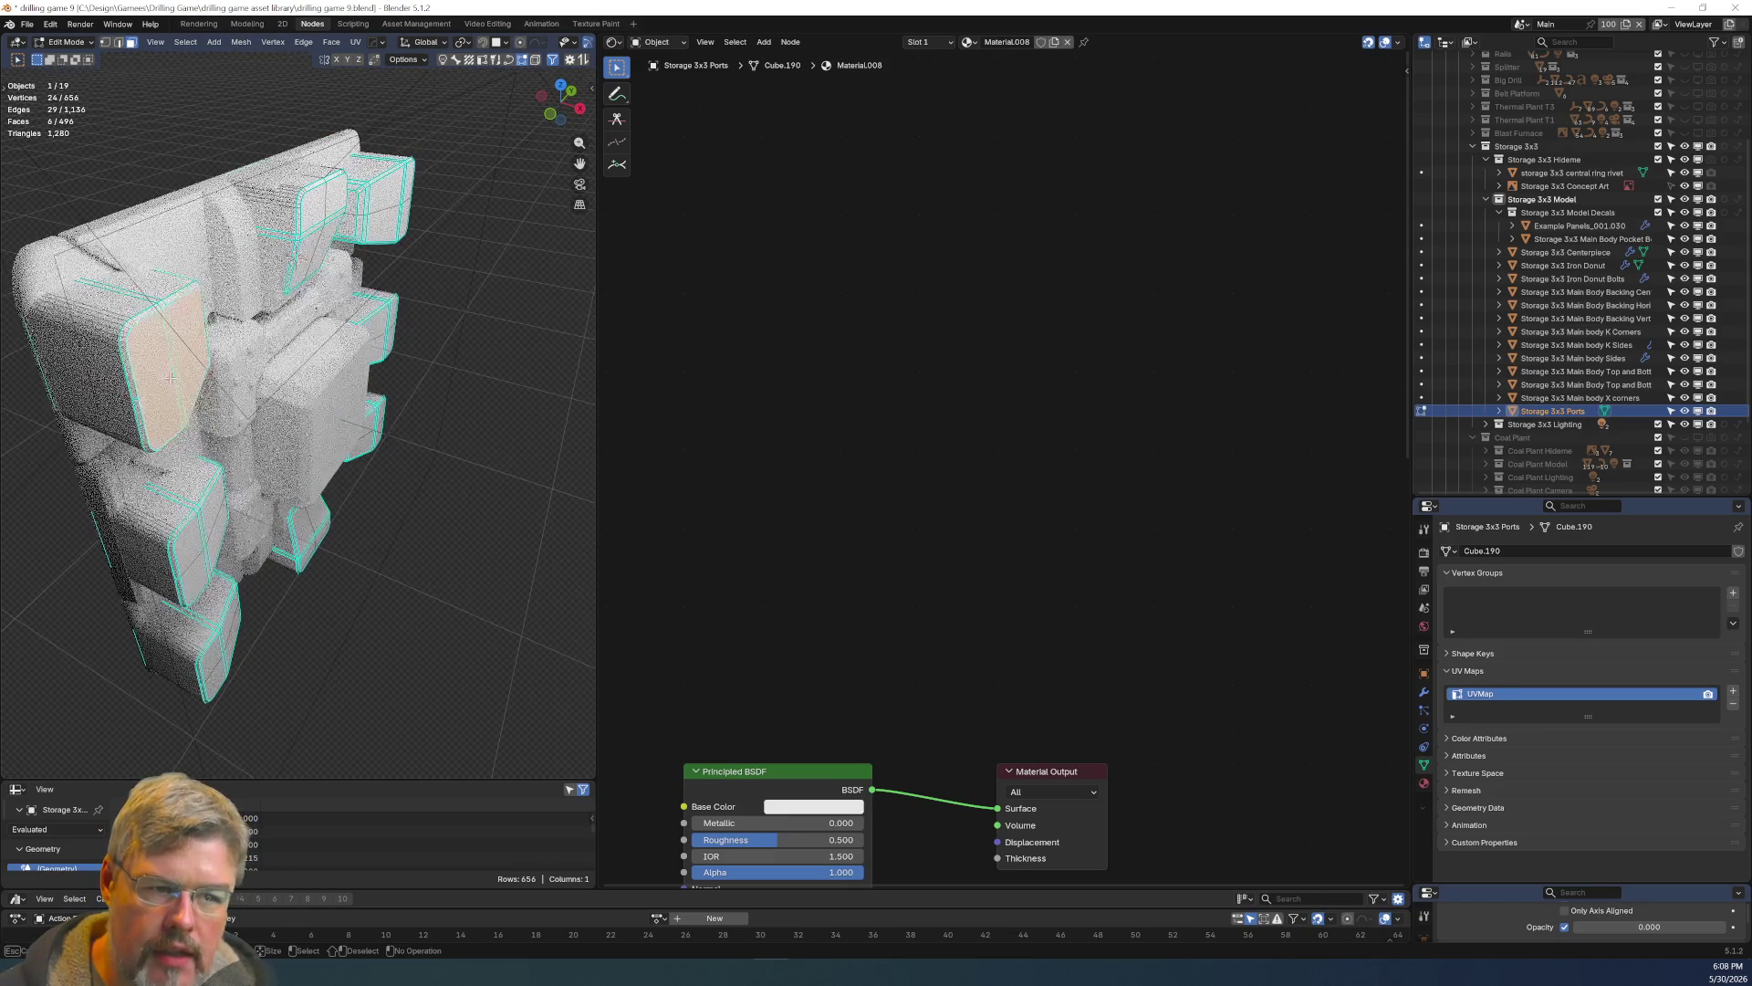
key("shift+g")
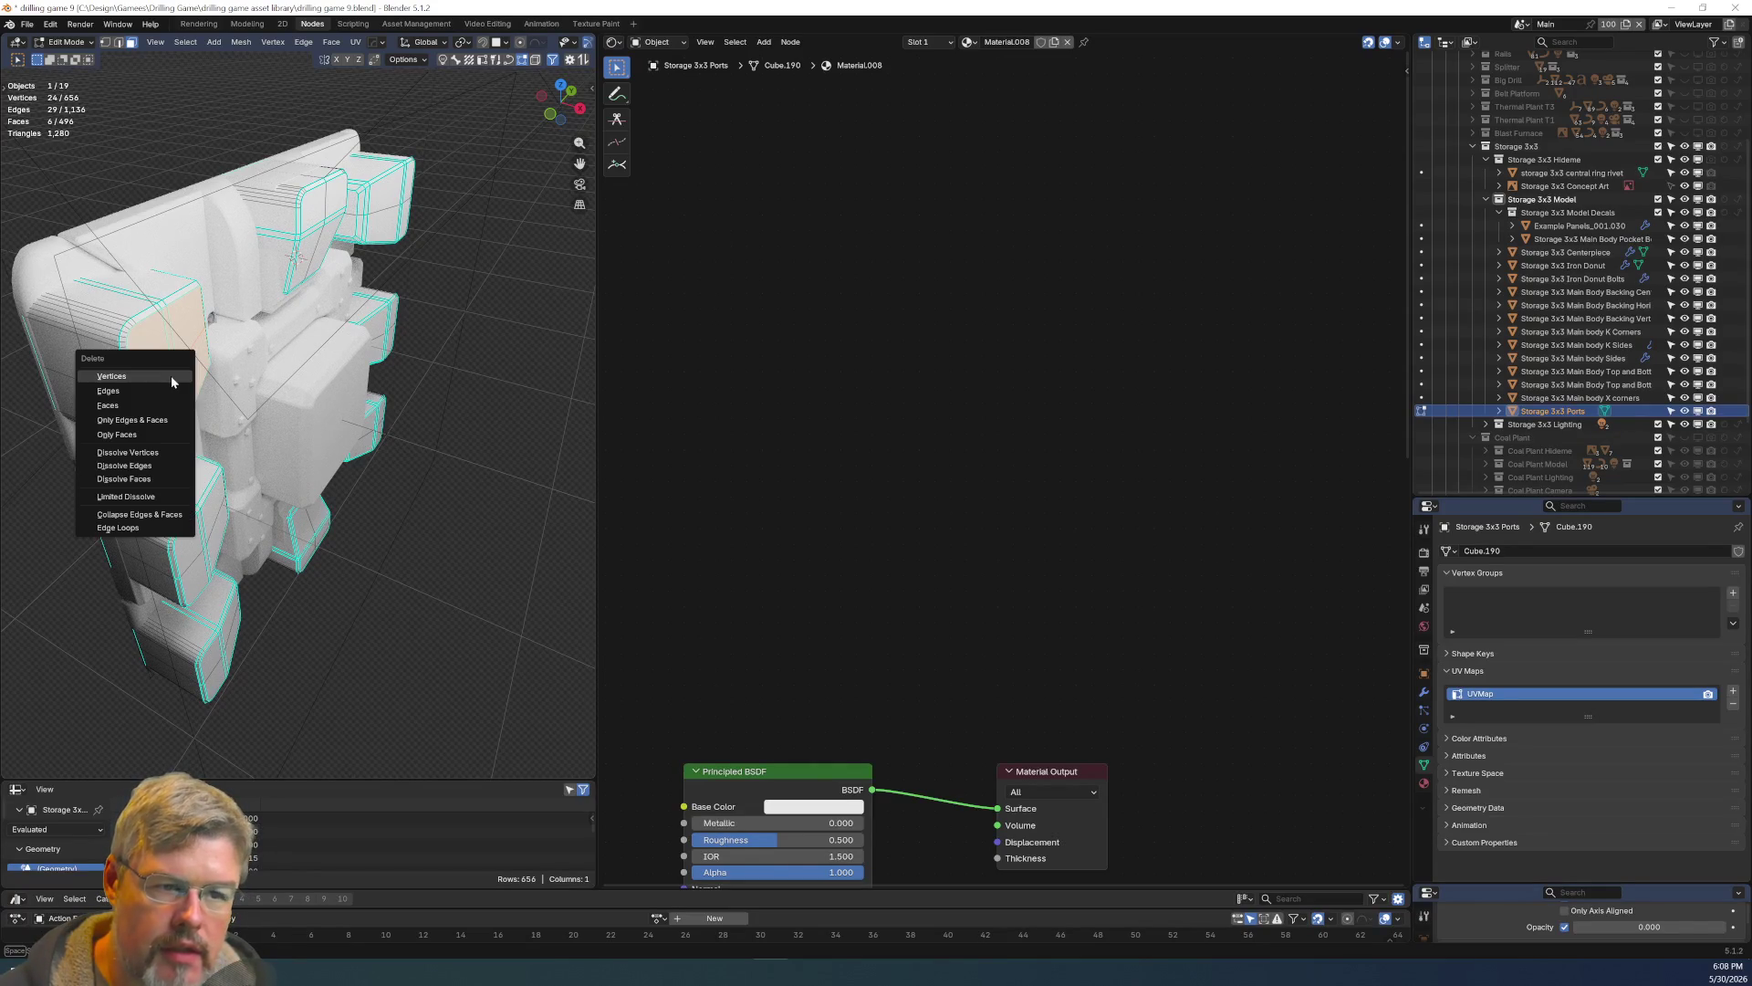
left_click(172, 377)
key("shift+g")
left_click(171, 377)
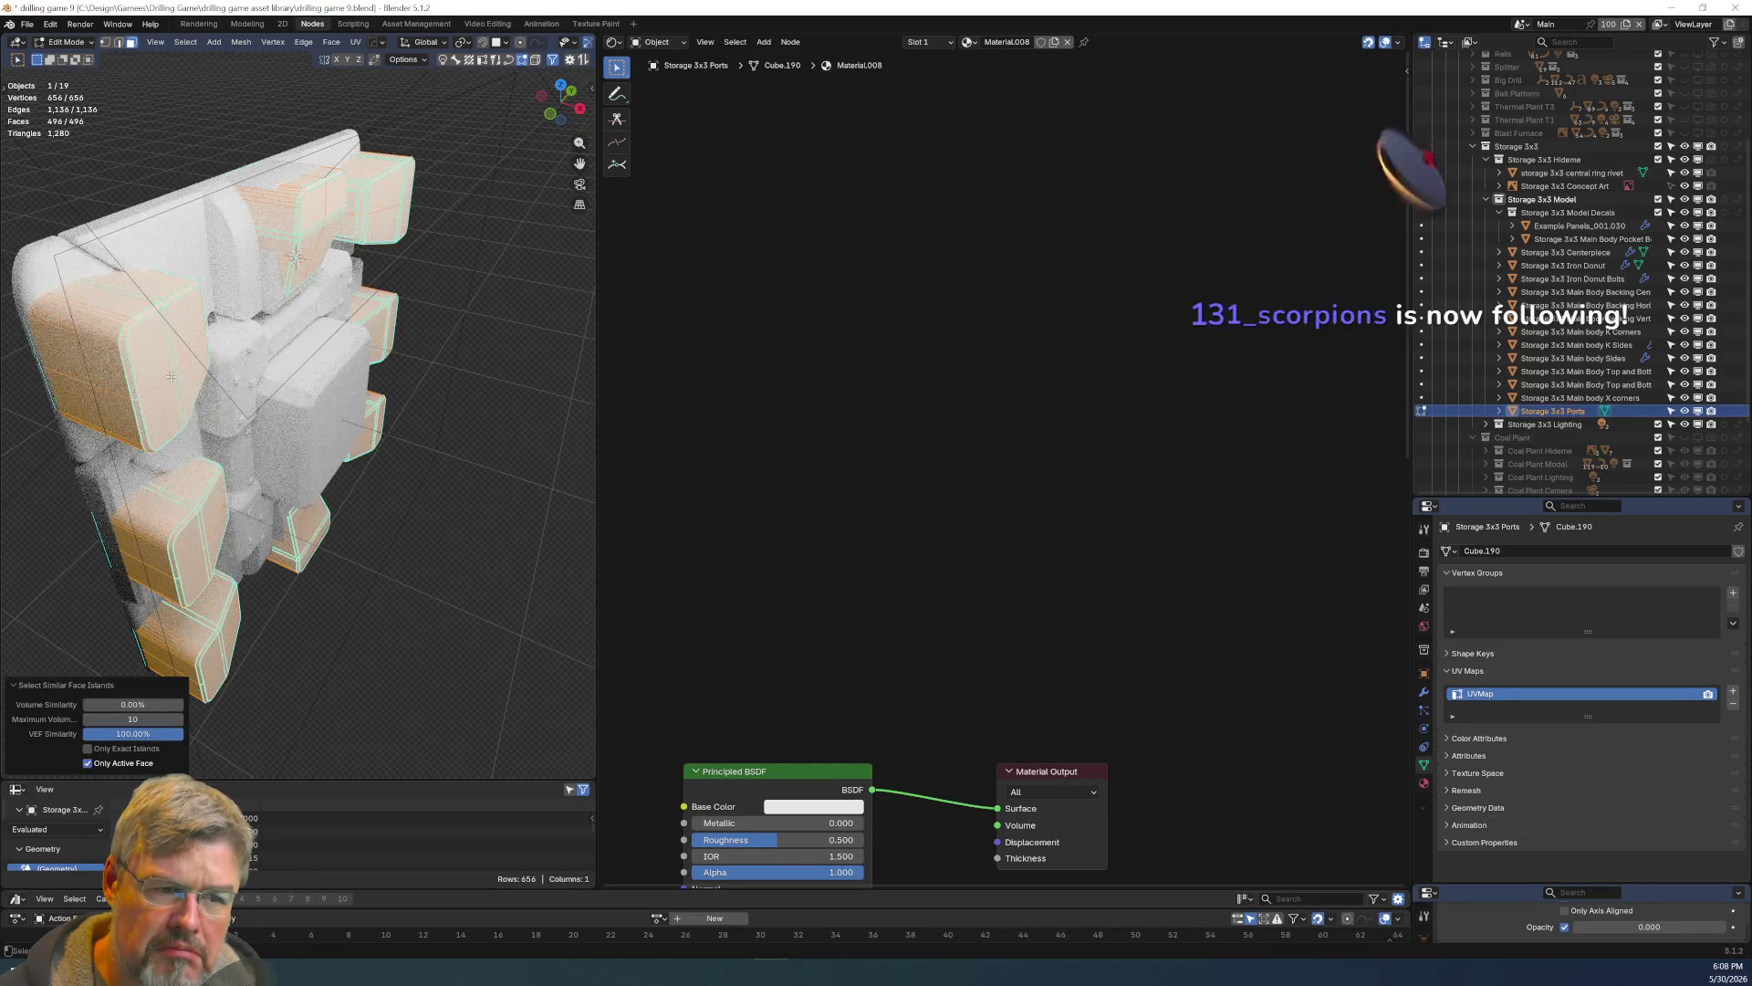
key("ctrl+z")
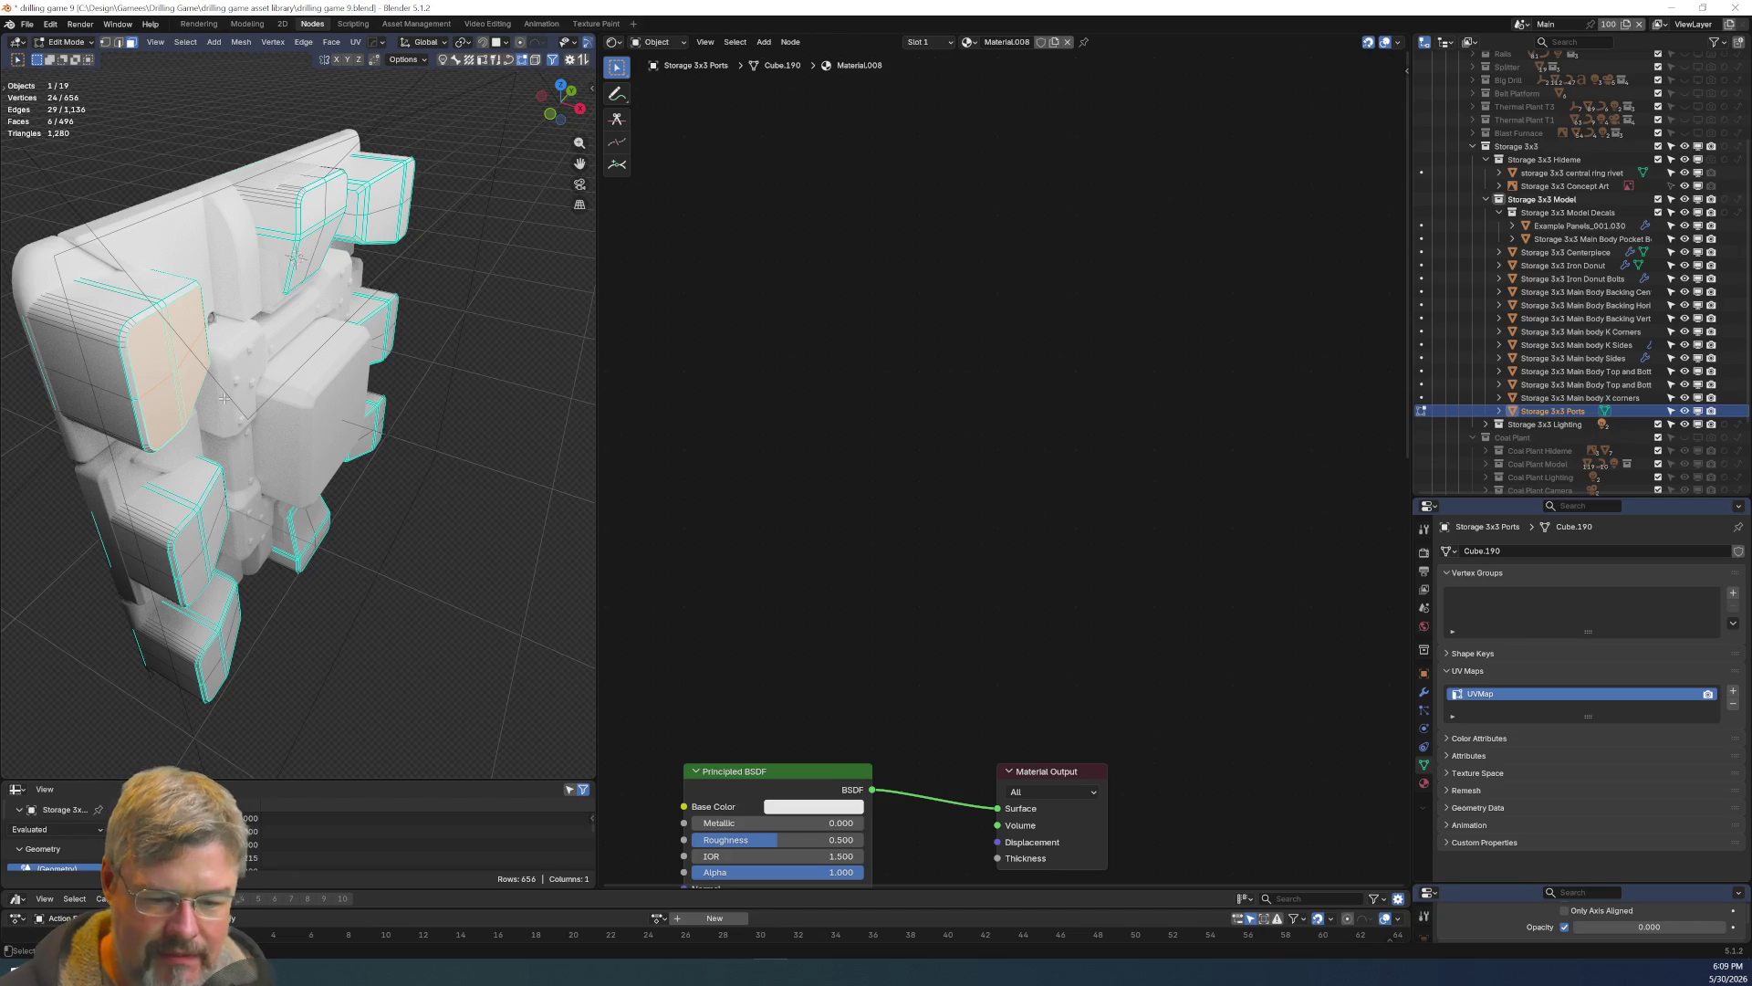
Circle-select the remaining port front faces to cover all eight ports.
middle_click_drag(263, 360, 333, 200)
key("c")
left_click_drag(333, 201, 461, 242)
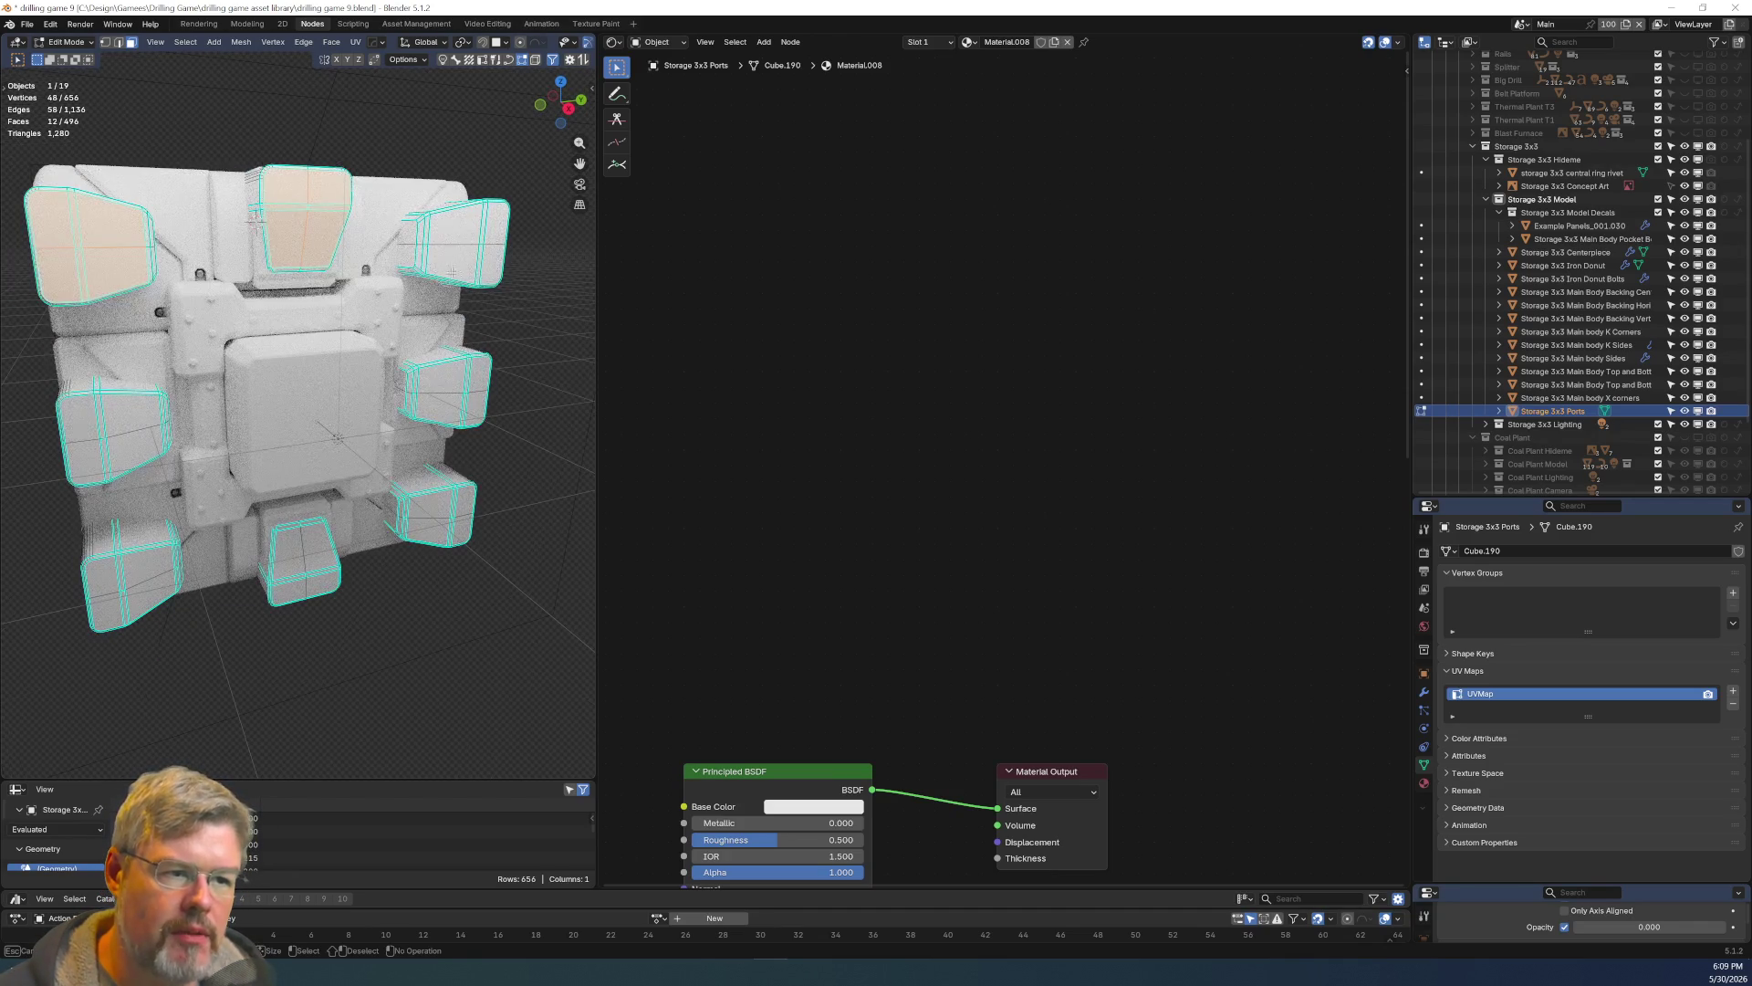
mouse_move(456, 377)
left_mouse_down()
mouse_move(463, 449)
mouse_move(429, 506)
mouse_move(312, 564)
mouse_move(141, 516)
mouse_move(121, 594)
mouse_move(114, 438)
left_mouse_up()
key("Escape")
mouse_move(114, 438)
middle_mouse_down()
mouse_move(203, 446)
mouse_move(157, 382)
mouse_move(168, 360)
mouse_move(316, 299)
middle_mouse_up()
key("ctrl+Tab")
Return to Object Mode and select the Storage 3x3 Centerpiece object.
left_click(177, 304)
left_click(290, 378)
middle_click_drag(290, 378, 210, 374)
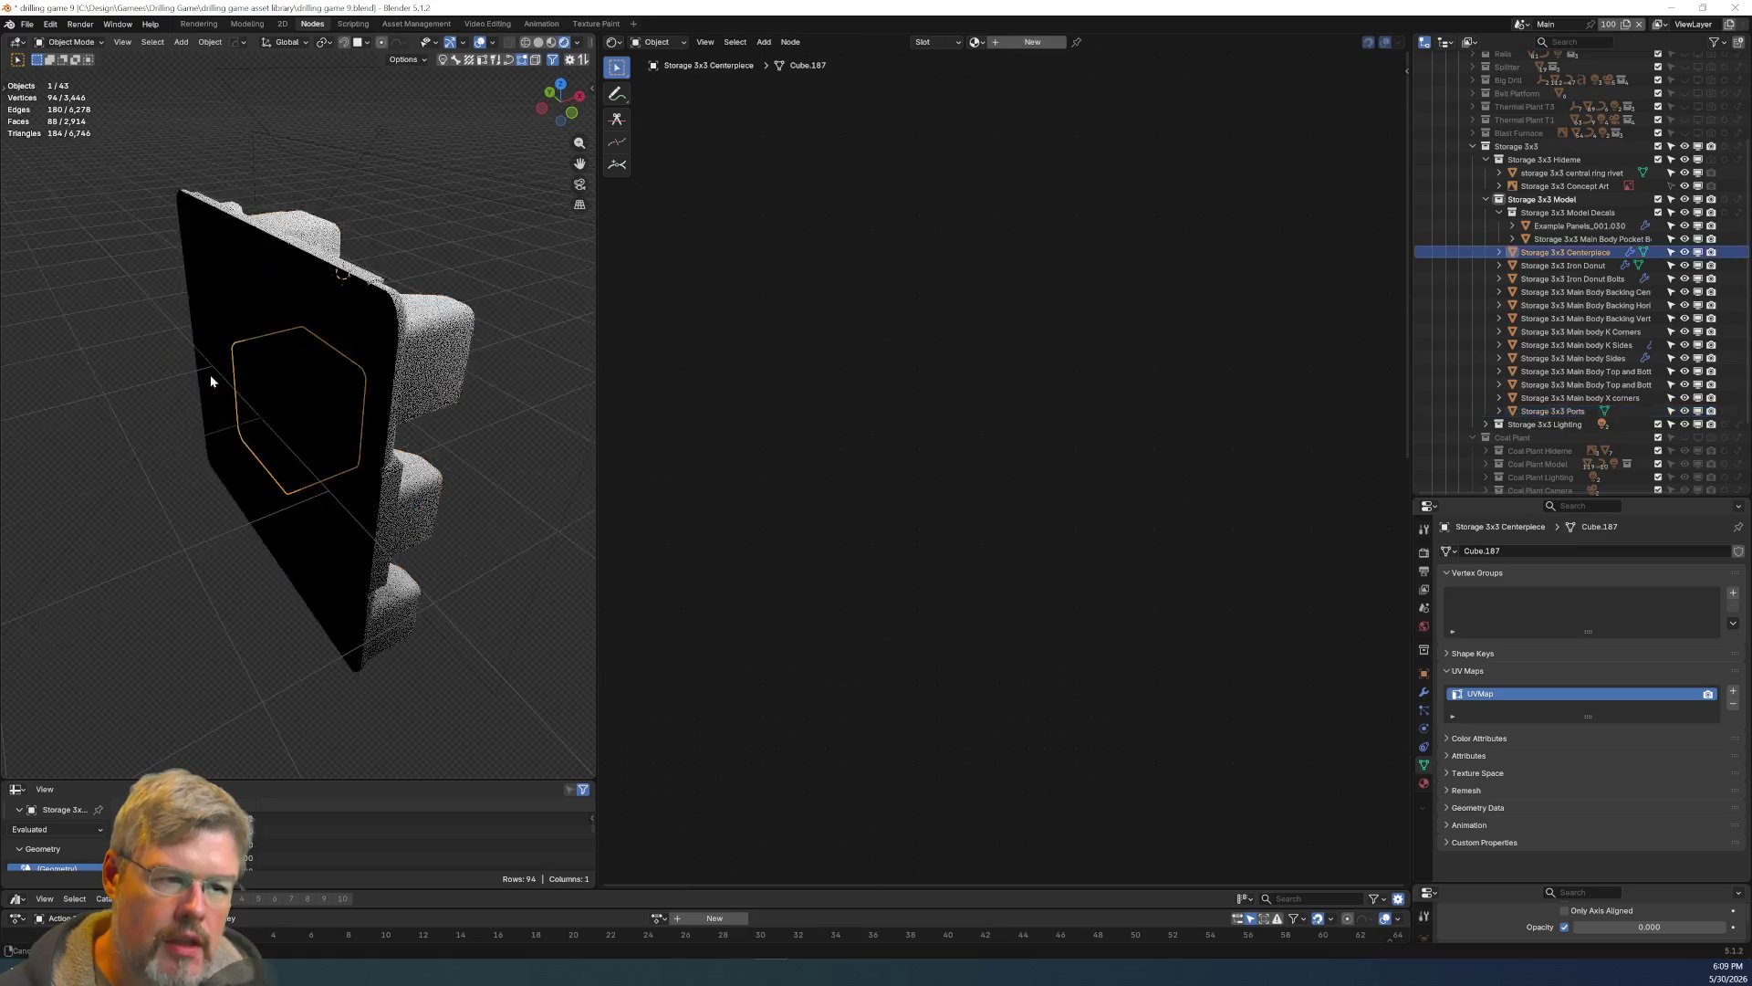
mouse_move(271, 503)
middle_mouse_down()
mouse_move(188, 500)
mouse_move(290, 434)
mouse_move(261, 395)
mouse_move(95, 434)
mouse_move(165, 402)
middle_mouse_up()
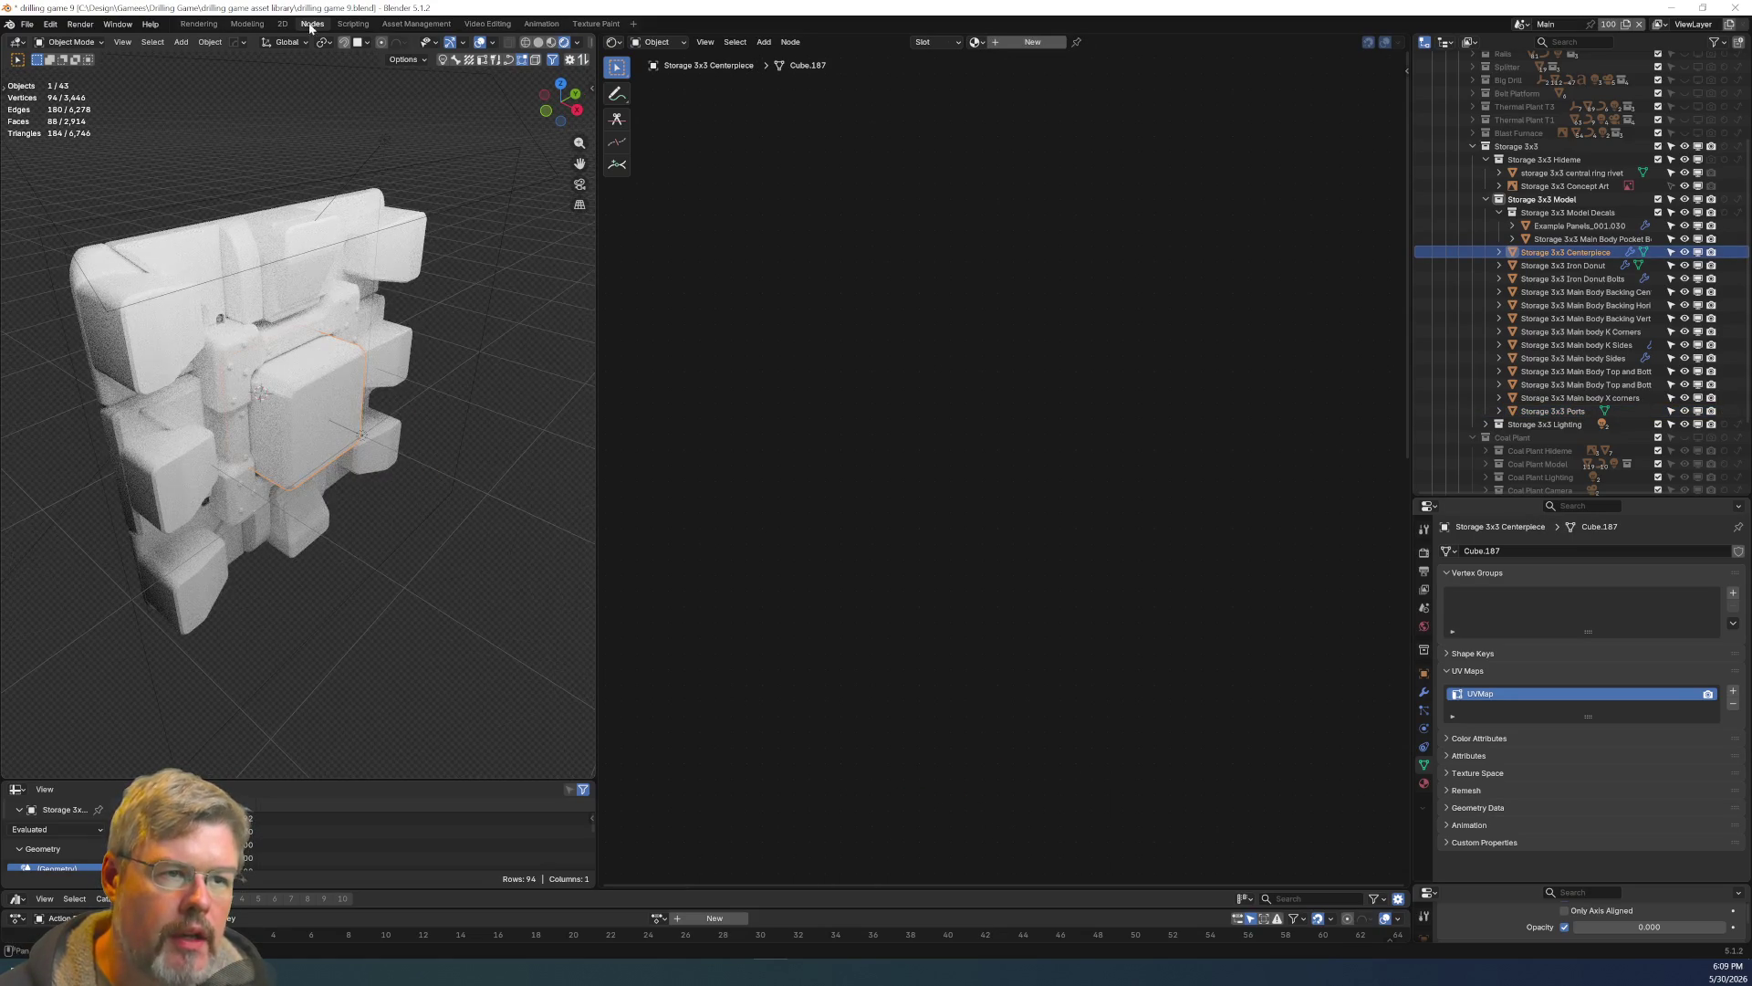
Switch to the Modeling workspace, select the centerpiece, and choose Object Mode.
left_click(247, 24)
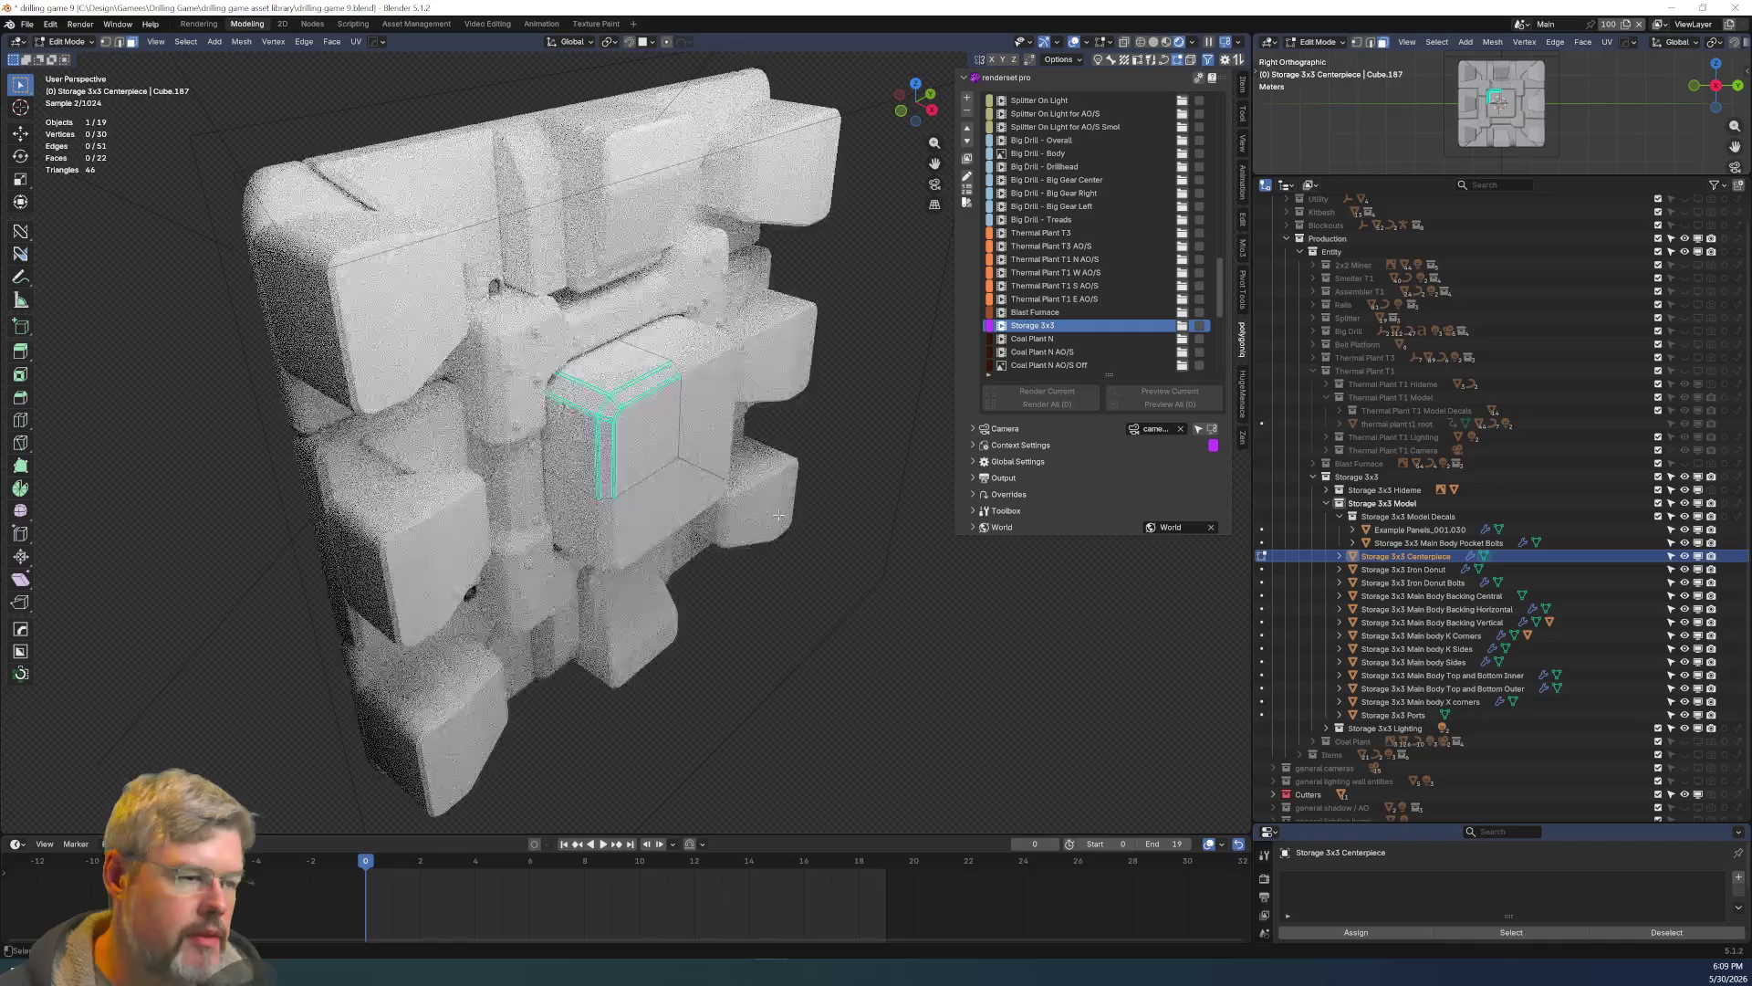
mouse_move(550, 465)
middle_mouse_down()
mouse_move(529, 429)
mouse_move(579, 373)
middle_mouse_up()
left_click(579, 373)
key("Tab")
left_click(591, 314)
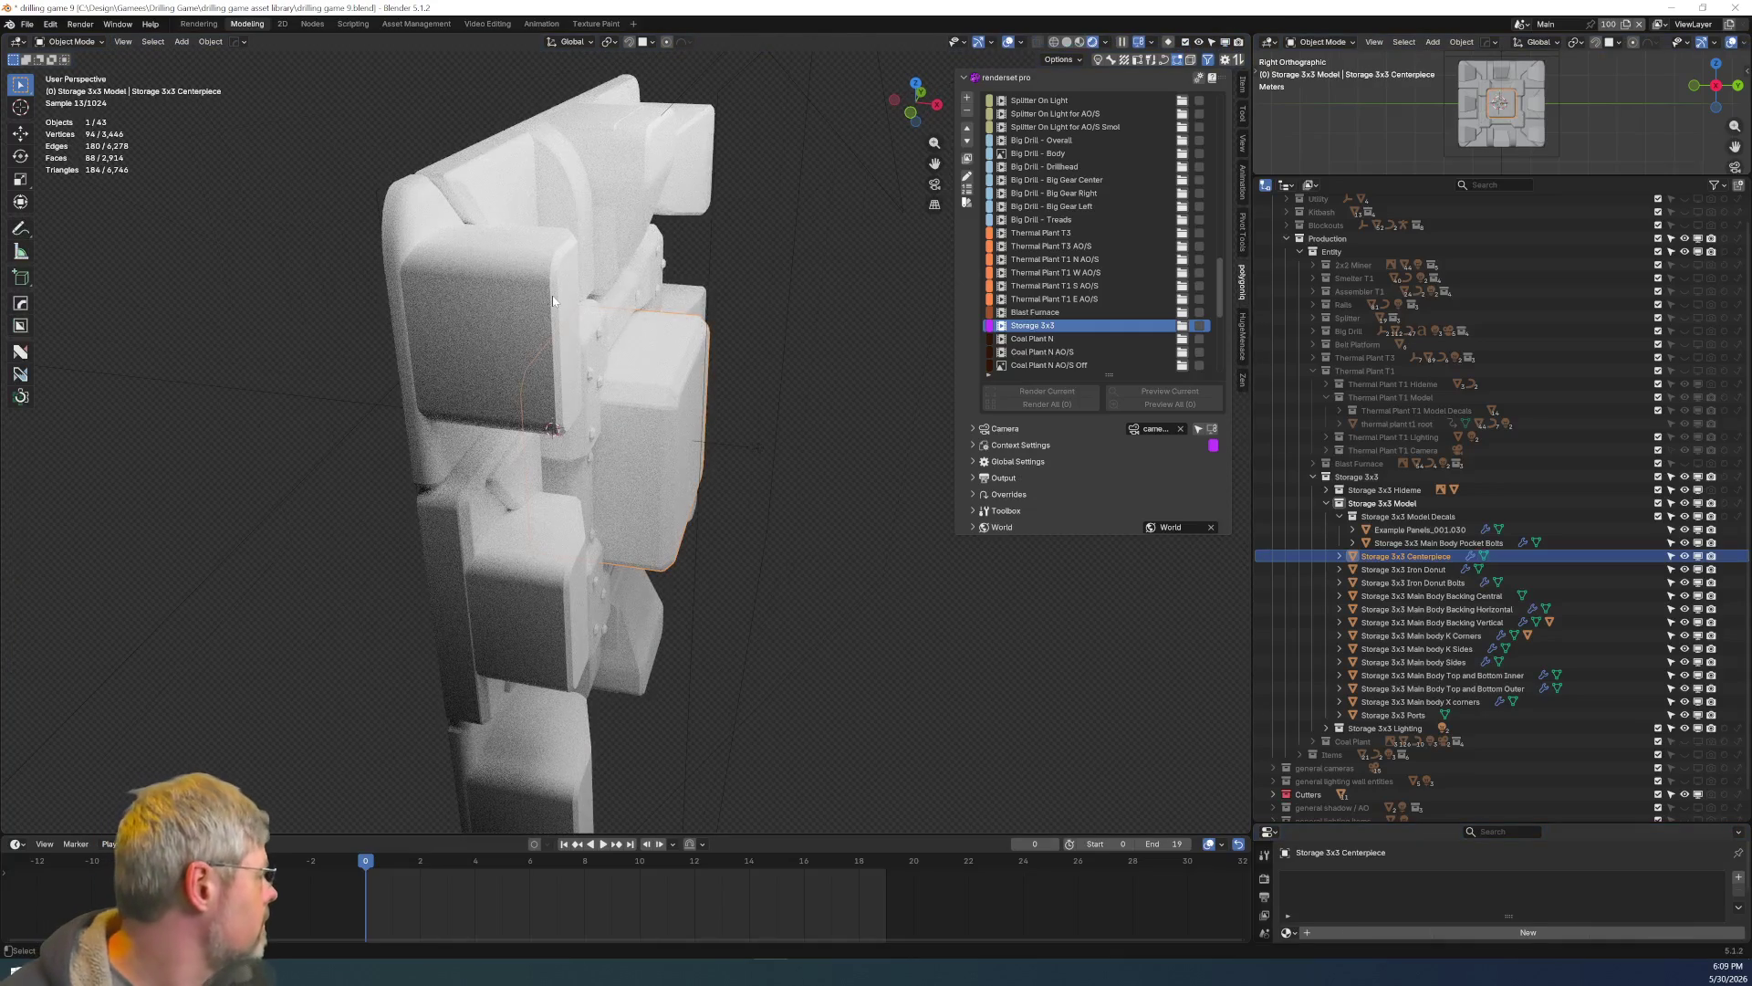
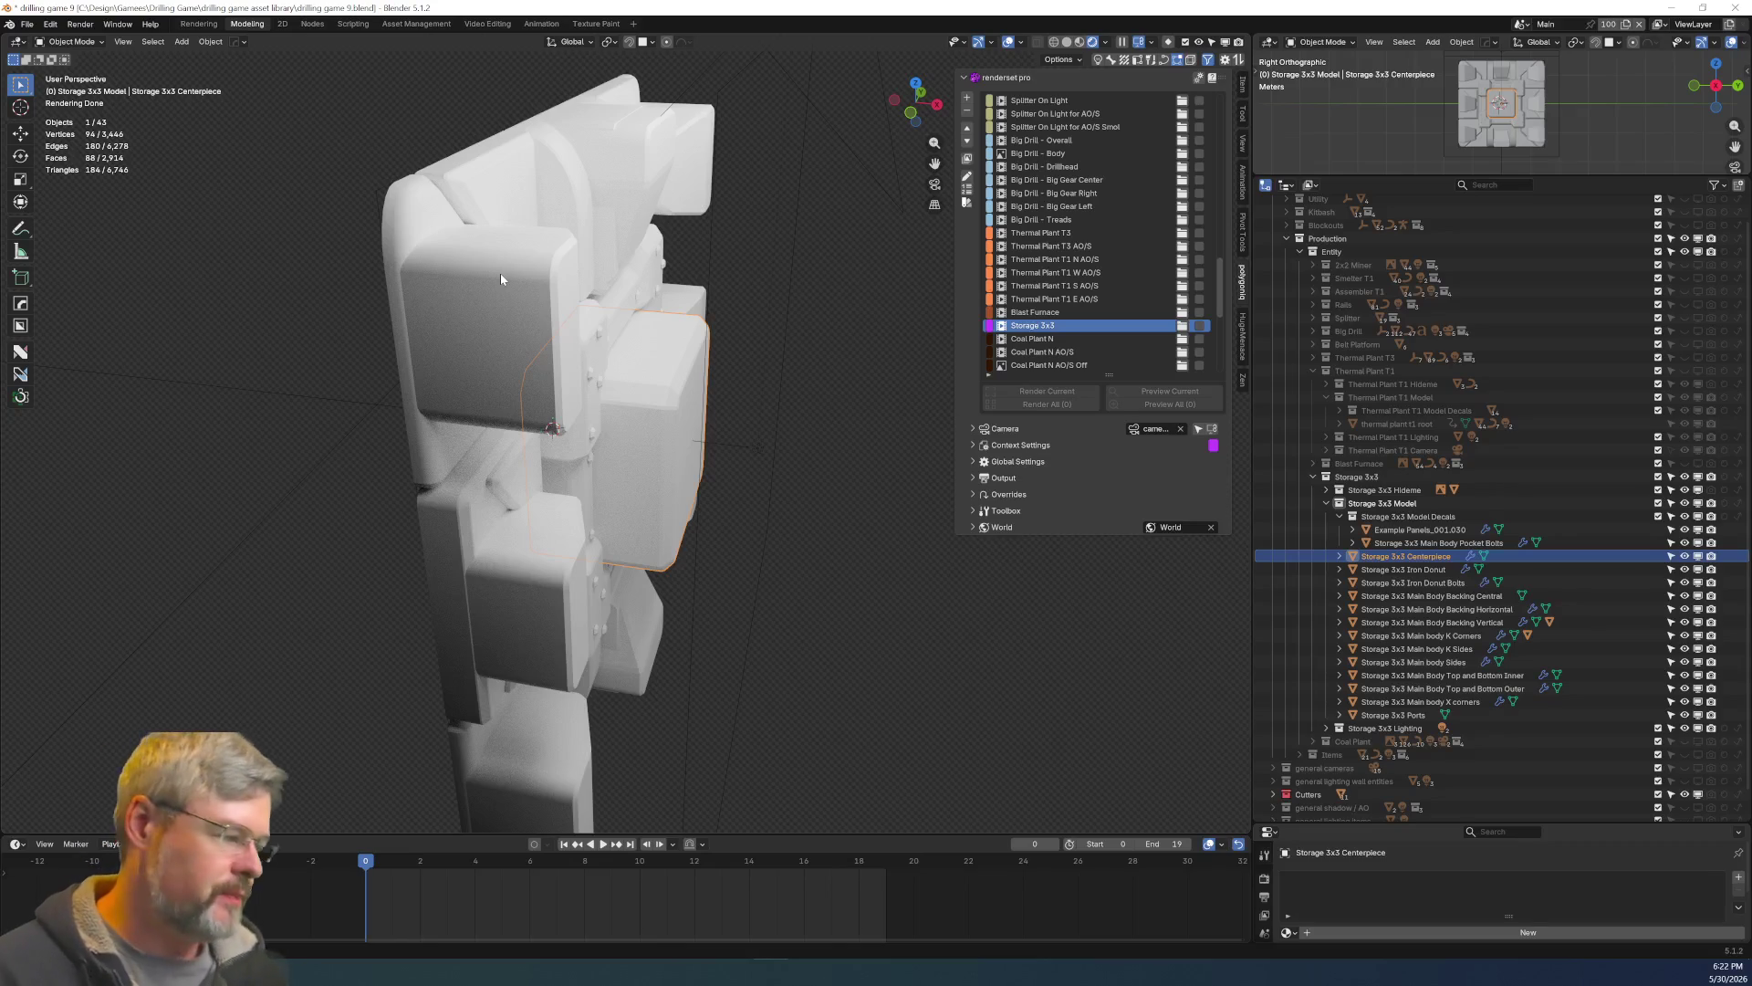
Select Storage 3x3 Ports, enter Edit Mode, and slide the selected faces along X.
mouse_move(745, 398)
middle_mouse_down()
mouse_move(353, 193)
mouse_move(615, 391)
mouse_move(685, 401)
mouse_move(810, 501)
mouse_move(861, 501)
mouse_move(779, 425)
mouse_move(709, 489)
middle_mouse_up()
left_click(350, 188)
key("Tab")
key("g")
key("x")
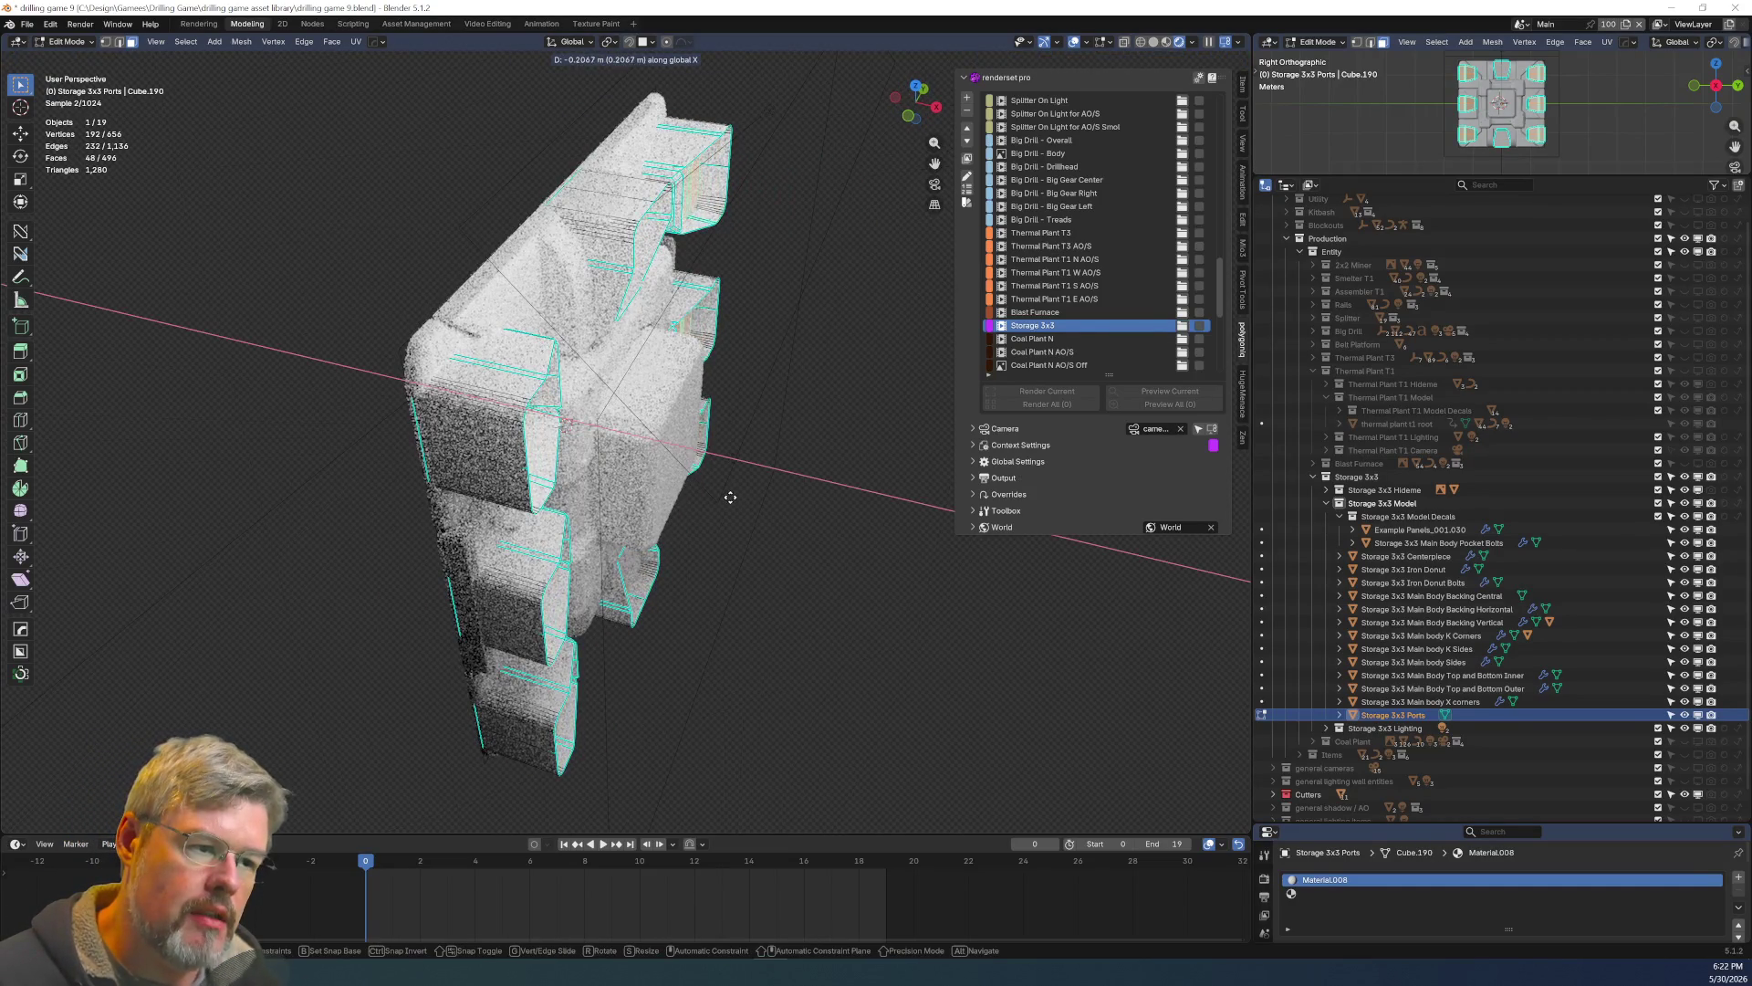
left_click(757, 523)
Grow the face selection to adjacent geometry and slide it further along X.
key("ctrl+KP_Add")
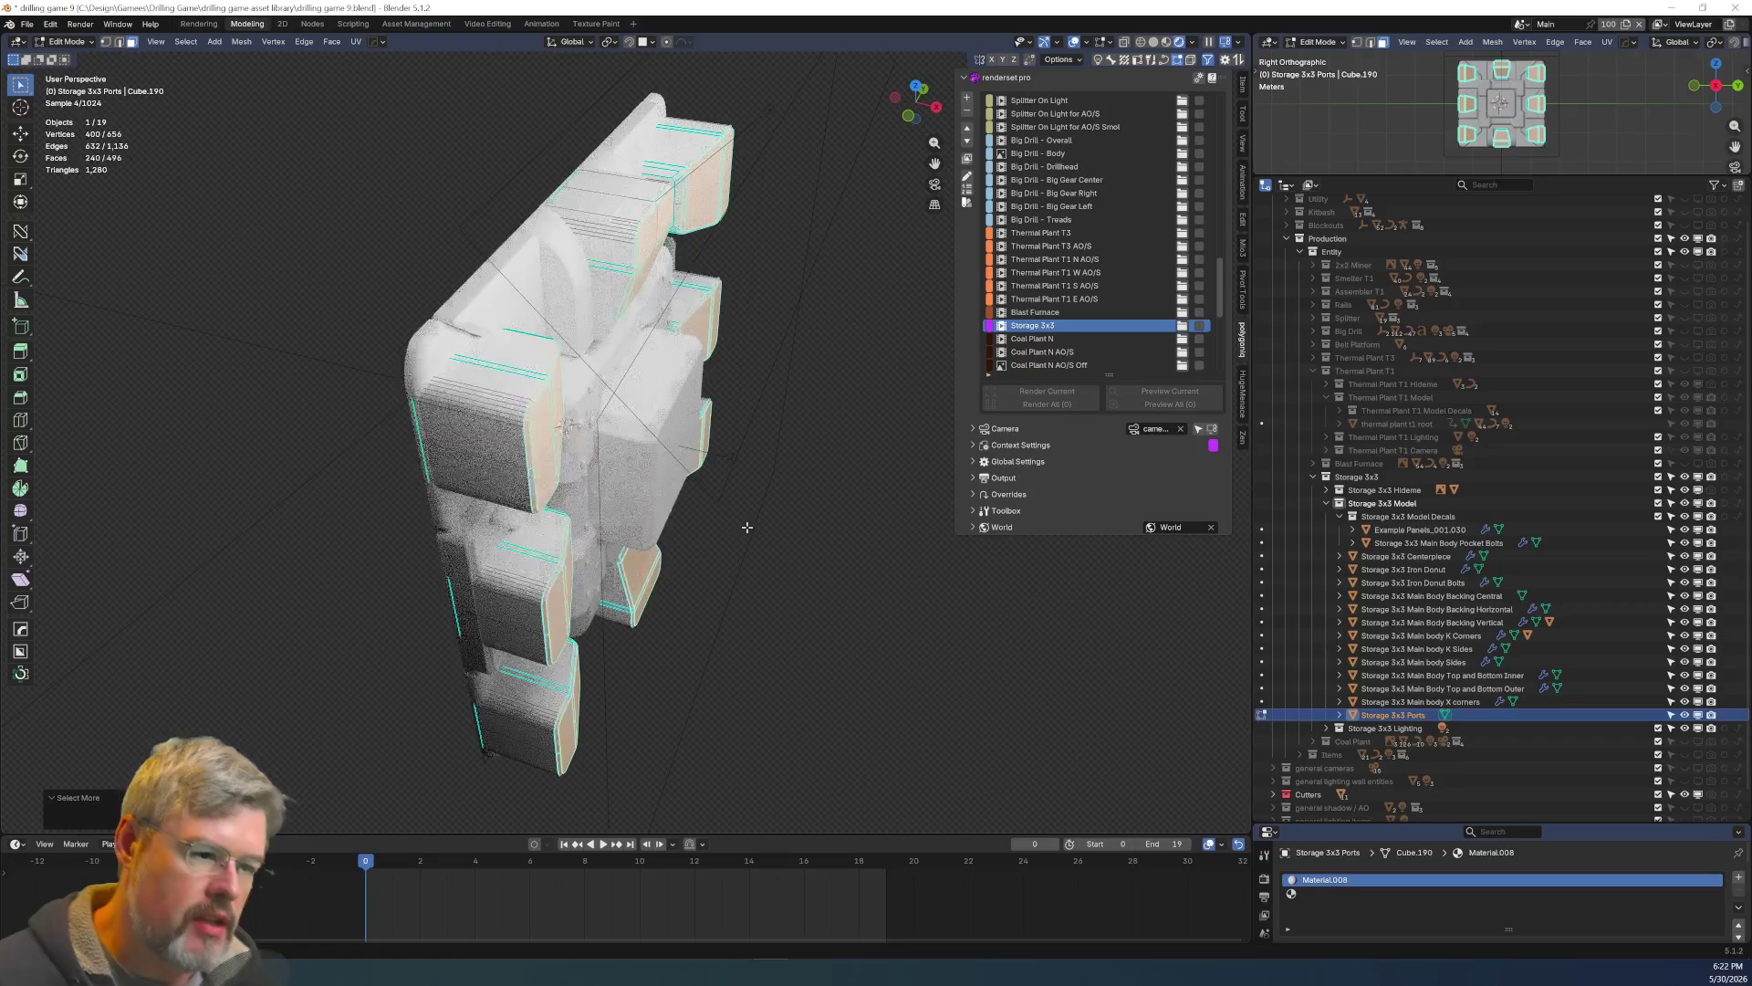
key("g")
key("x")
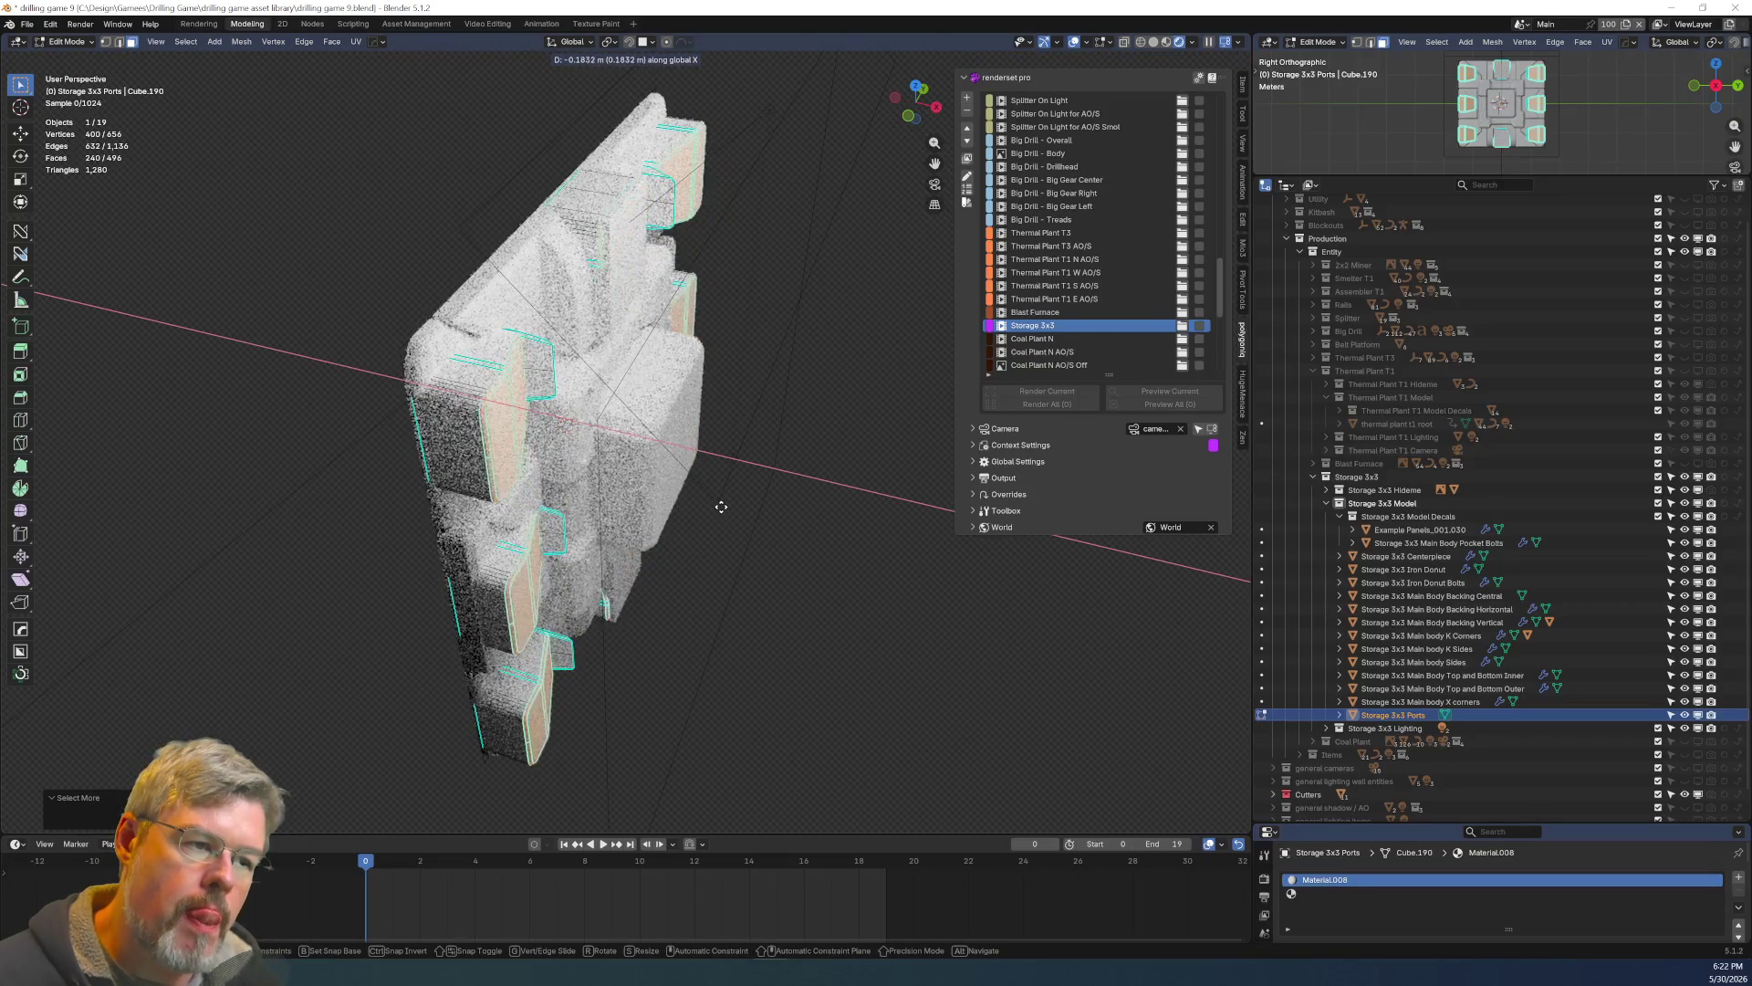
left_click(719, 505)
Switch the viewport to Solid shading, return to Object Mode, and isolate the ports in local view.
middle_click_drag(708, 501, 517, 439)
scroll(518, 439, "up", 4)
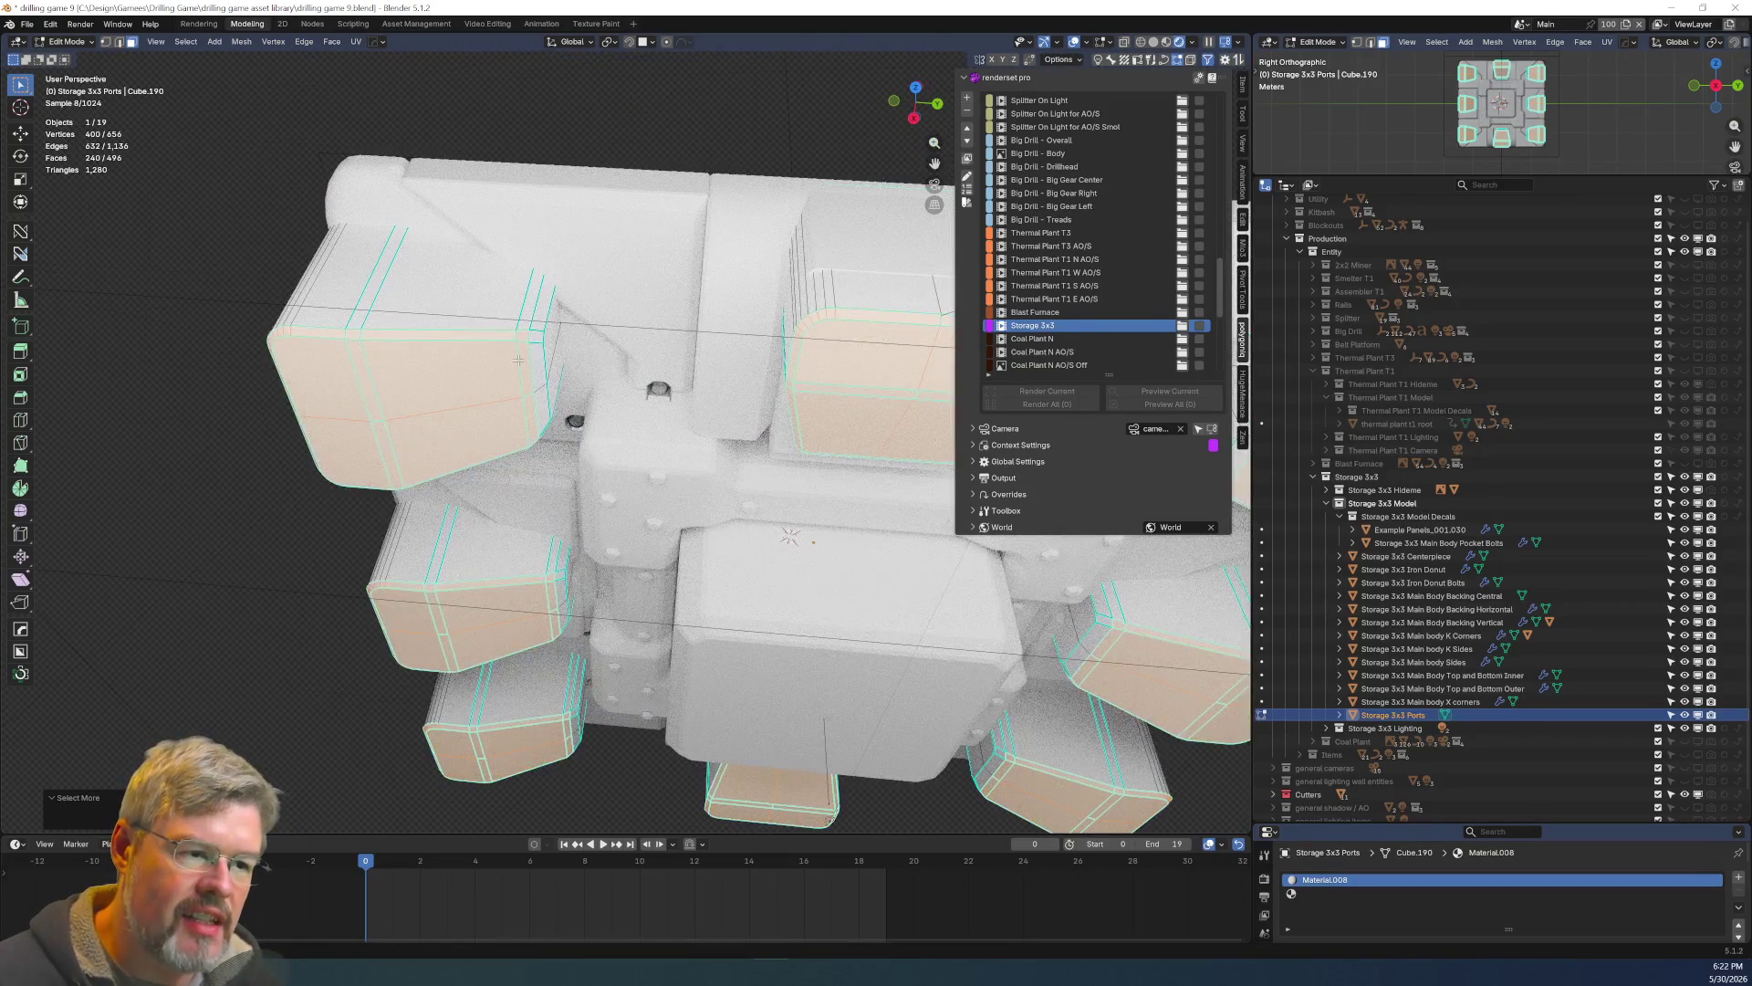
scroll(552, 379, "up", 6)
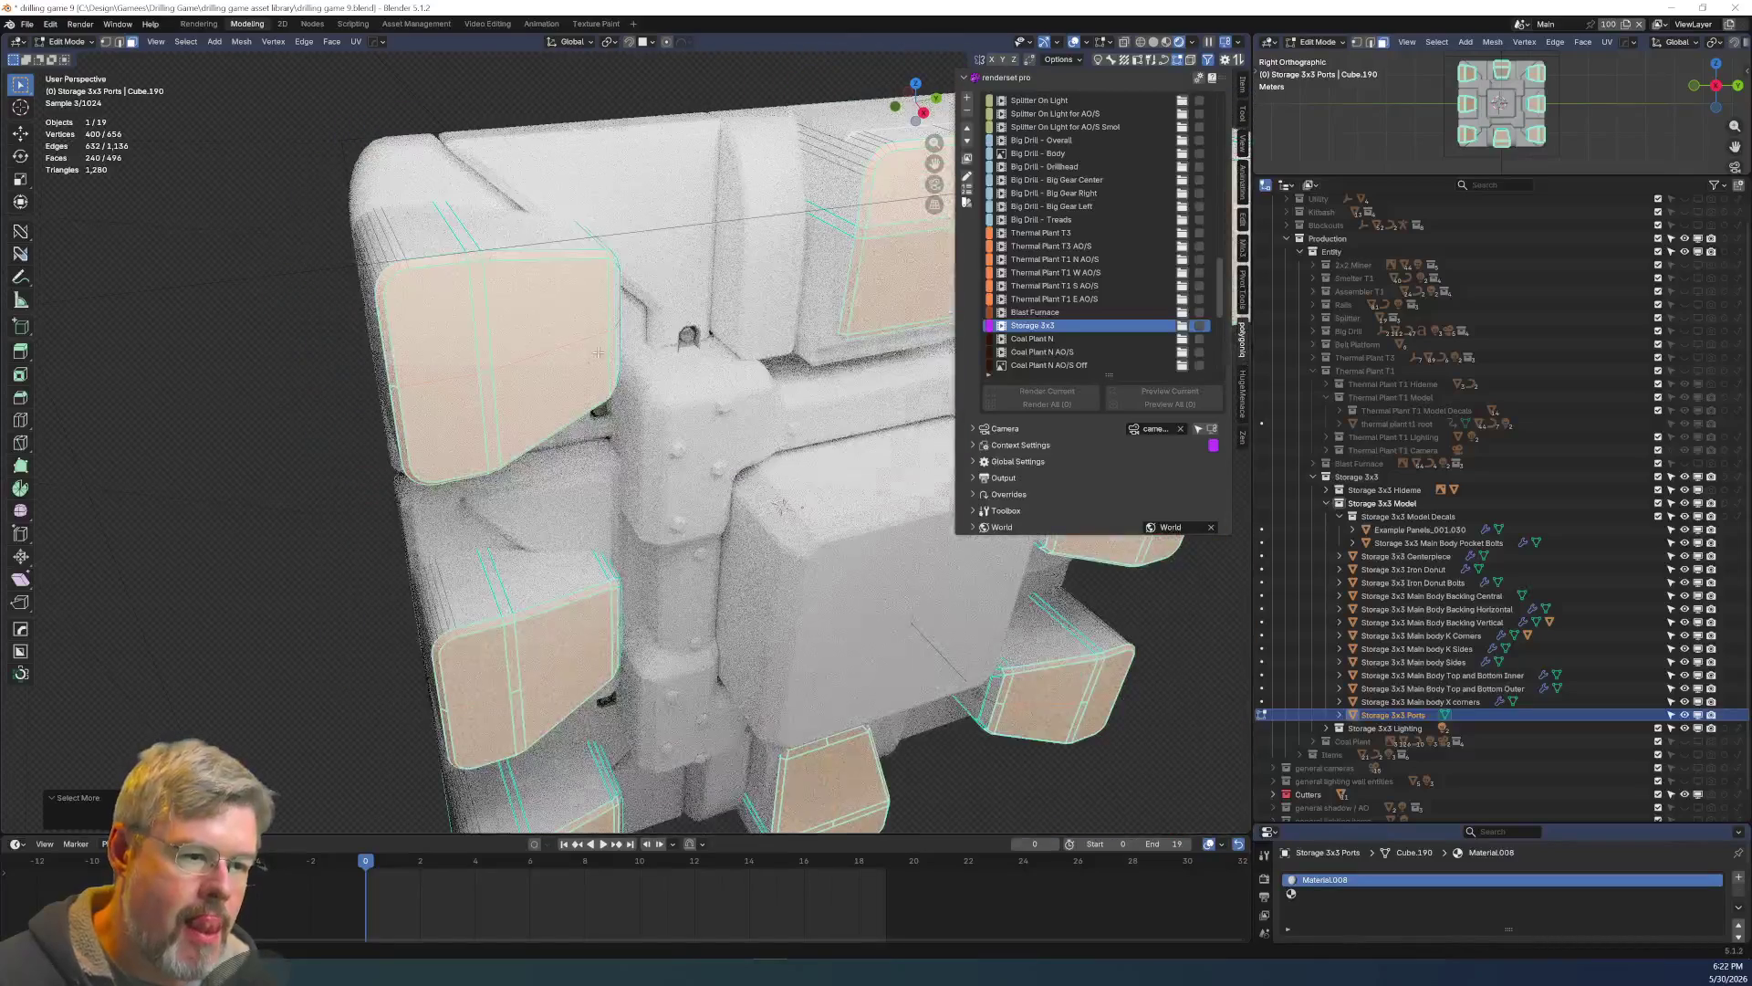
left_click(1168, 41)
scroll(602, 264, "up", 3)
scroll(602, 264, "up", 4)
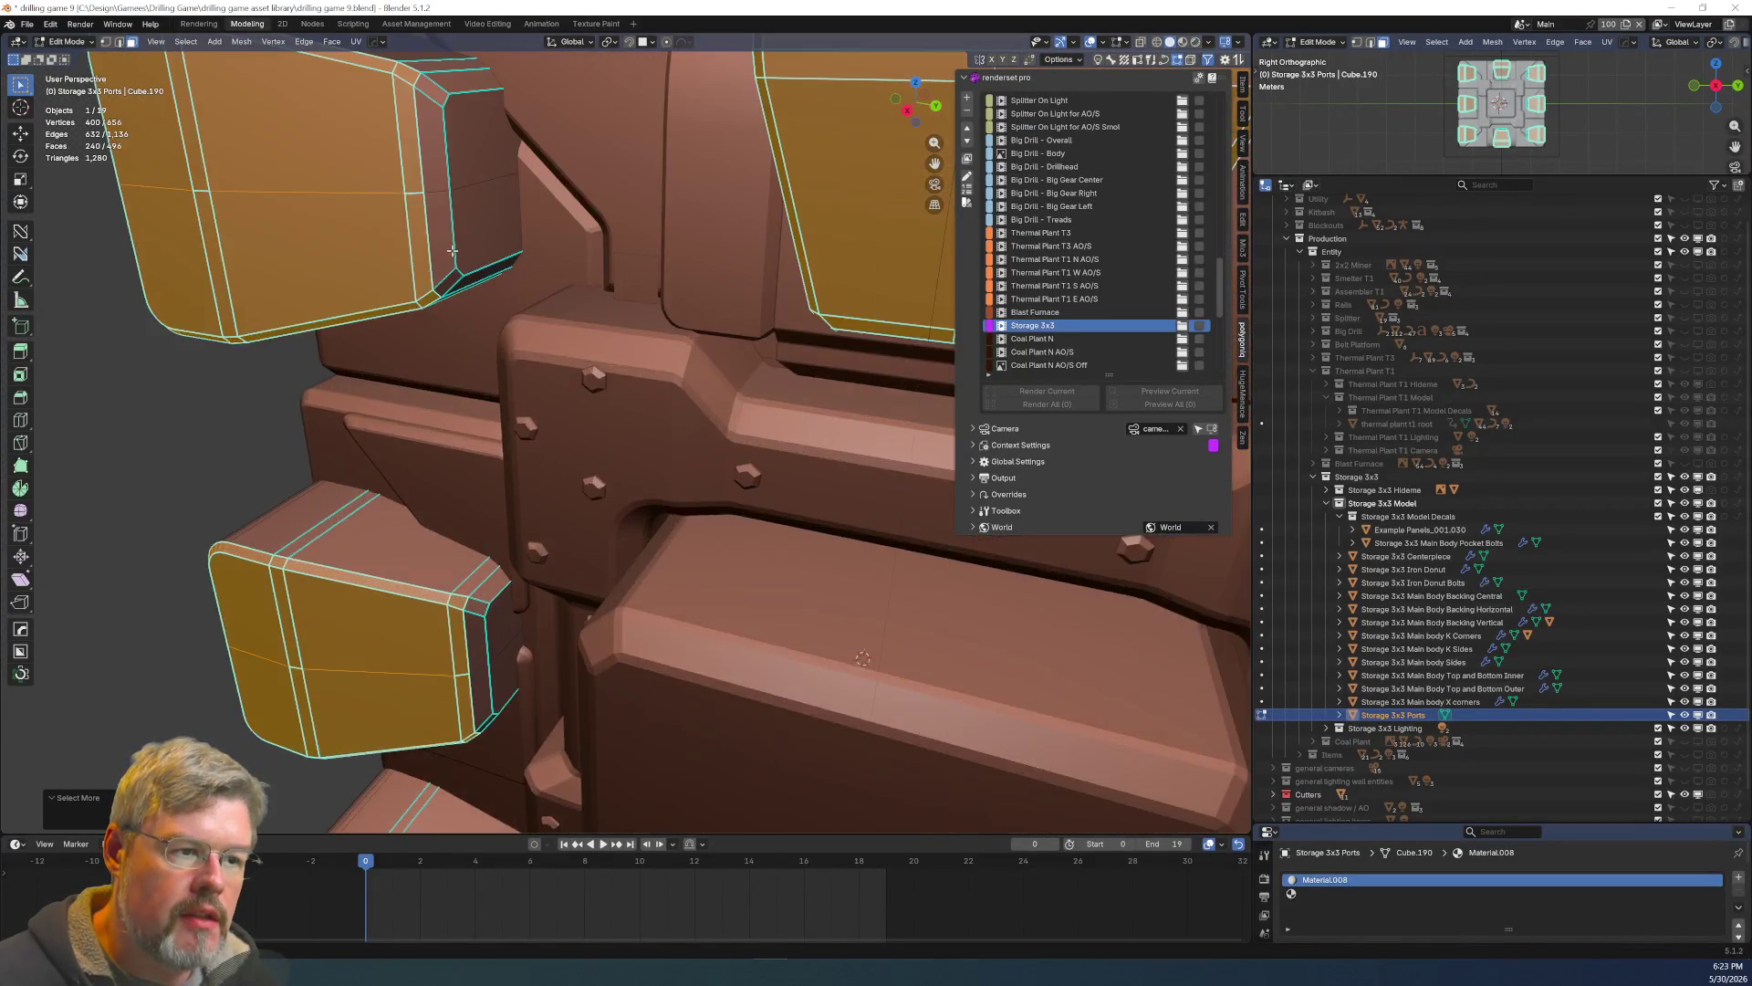
scroll(456, 231, "down", 3)
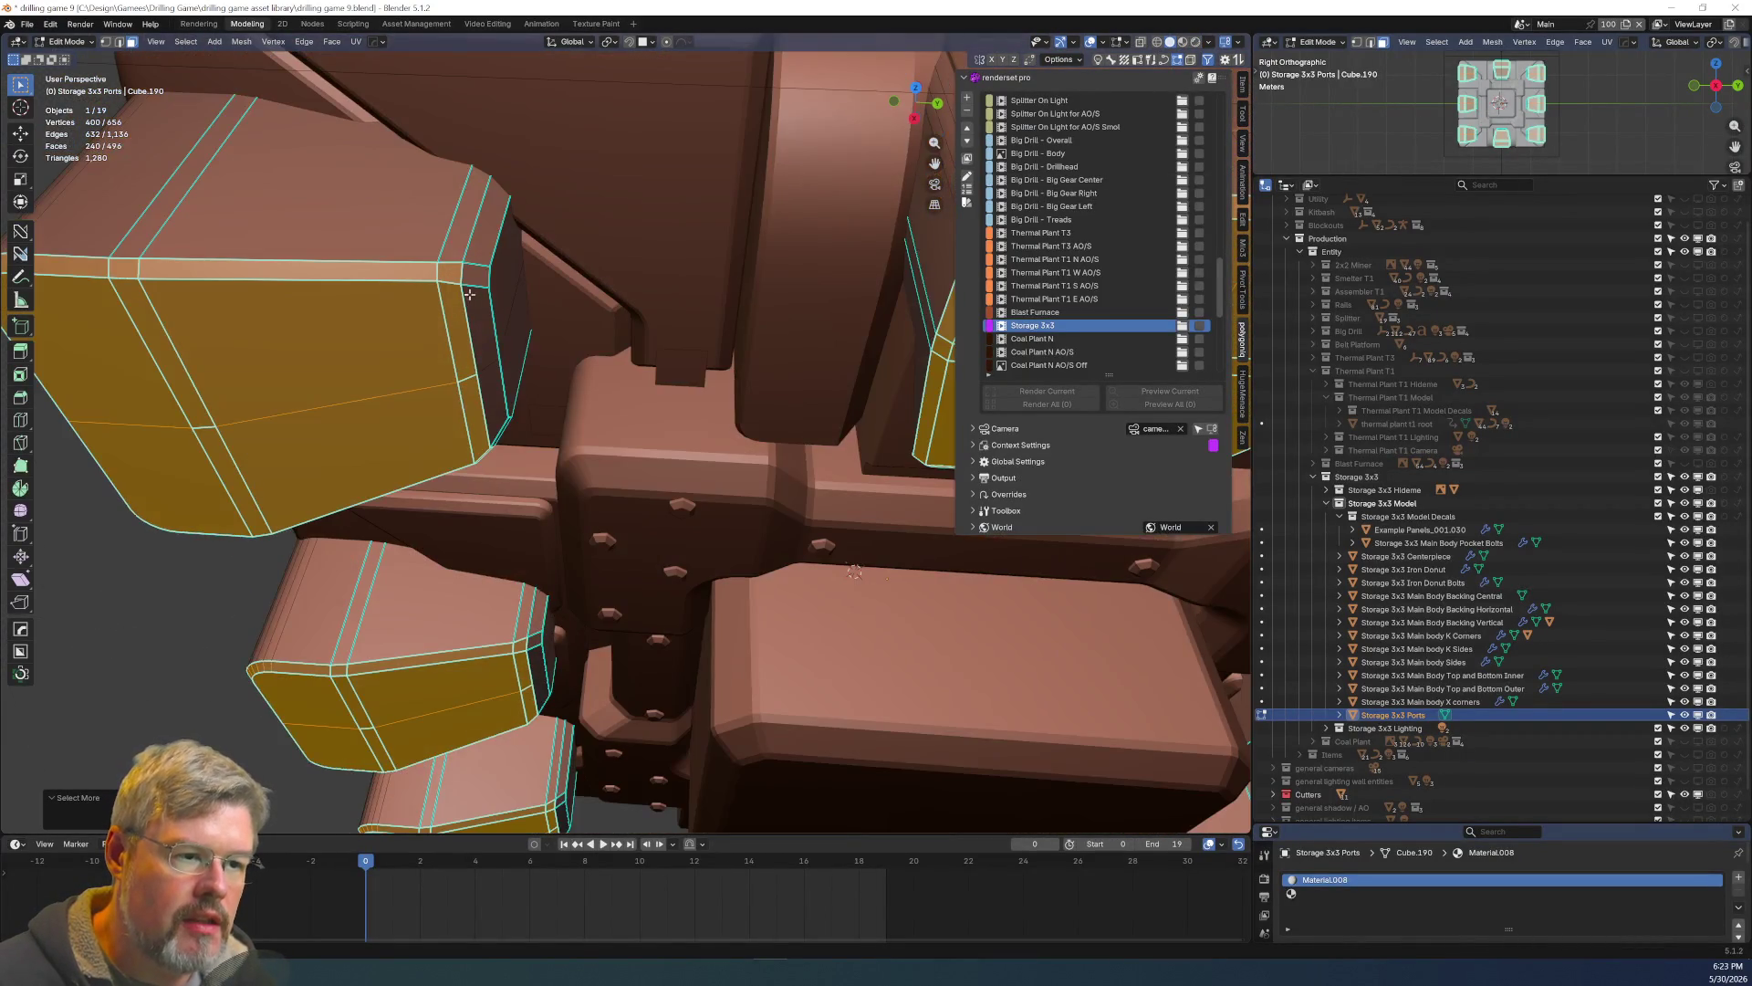
scroll(466, 293, "down", 3)
middle_click_drag(466, 294, 642, 426)
key("ctrl+Tab")
key("ctrl+Tab")
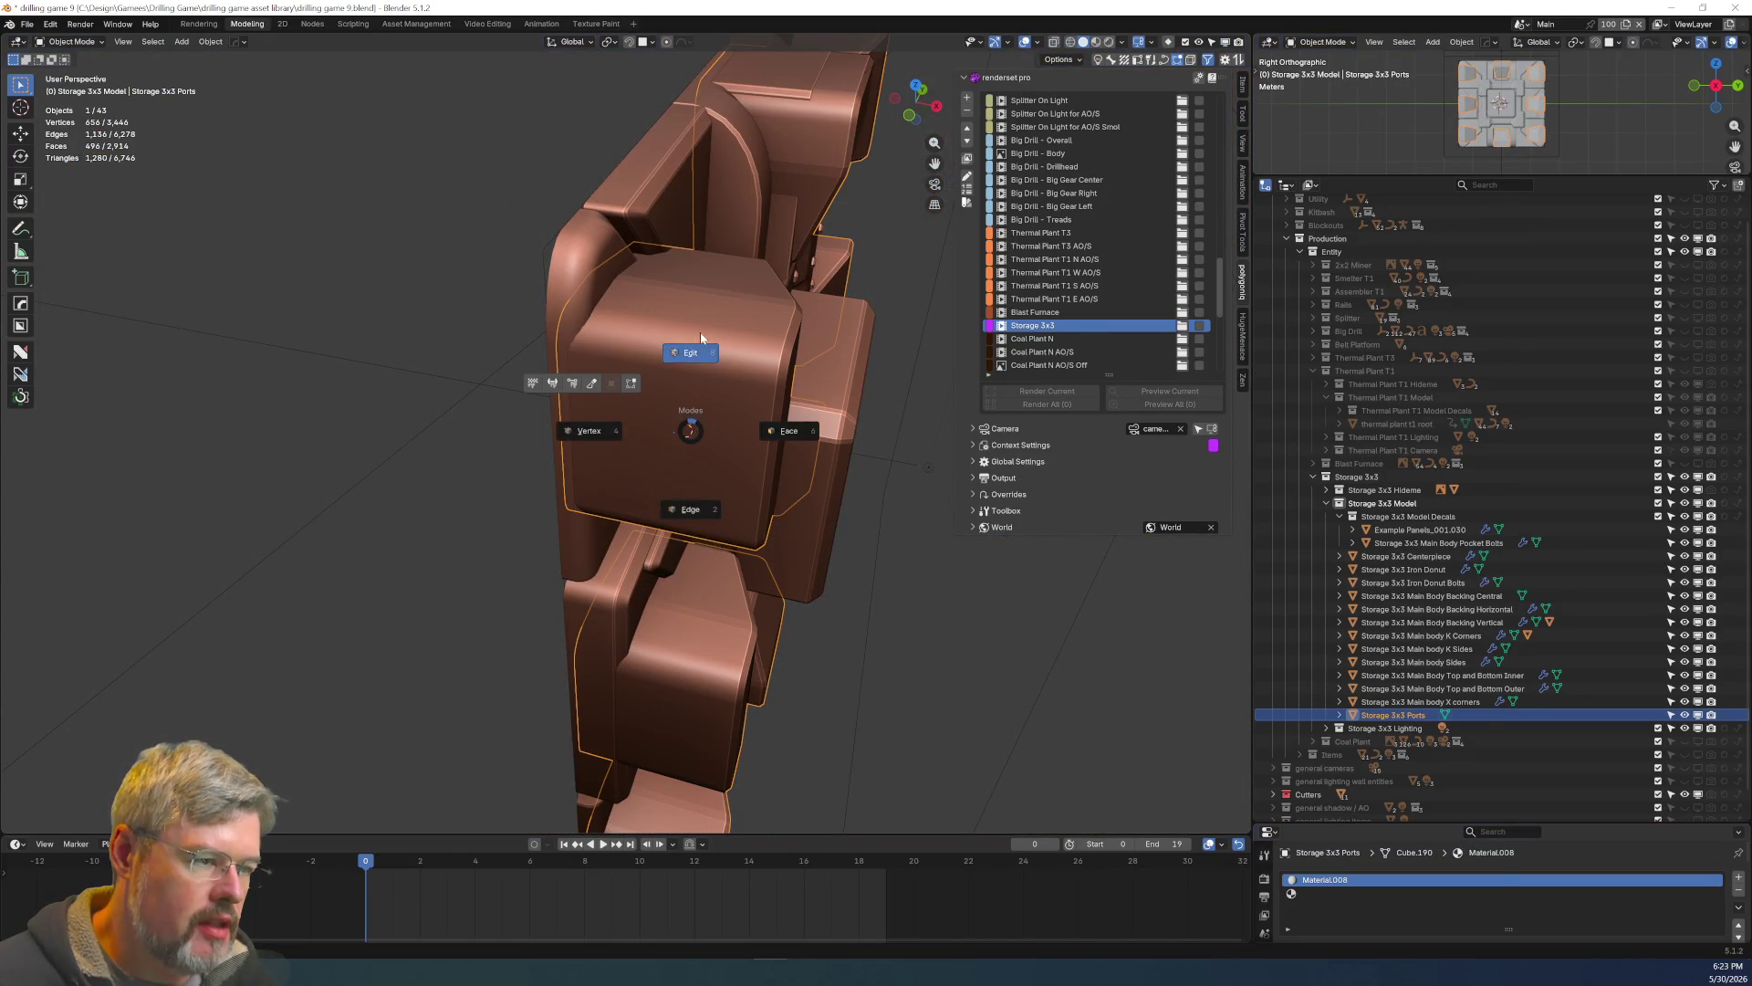
key("KP_Divide")
Circle-select the front faces of all eight port pieces.
middle_click_drag(857, 262, 386, 211)
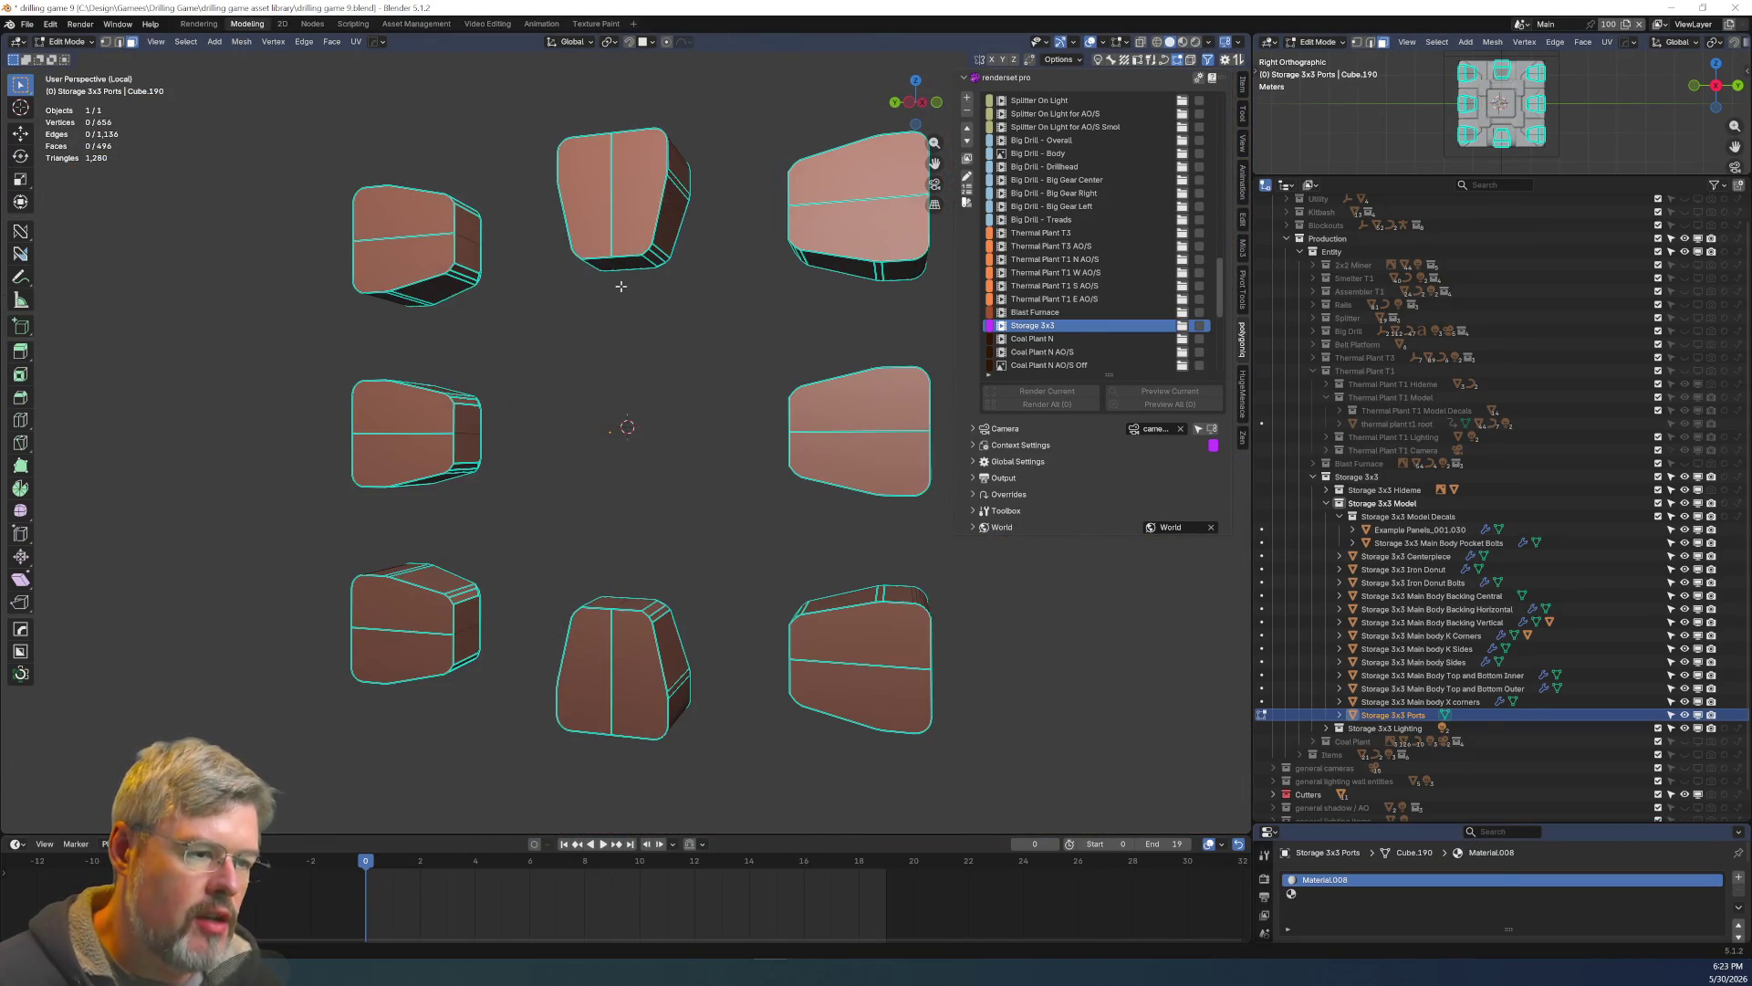
key("c")
left_click(410, 230)
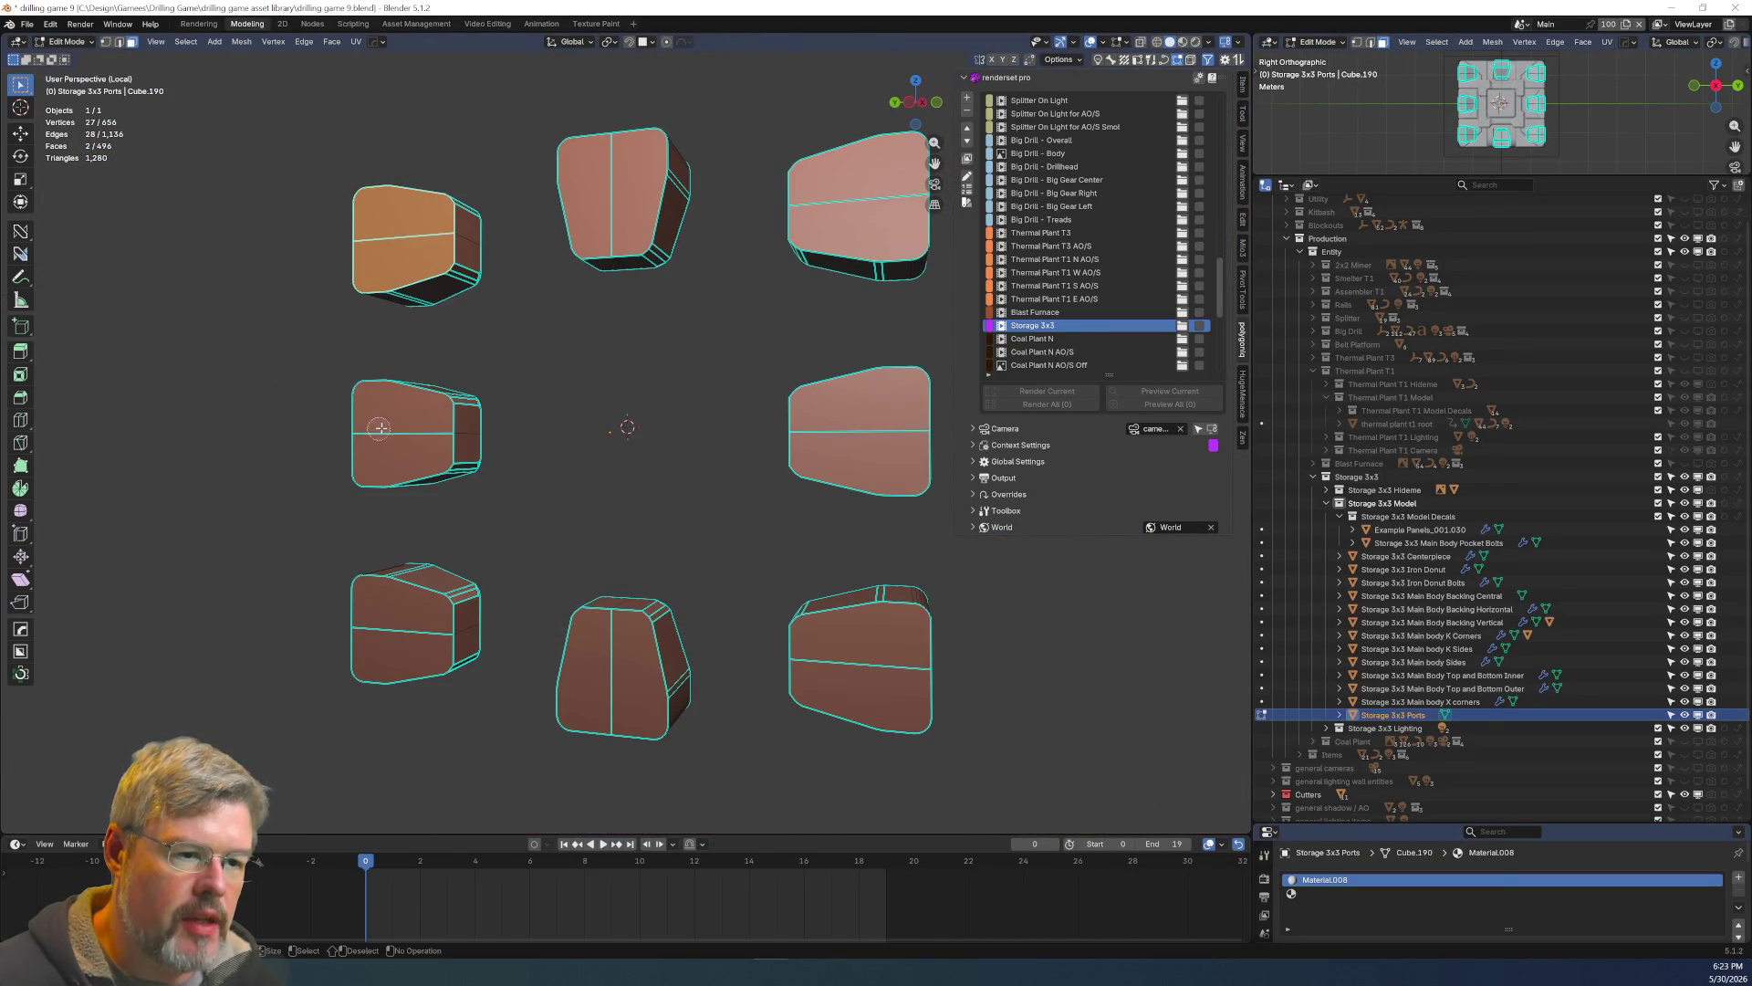
left_click(378, 427)
left_click(398, 628)
left_click(591, 667)
left_click(817, 671)
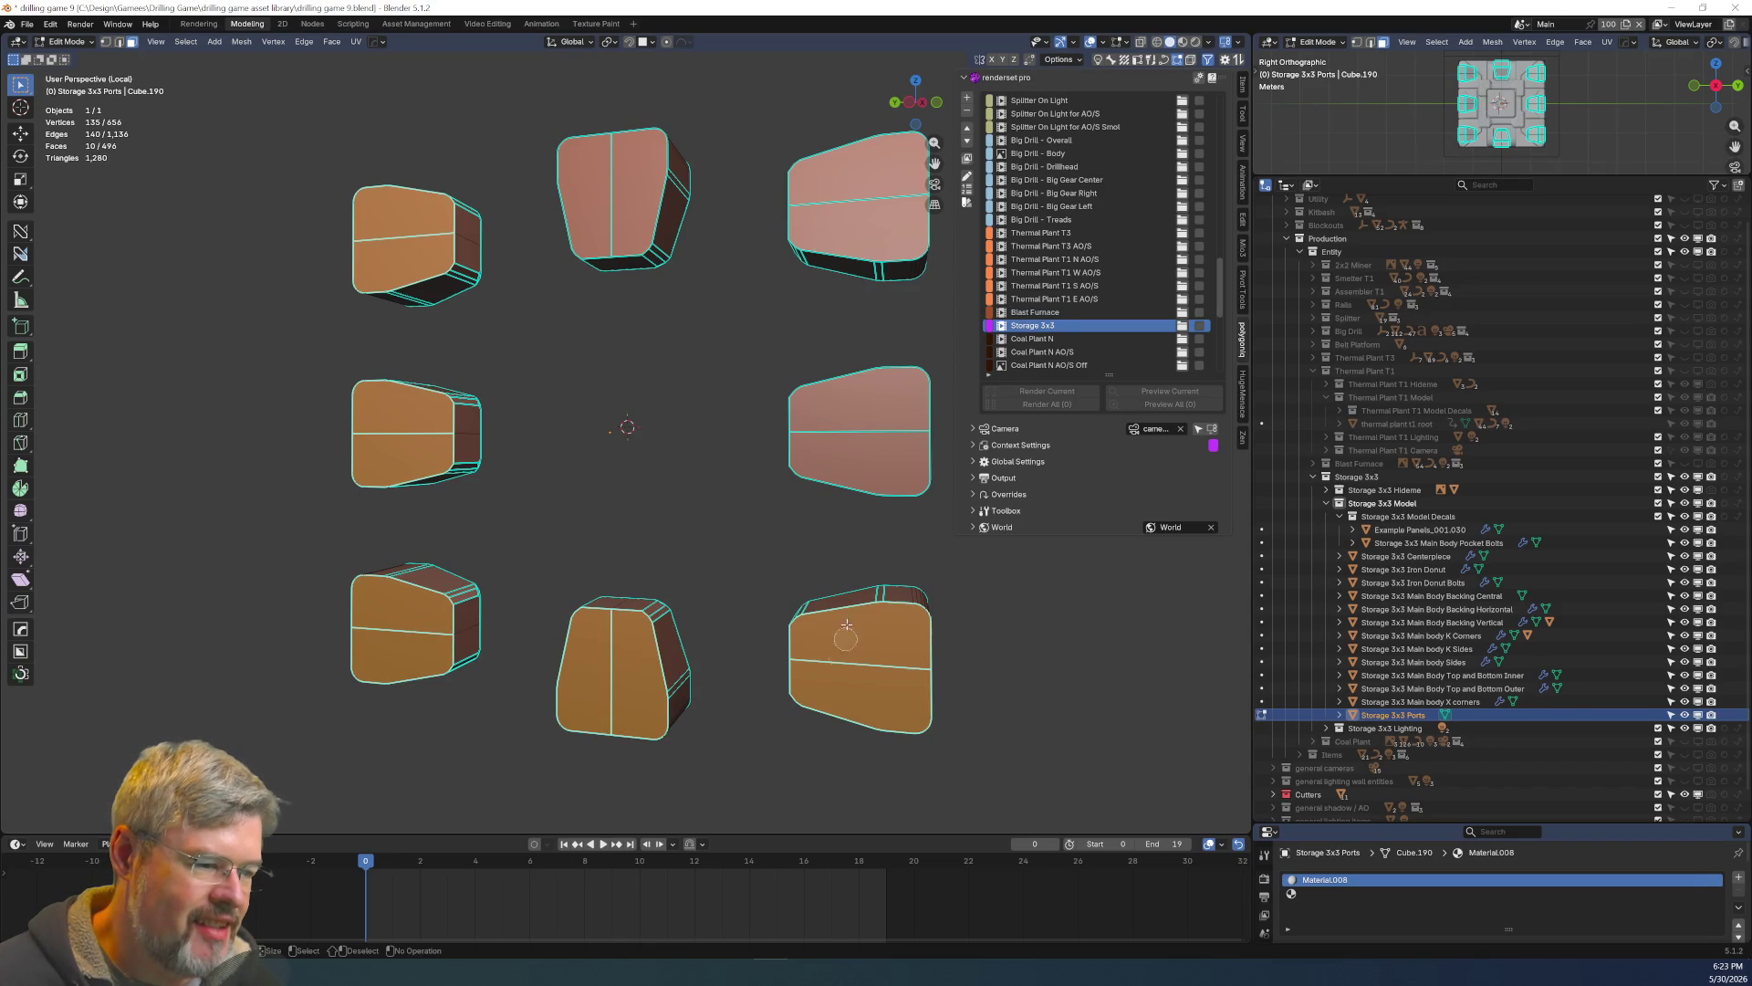
left_click(842, 484)
left_click(876, 176)
left_click(628, 198)
right_click(628, 198)
Move the eight selected front faces along the X axis.
mouse_move(628, 198)
middle_mouse_down()
mouse_move(559, 309)
mouse_move(486, 293)
middle_mouse_up()
key("g")
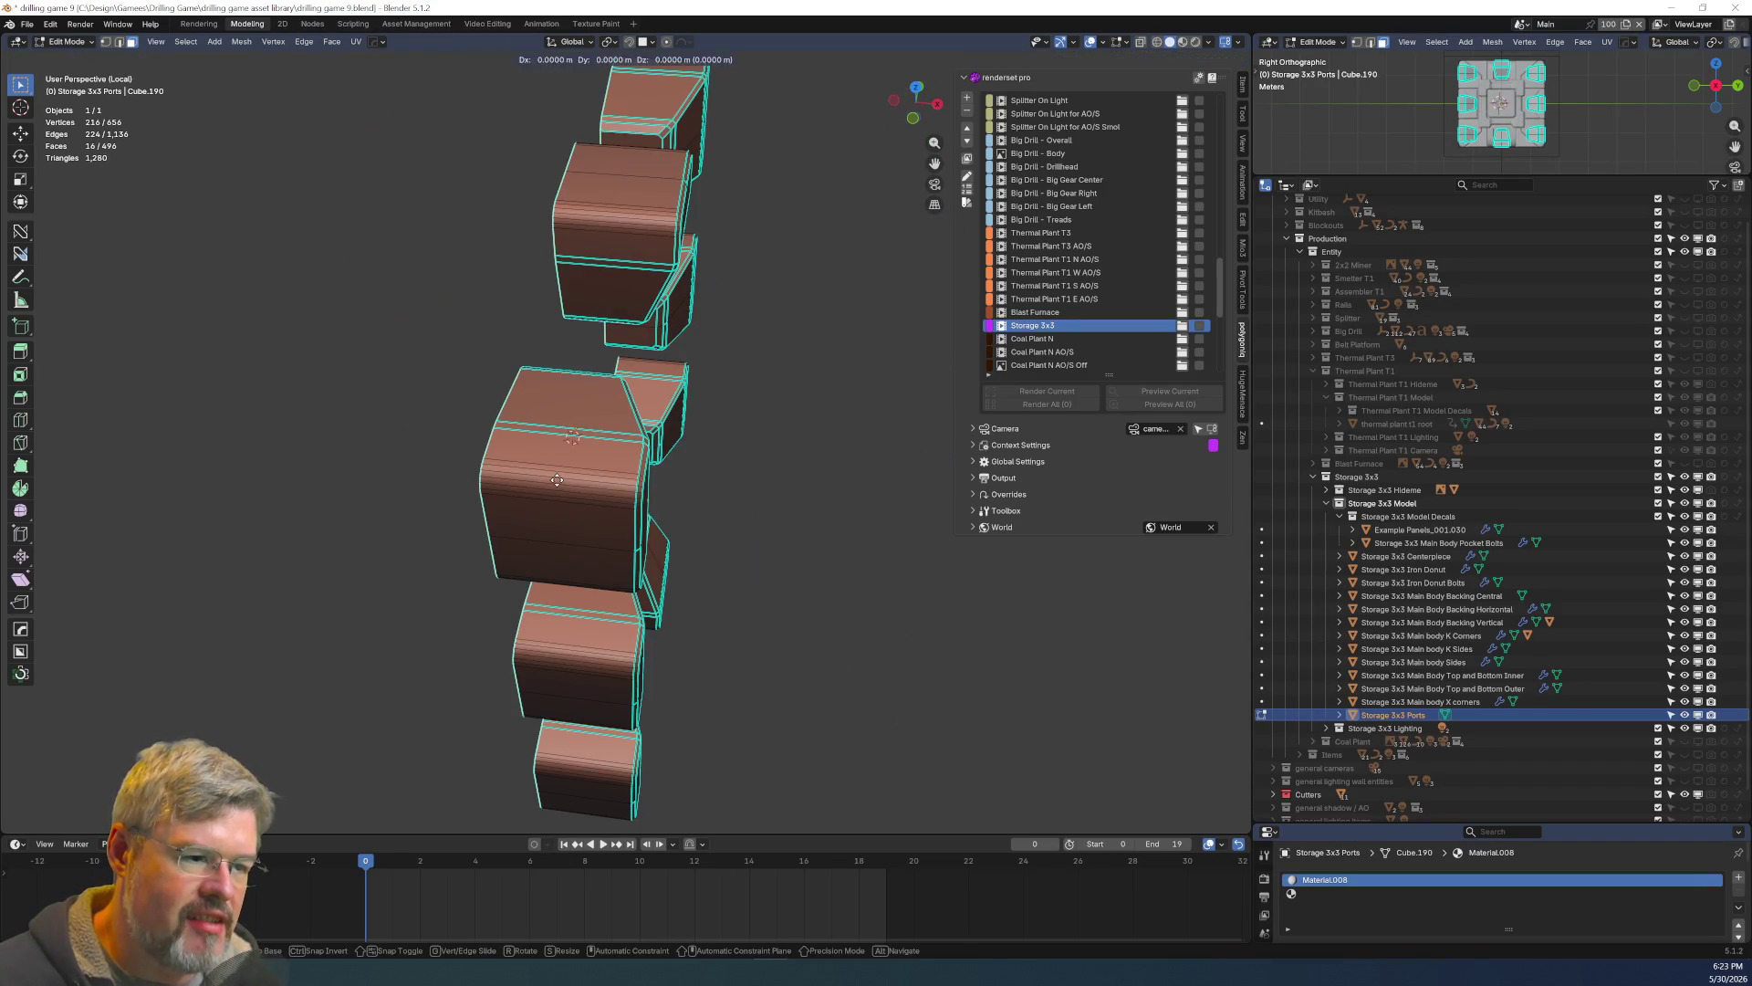
key("x")
left_click(605, 501)
mouse_move(605, 501)
middle_mouse_down()
mouse_move(440, 496)
mouse_move(541, 391)
mouse_move(666, 373)
middle_mouse_up()
Return to Object Mode and leave local view to show the whole model.
key("ctrl+Tab")
left_click(687, 298)
mouse_move(686, 298)
middle_mouse_down()
mouse_move(714, 376)
mouse_move(816, 416)
mouse_move(776, 393)
mouse_move(605, 369)
mouse_move(591, 309)
mouse_move(615, 319)
middle_mouse_up()
key("KP_Divide")
scroll(753, 375, "down", 3)
Move the whole Ports object along global X.
key("g")
key("x")
left_click(741, 376)
scroll(741, 376, "up", 4)
scroll(594, 308, "down", 5)
scroll(615, 320, "up", 5)
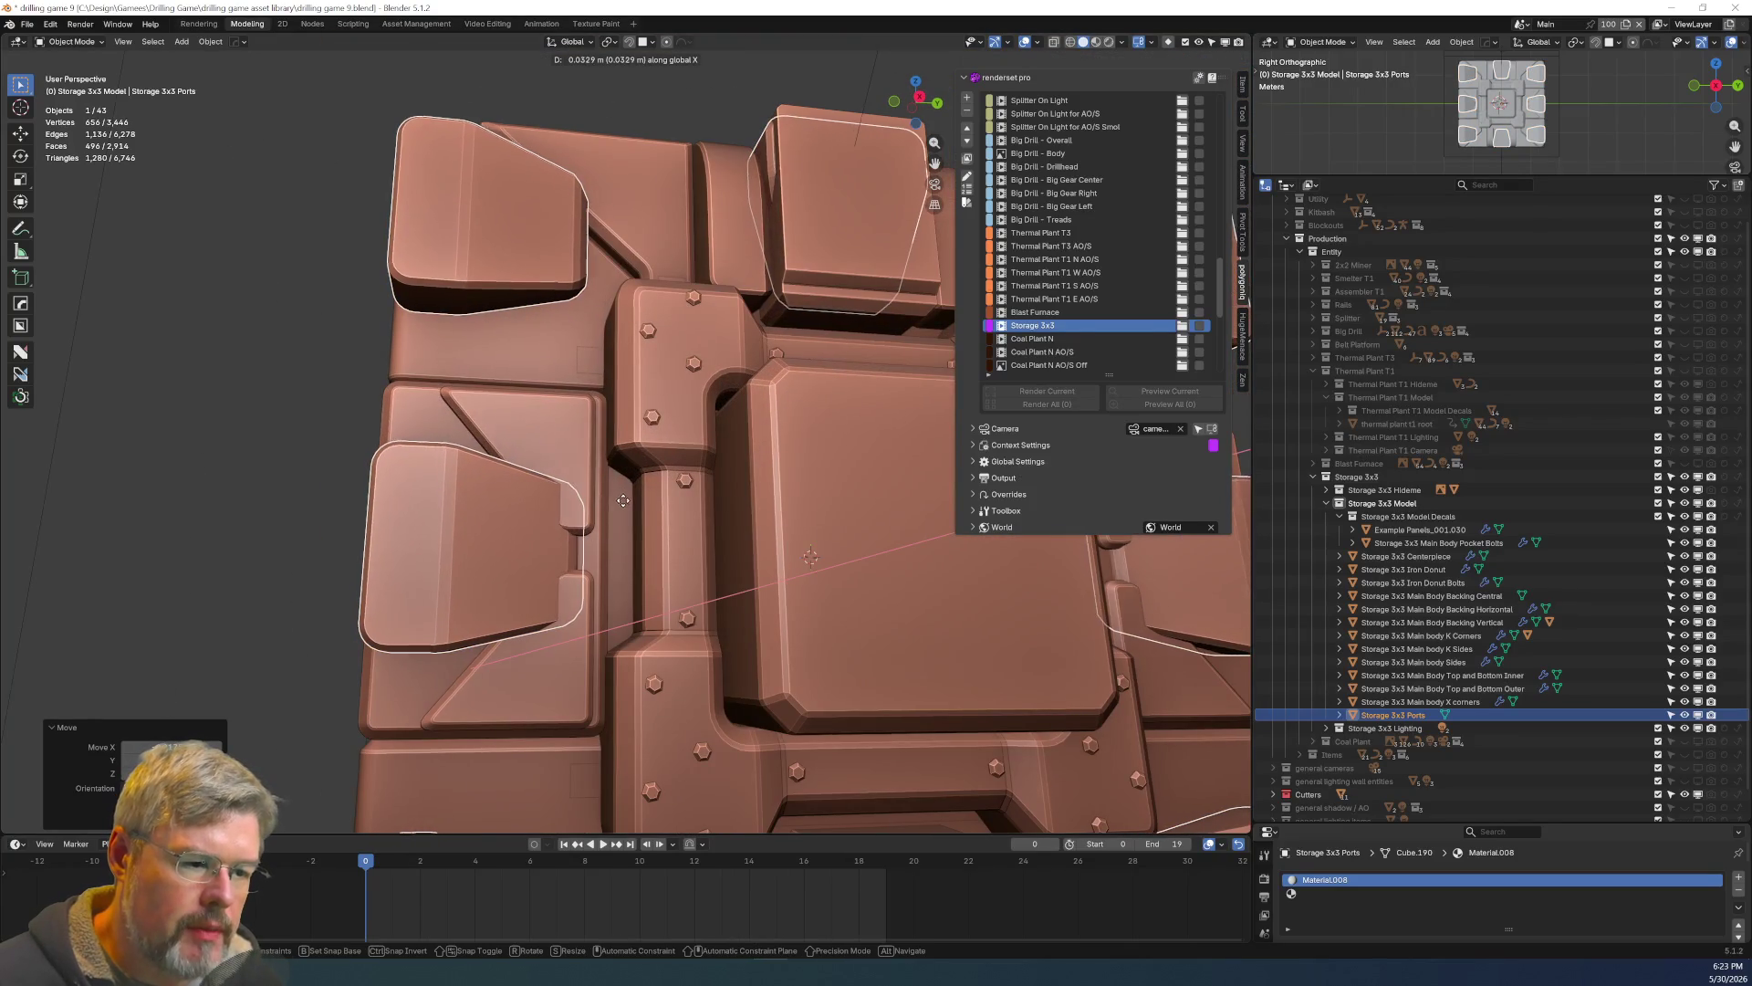
Nudge the Ports object along X twice to seat it against the panels.
mouse_move(613, 490)
middle_mouse_down()
mouse_move(737, 556)
mouse_move(798, 624)
mouse_move(616, 540)
mouse_move(585, 472)
middle_mouse_up()
key("g")
key("x")
left_click(801, 626)
scroll(617, 540, "up", 2)
scroll(586, 473, "up", 8)
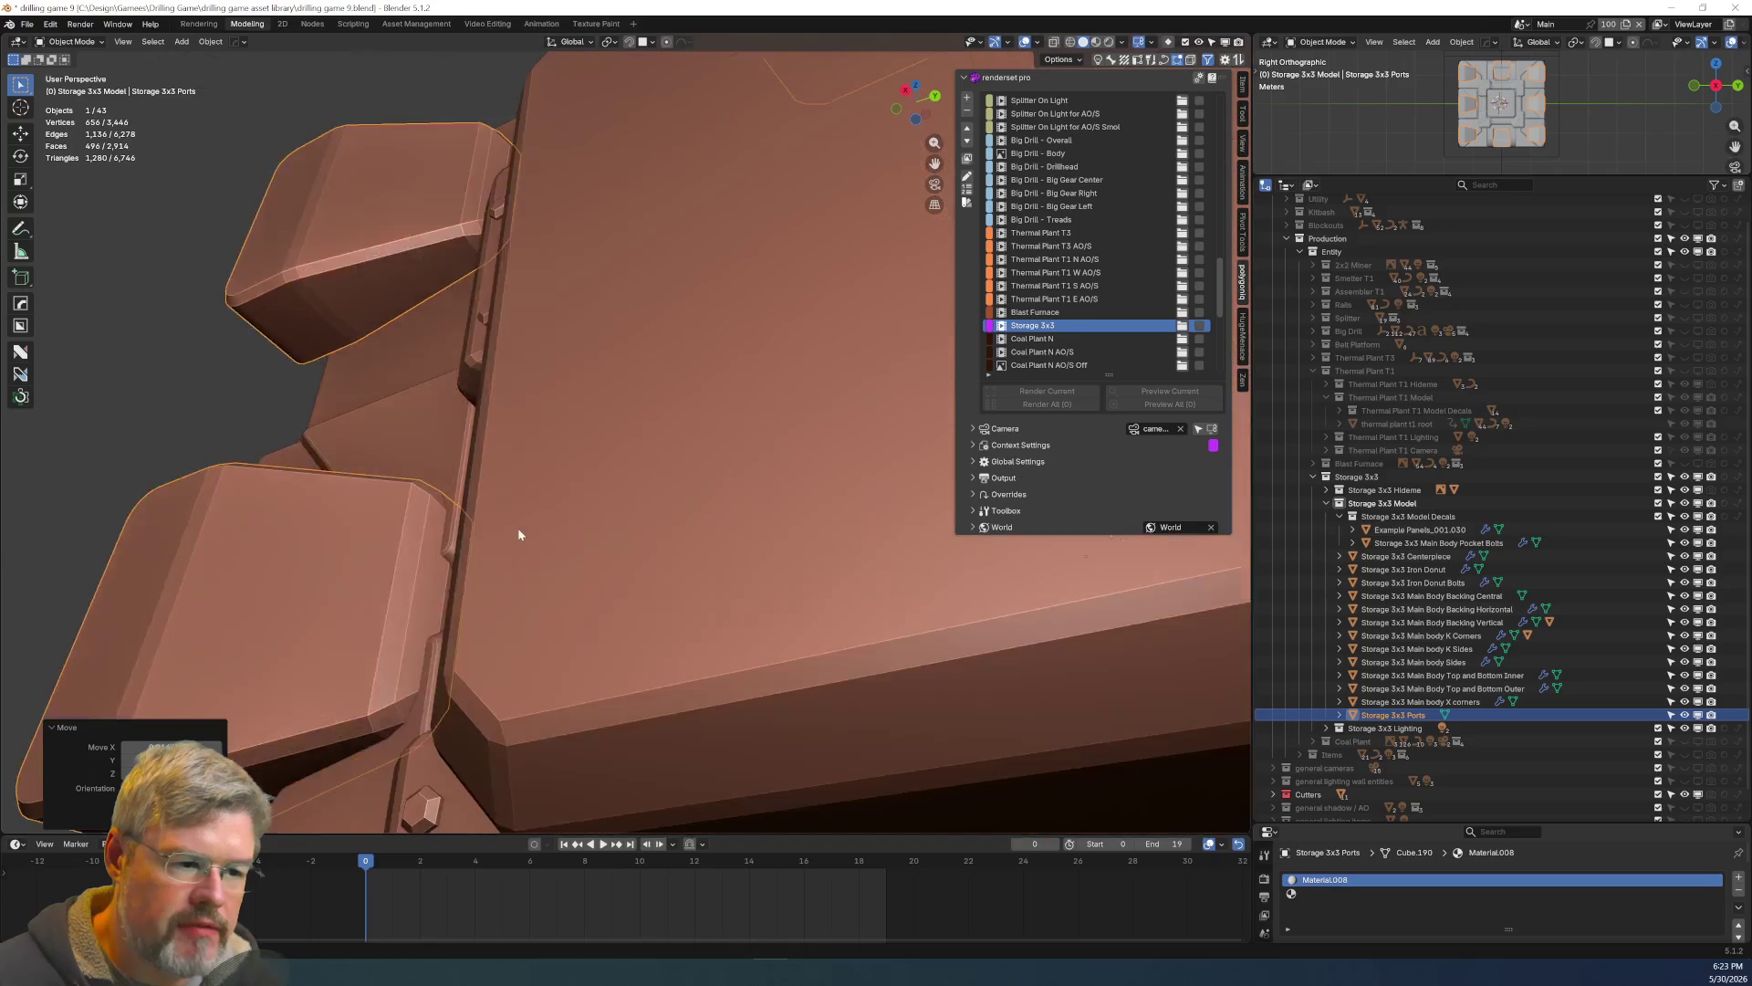
key("g")
key("x")
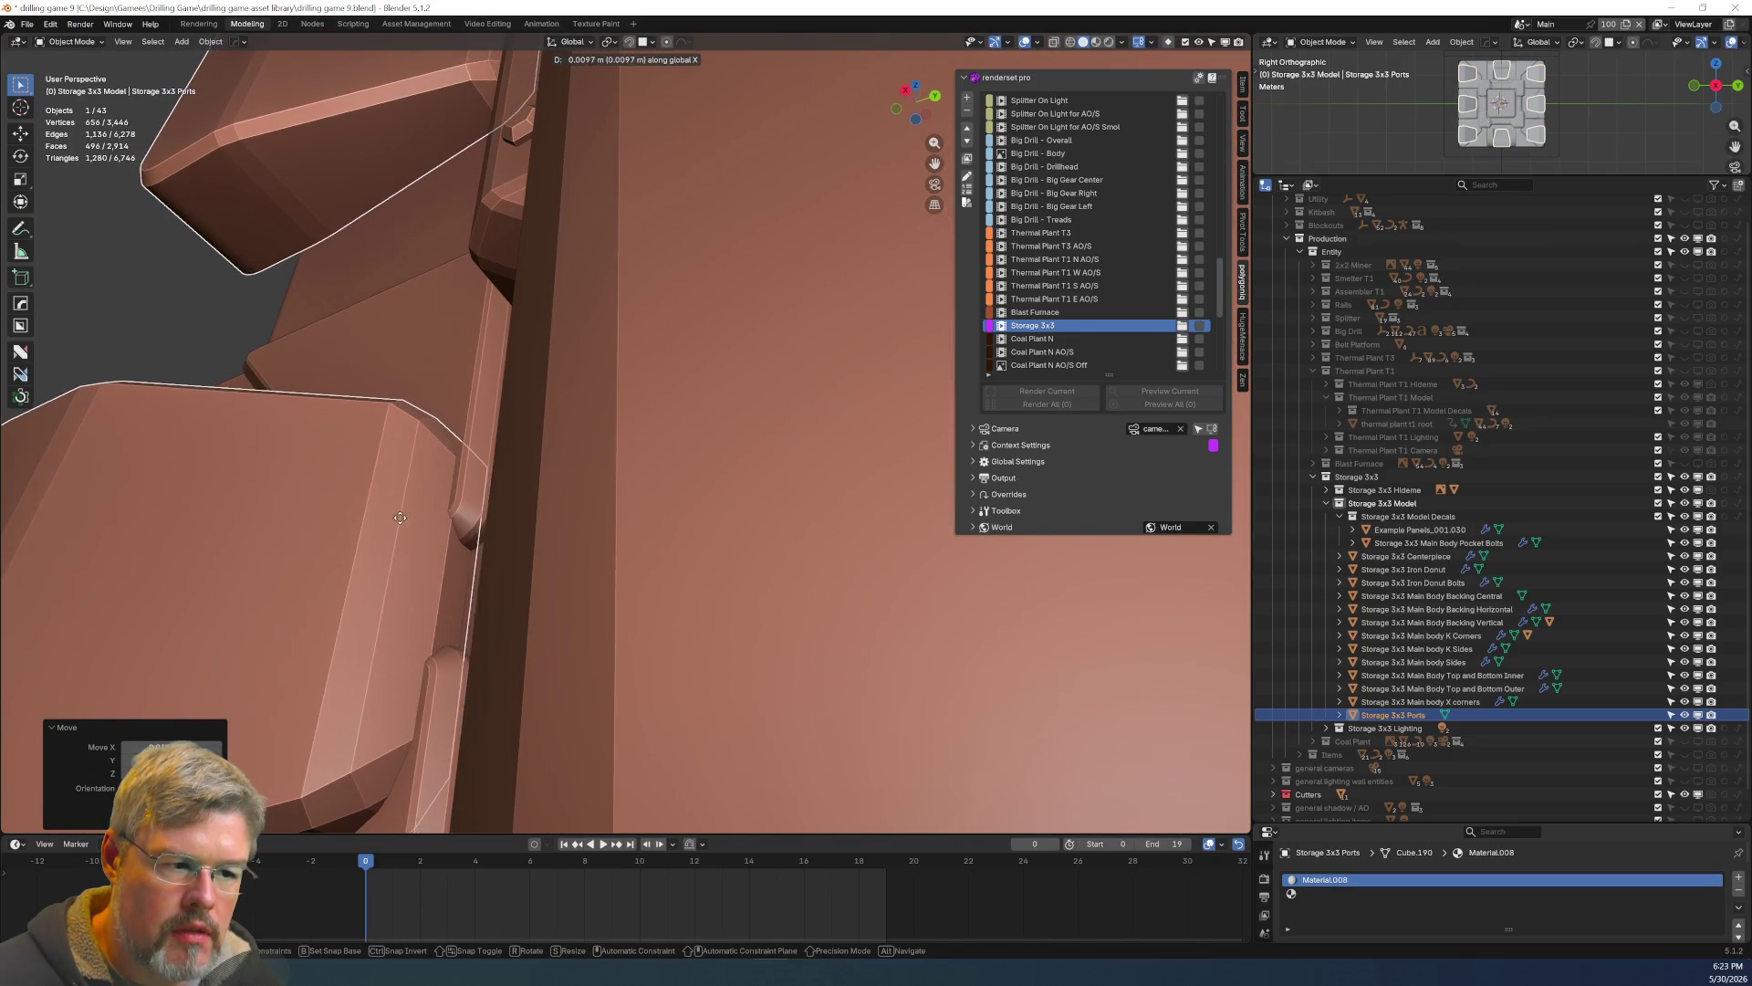
left_click(420, 509)
mouse_move(419, 509)
middle_mouse_down()
mouse_move(484, 528)
mouse_move(638, 496)
mouse_move(725, 548)
middle_mouse_up()
In Edit Mode, move the selected face along X, then return to Object Mode.
key("Tab")
mouse_move(730, 474)
middle_mouse_down()
mouse_move(839, 459)
mouse_move(661, 486)
middle_mouse_up()
key("g")
key("x")
left_click(803, 461)
key("ctrl+Tab")
left_click(768, 504)
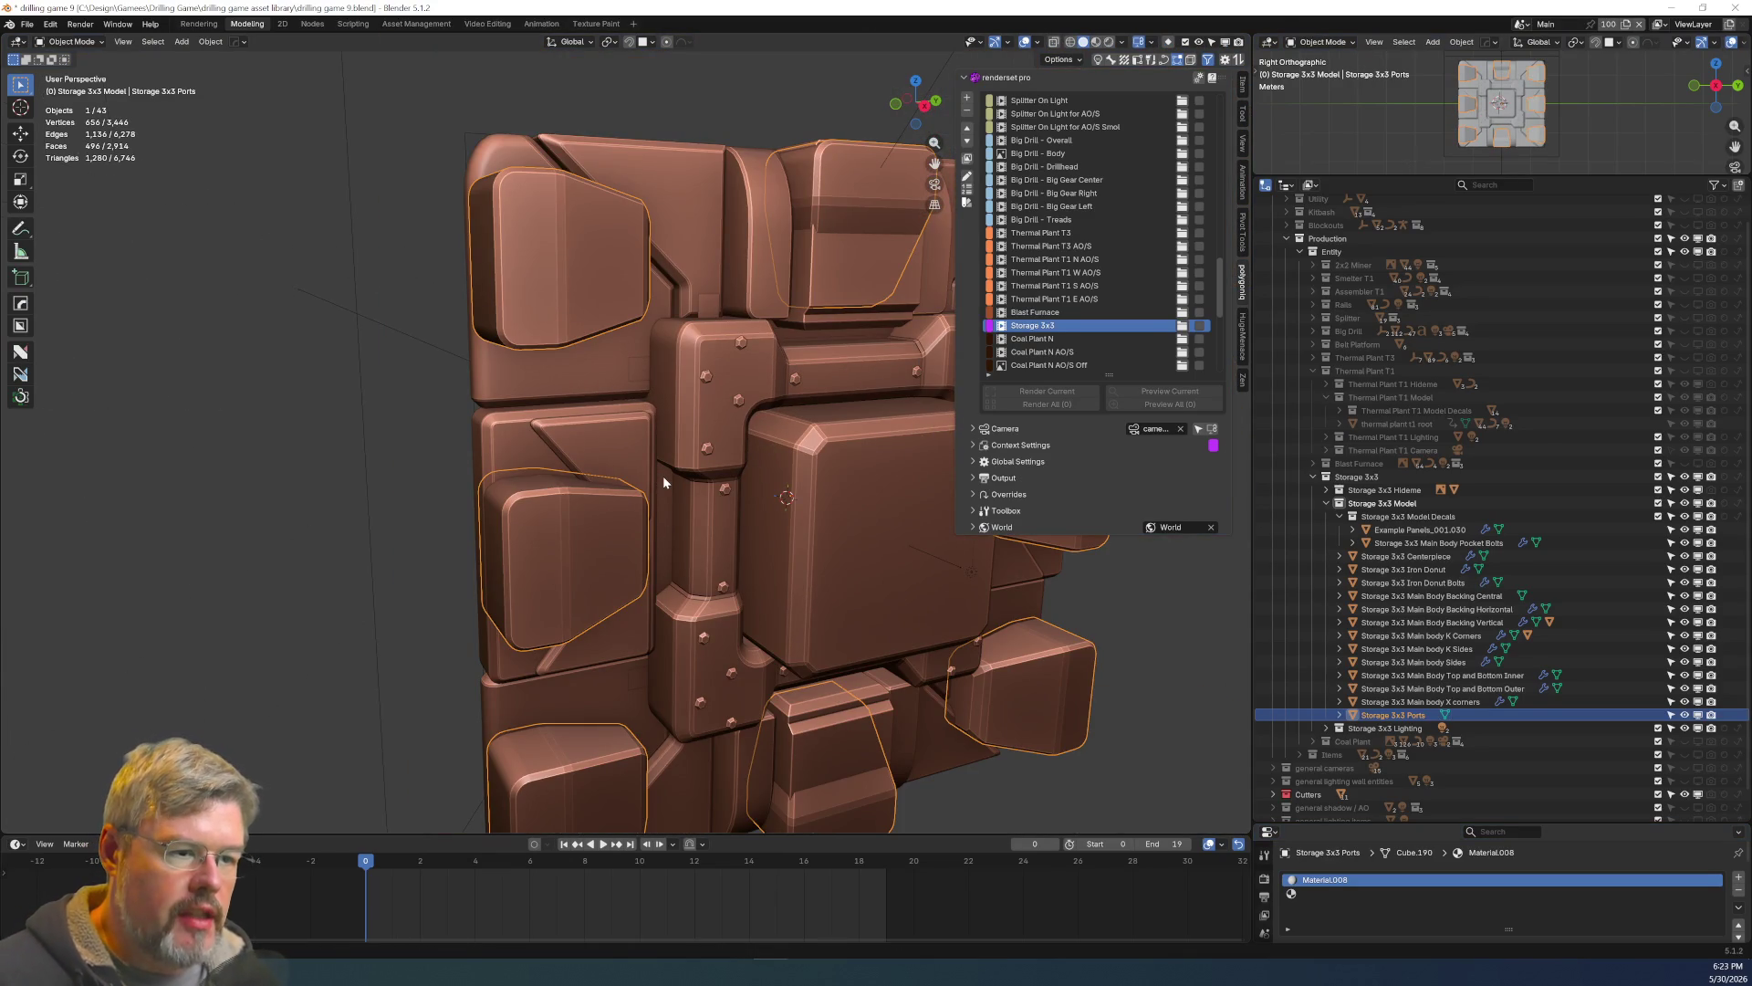
Save the blend file.
scroll(649, 465, "up", 5)
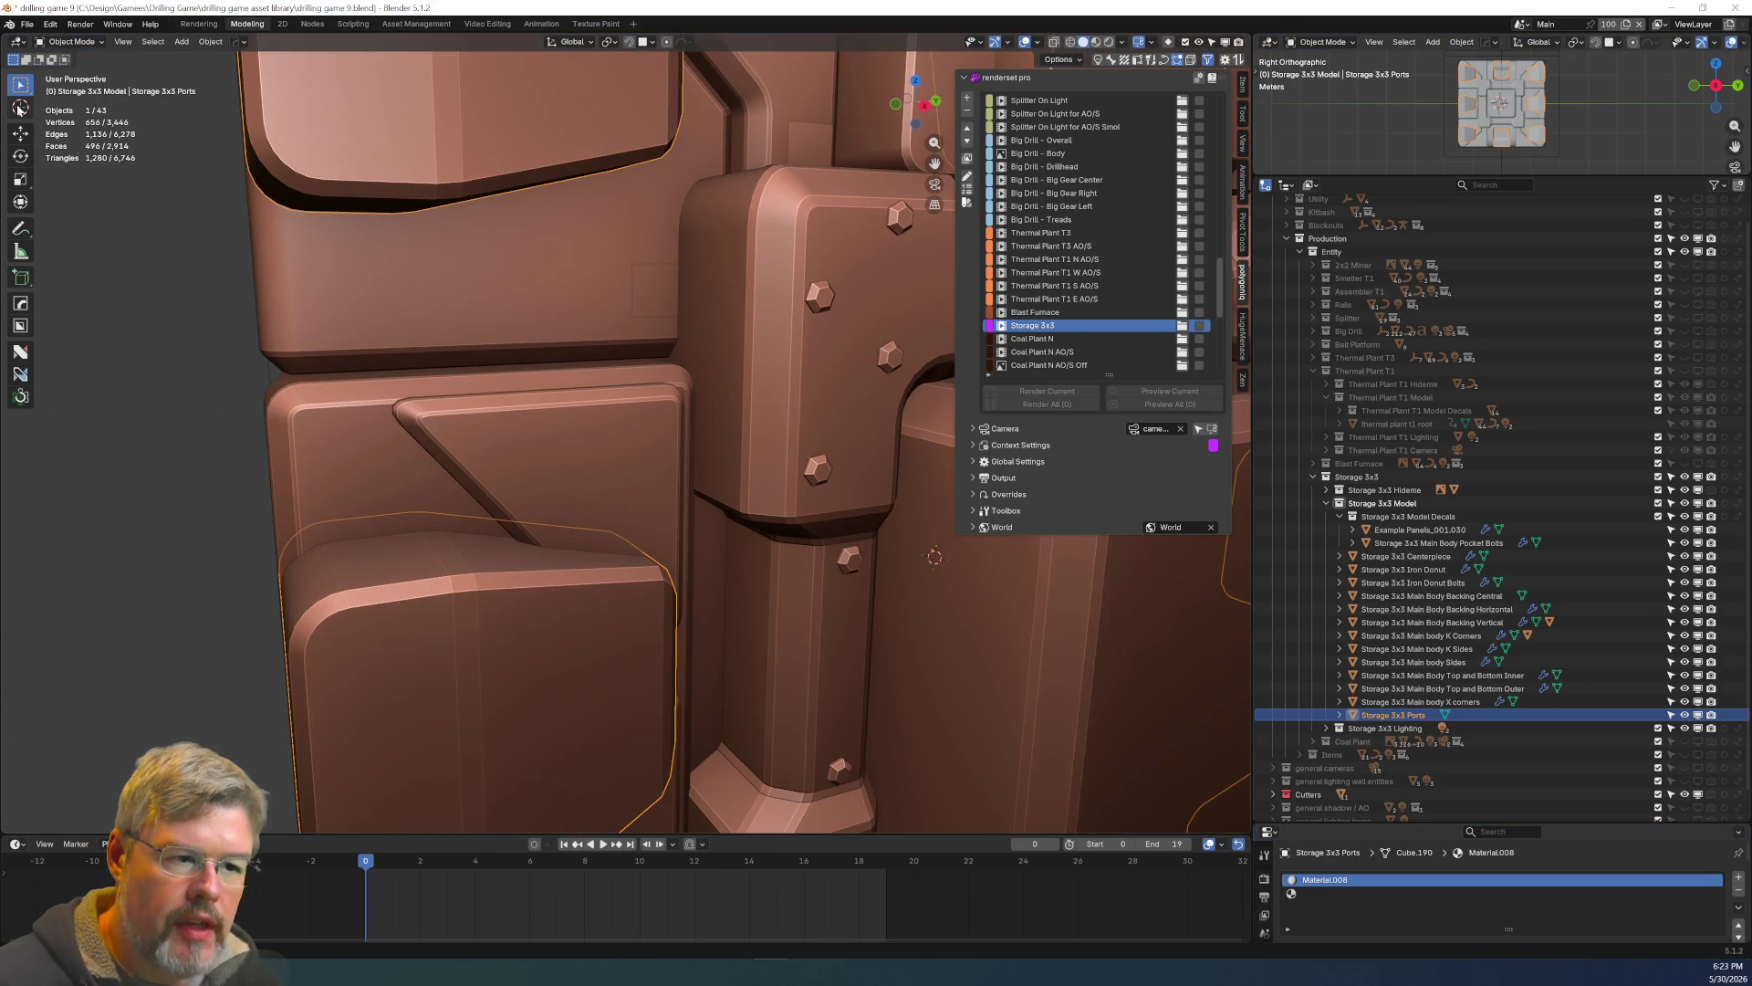
left_click(28, 24)
left_click(53, 107)
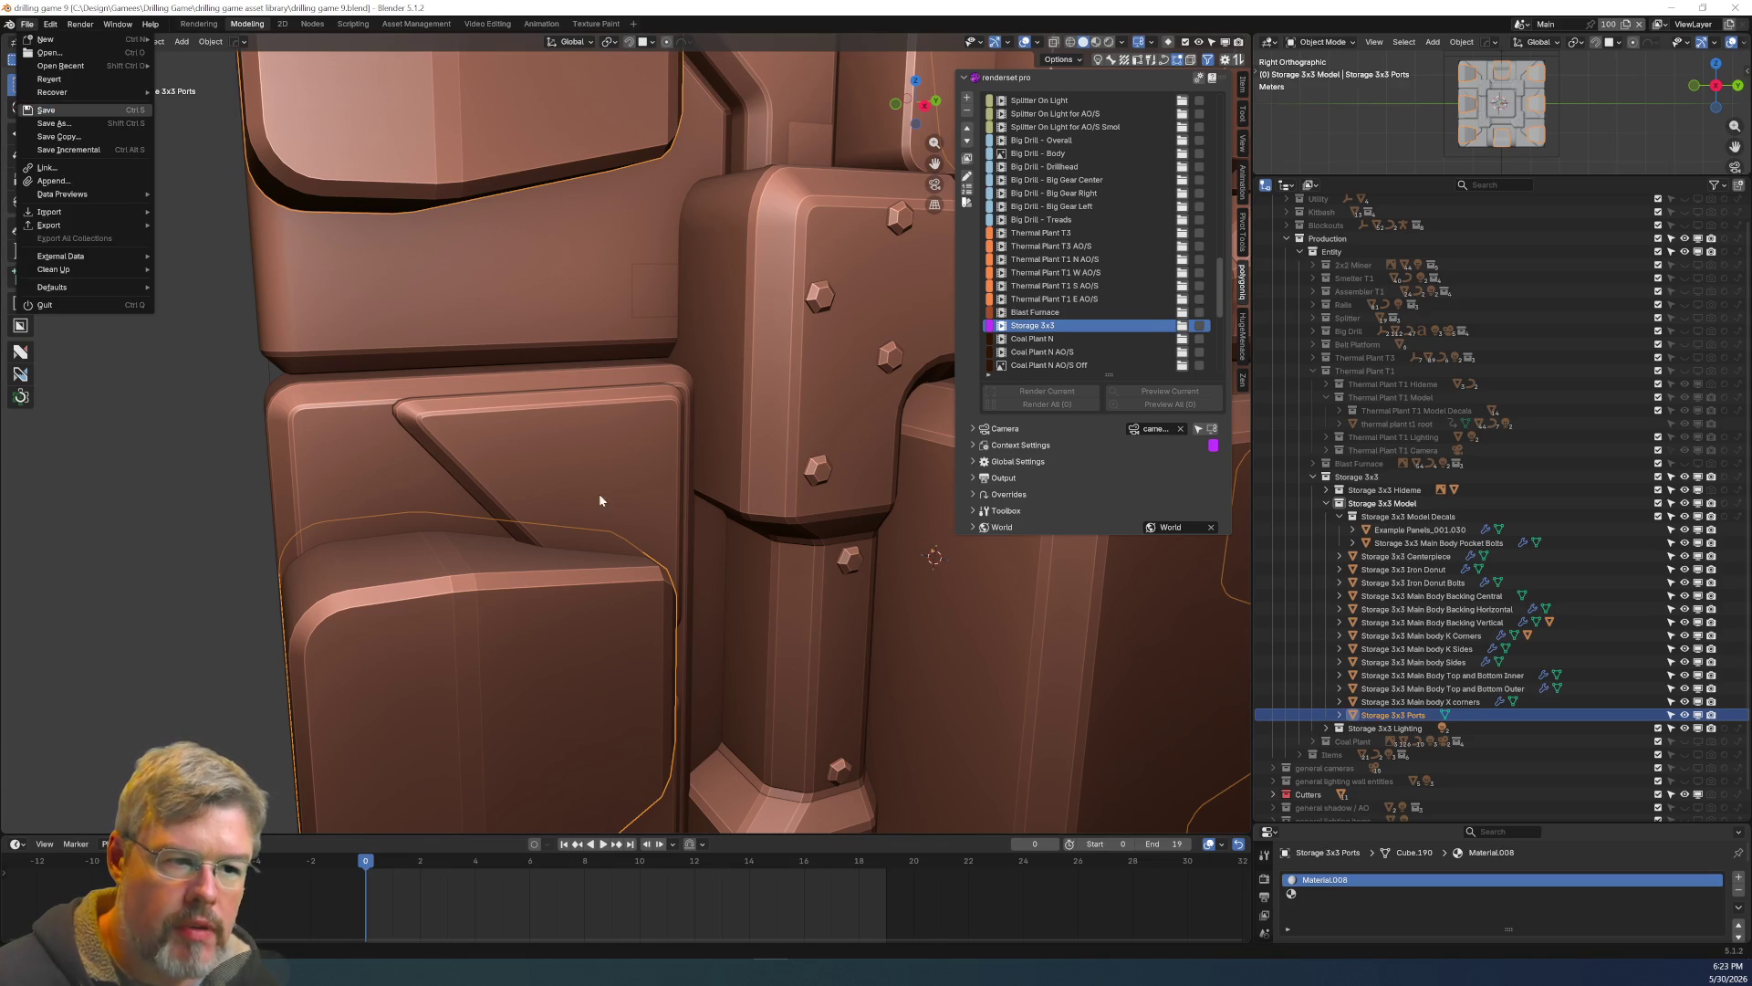
Select all objects and inspect their geometry in Edit Mode, then return to Object Mode.
scroll(577, 483, "down", 5)
key("a")
left_click(605, 476)
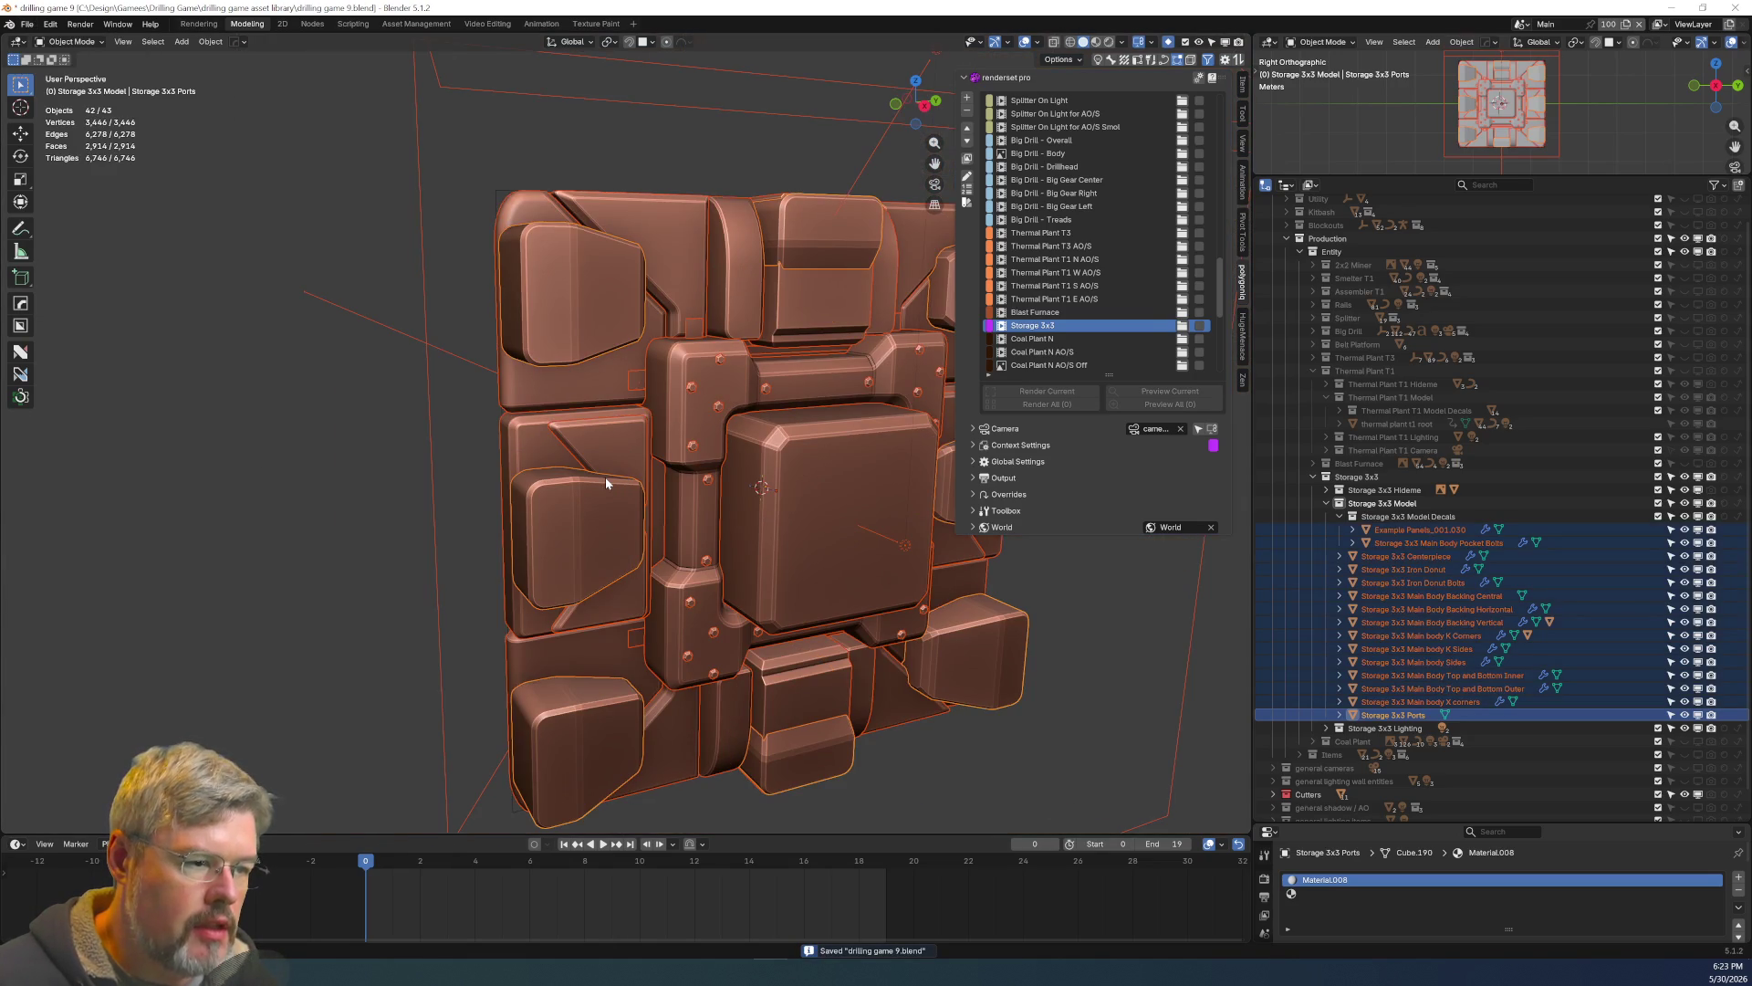
key("ctrl+Tab")
left_click(606, 451)
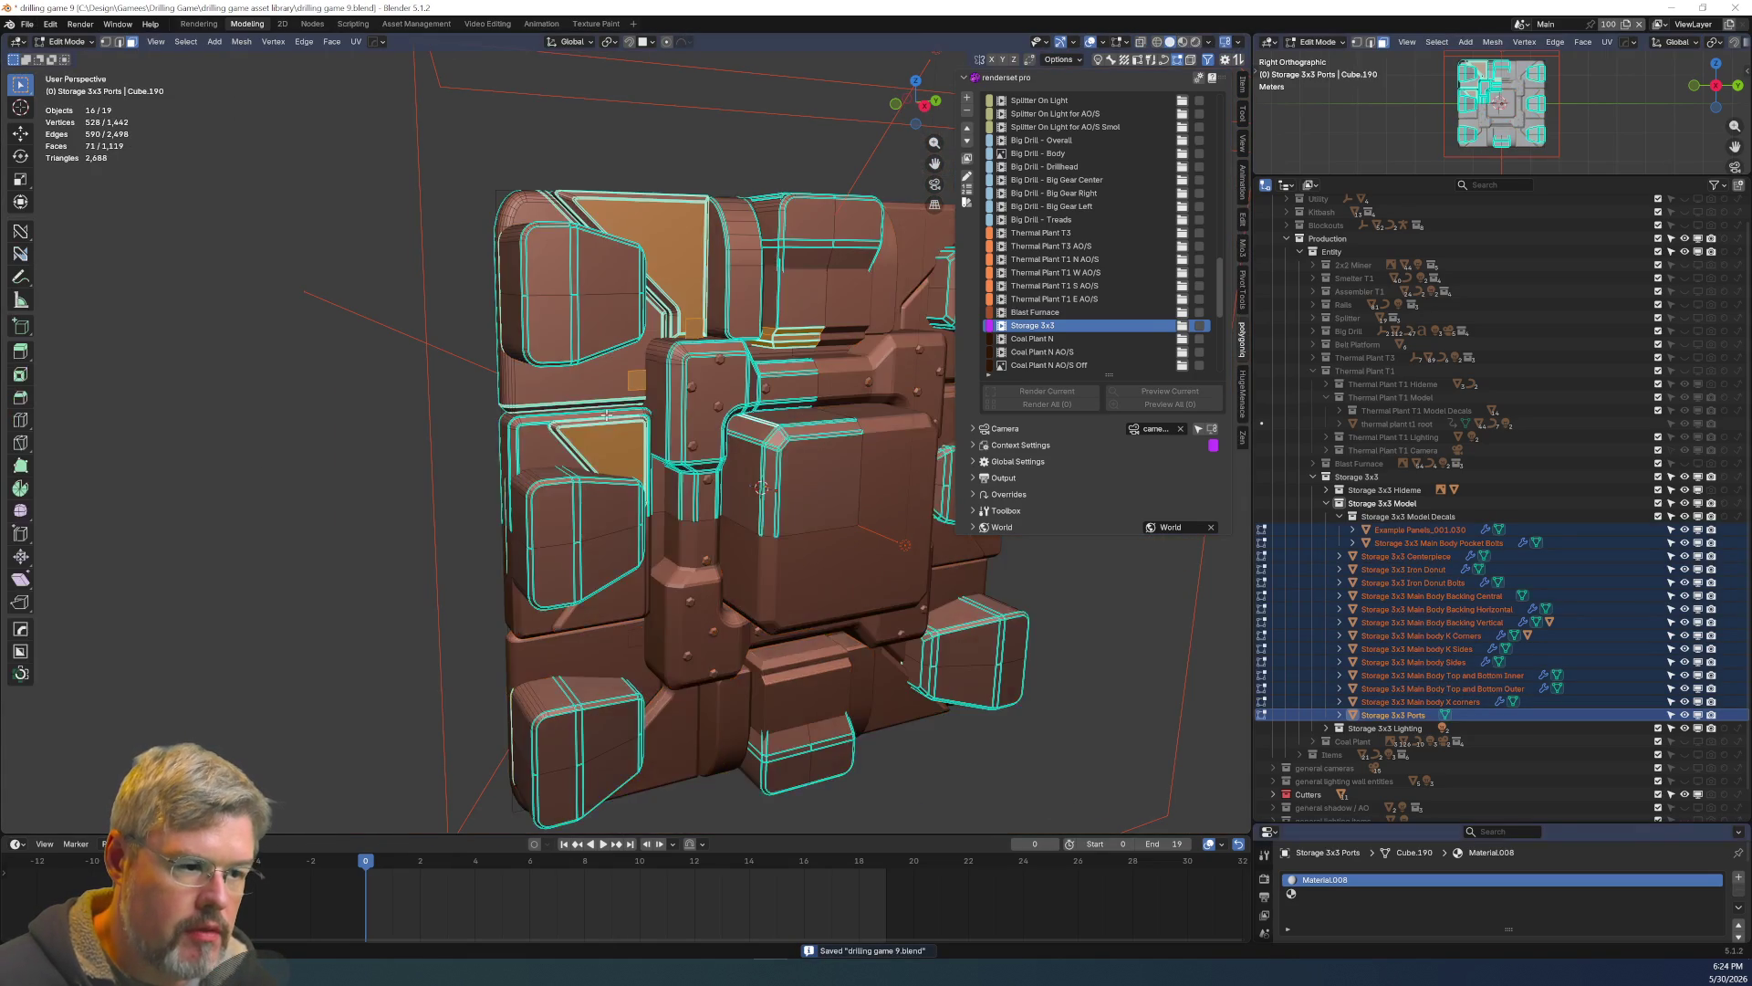
middle_click_drag(605, 452, 641, 474)
scroll(640, 474, "up", 8)
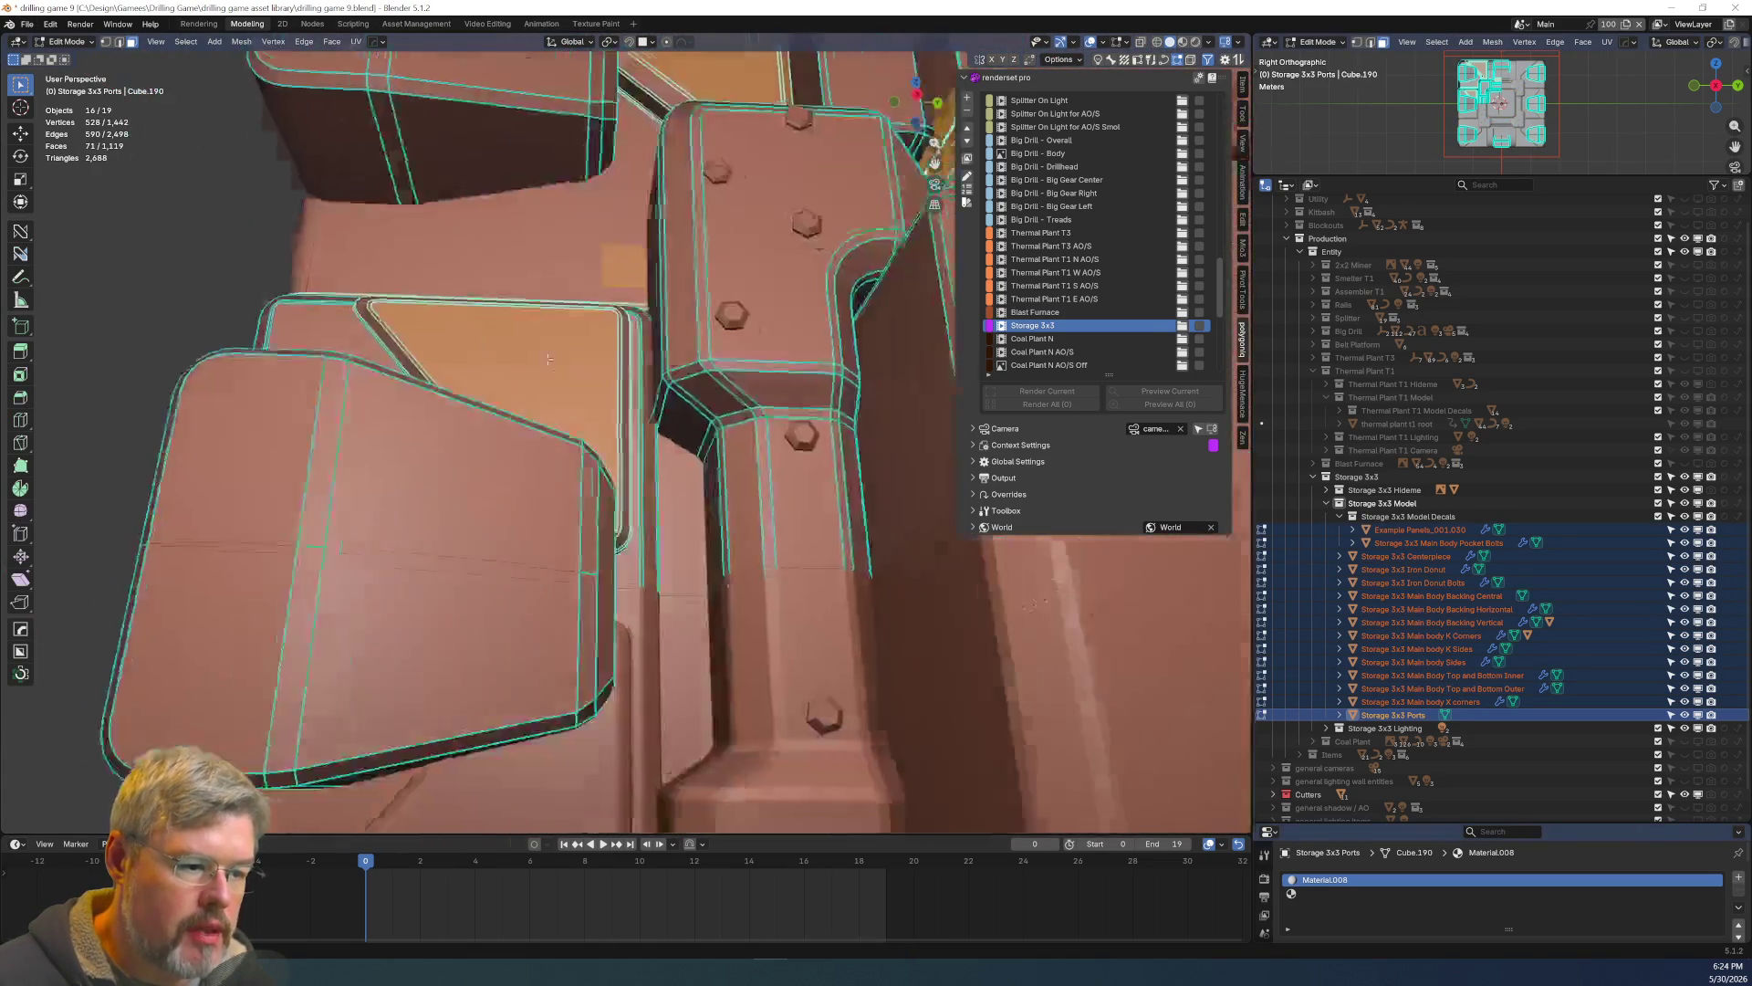
mouse_move(549, 360)
middle_mouse_down()
mouse_move(566, 365)
mouse_move(546, 369)
middle_mouse_up()
key("ctrl+Tab")
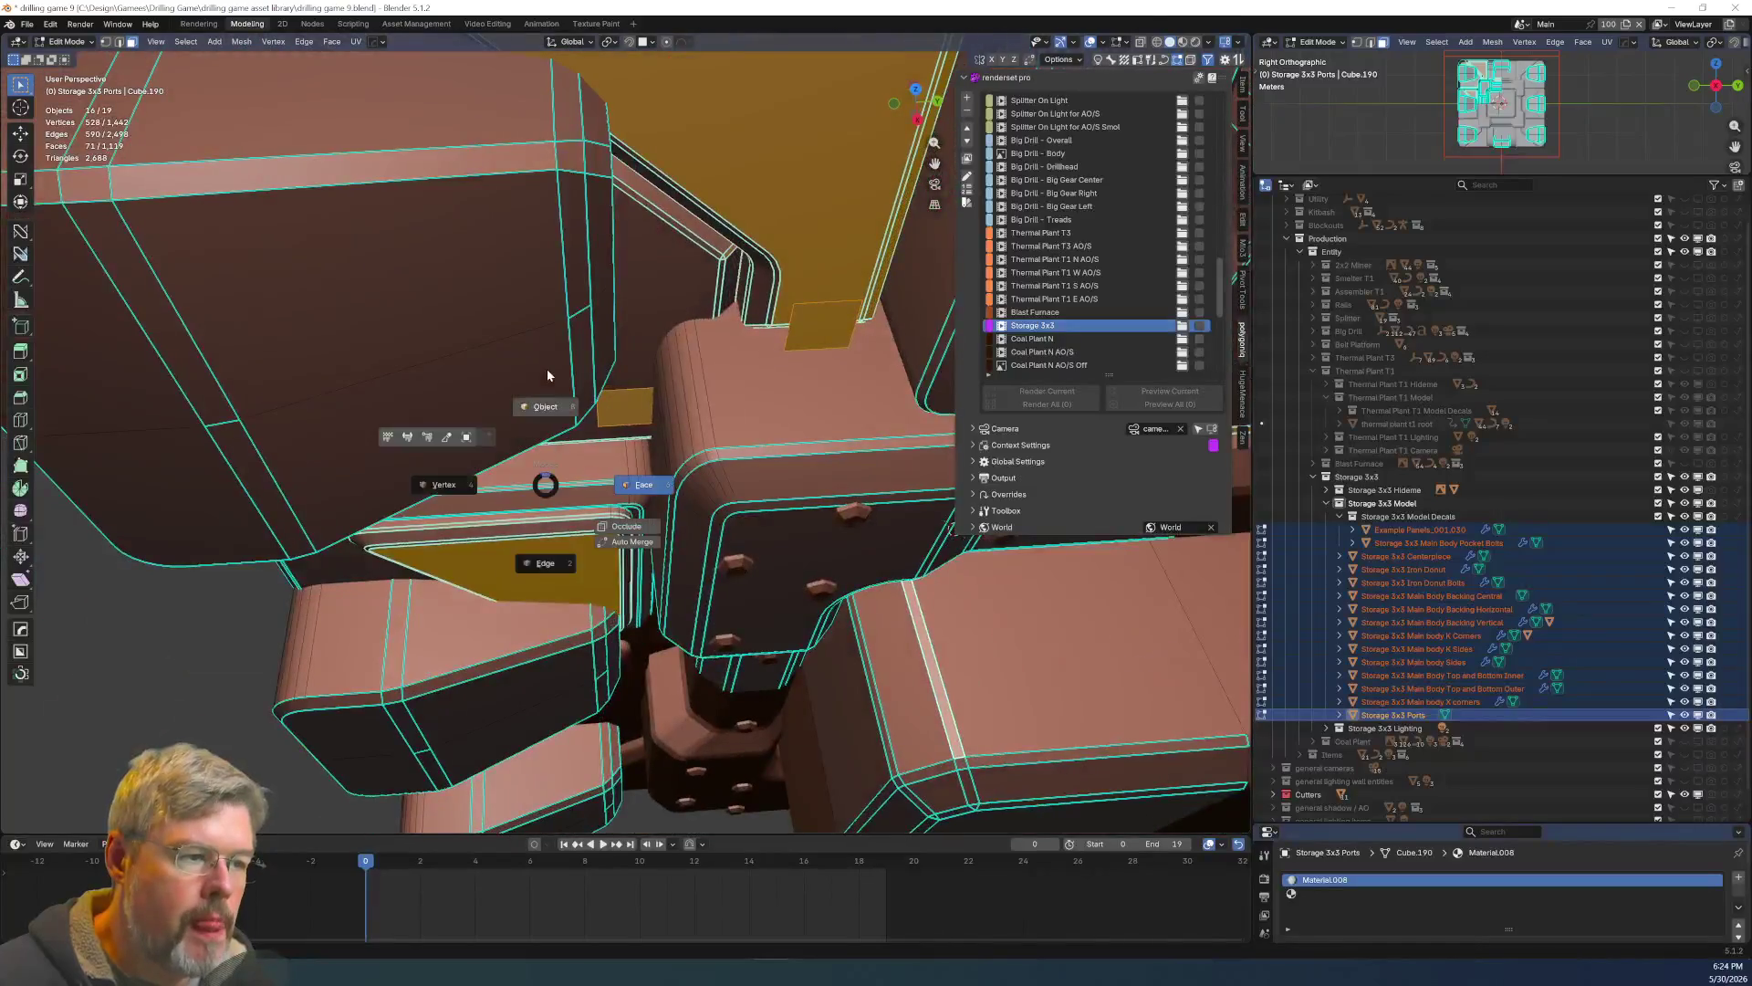
left_click(545, 368)
Frame the model in a three-quarter view and save drilling game 9.blend.
scroll(551, 365, "down", 6)
scroll(675, 417, "up", 6)
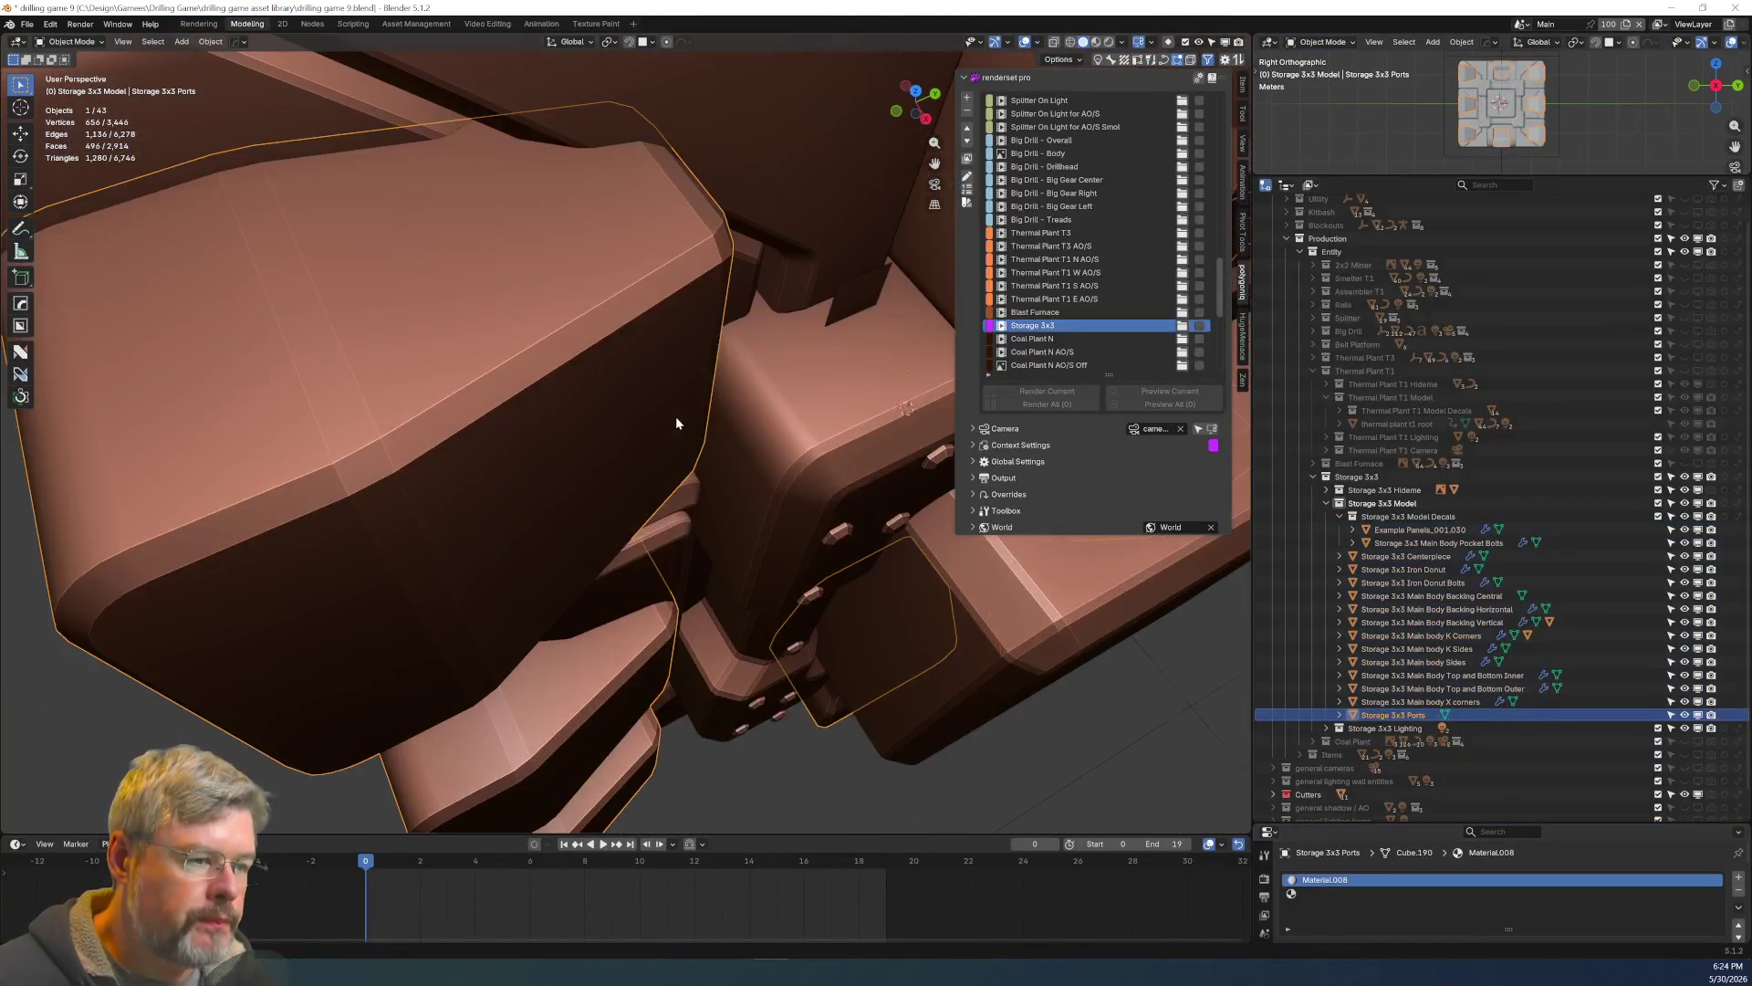
middle_click_drag(591, 382, 611, 427)
scroll(636, 449, "down", 5)
mouse_move(661, 482)
middle_mouse_down()
mouse_move(741, 469)
mouse_move(763, 410)
mouse_move(769, 454)
middle_mouse_up()
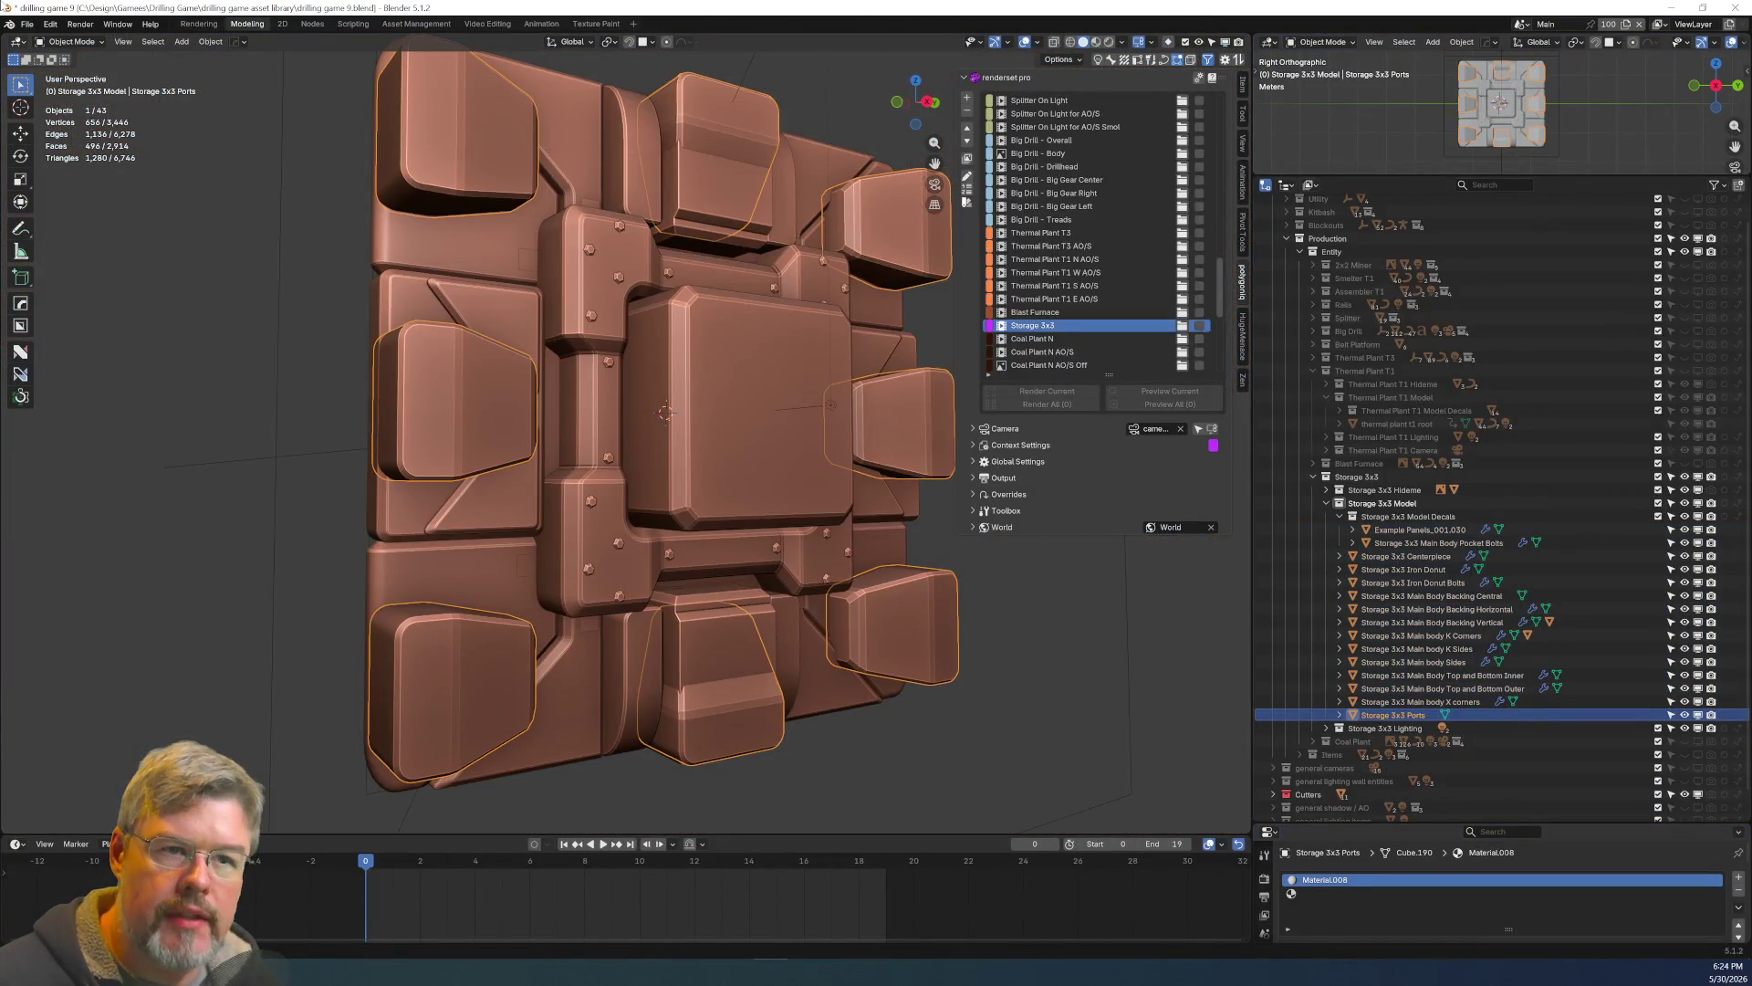
left_click(28, 23)
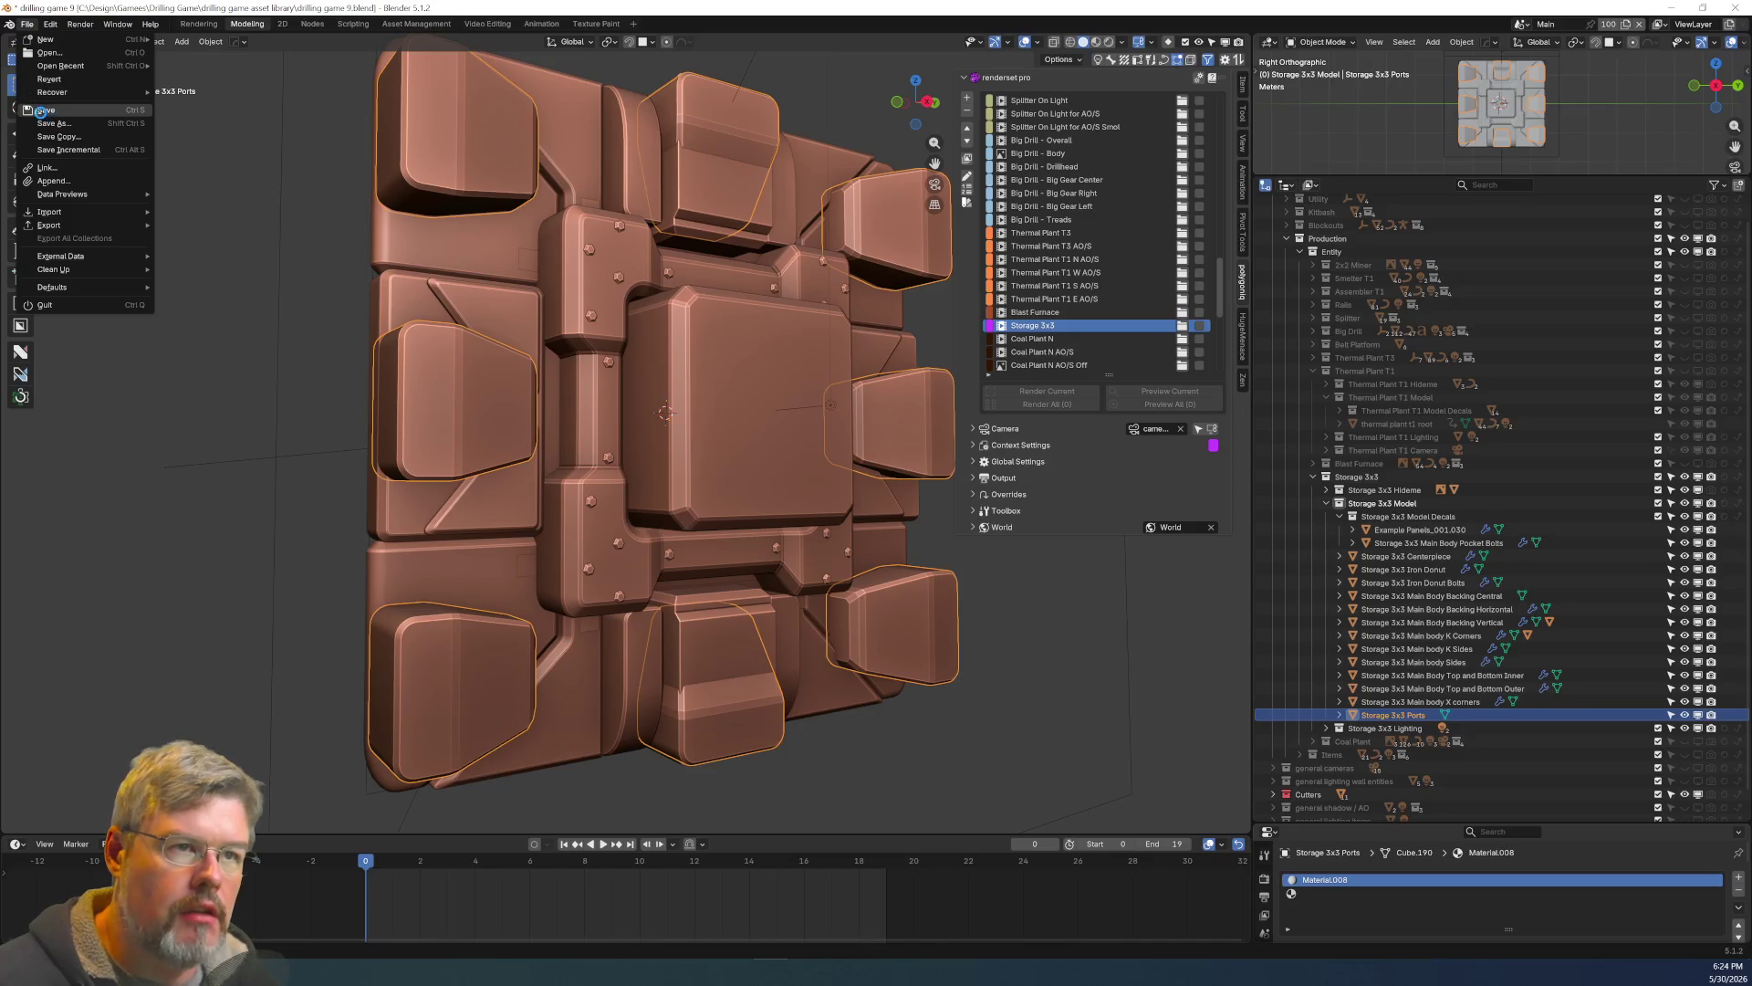
left_click(42, 110)
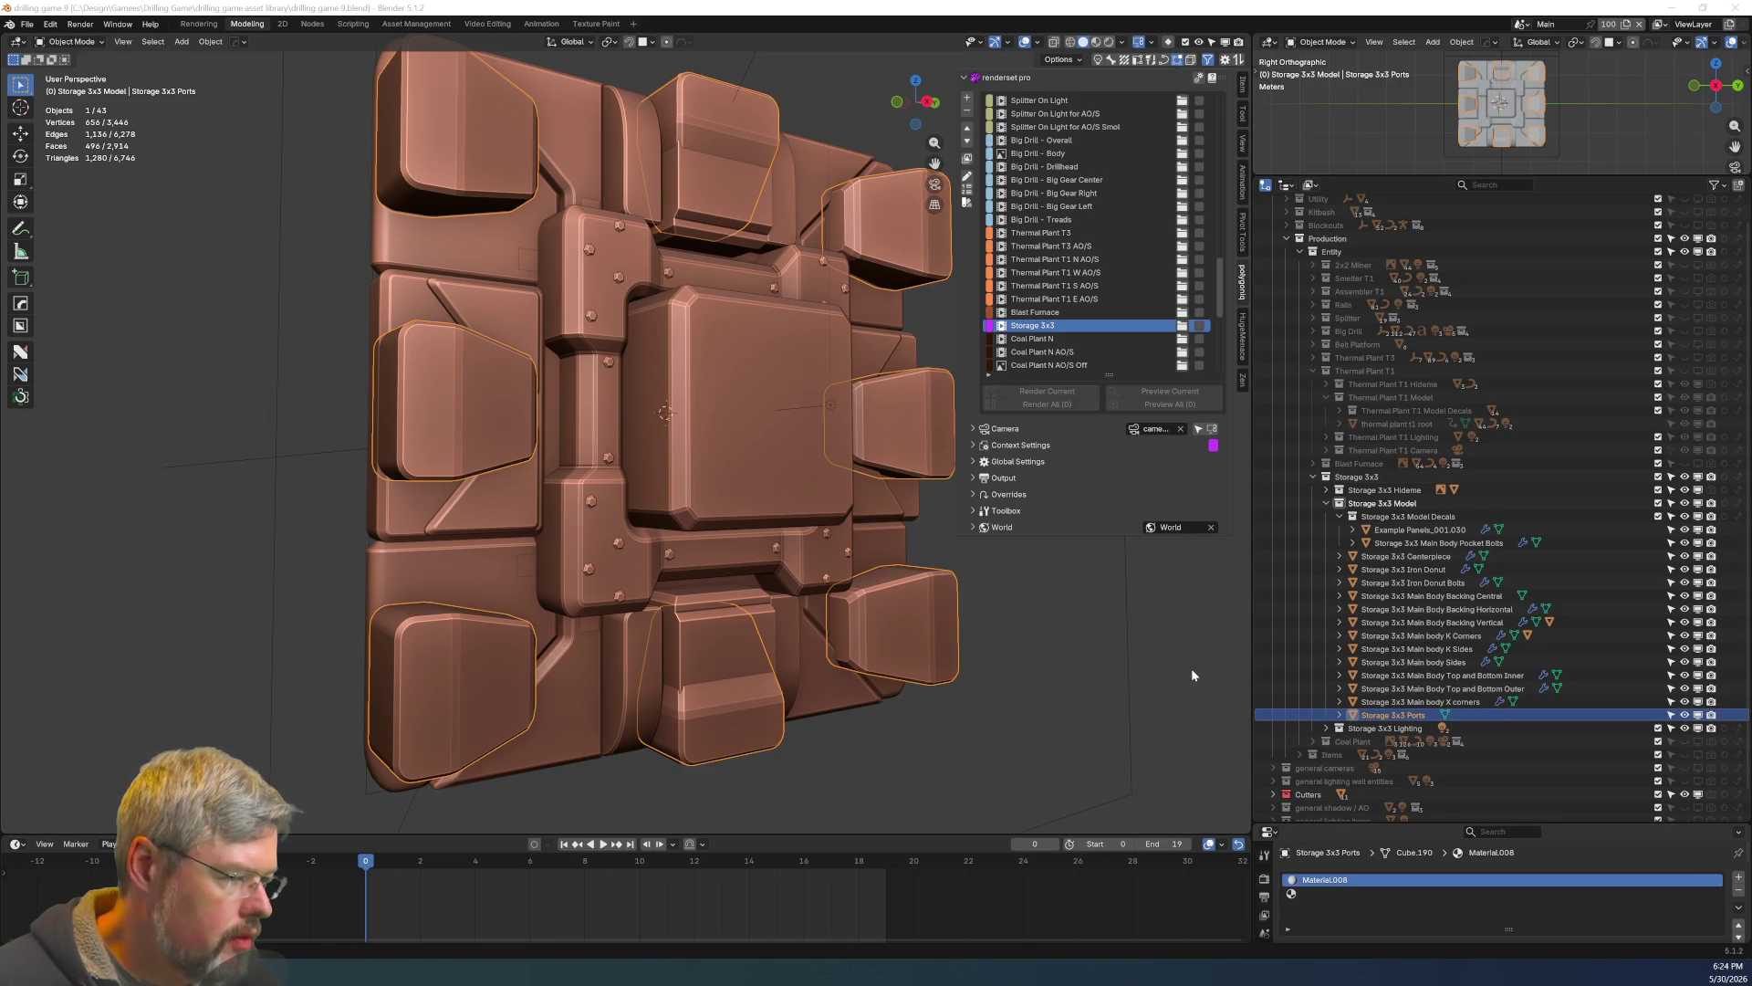
Clear the selection by clicking empty space.
left_click(1011, 713)
middle_click_drag(640, 639, 604, 625)
scroll(604, 624, "up", 2)
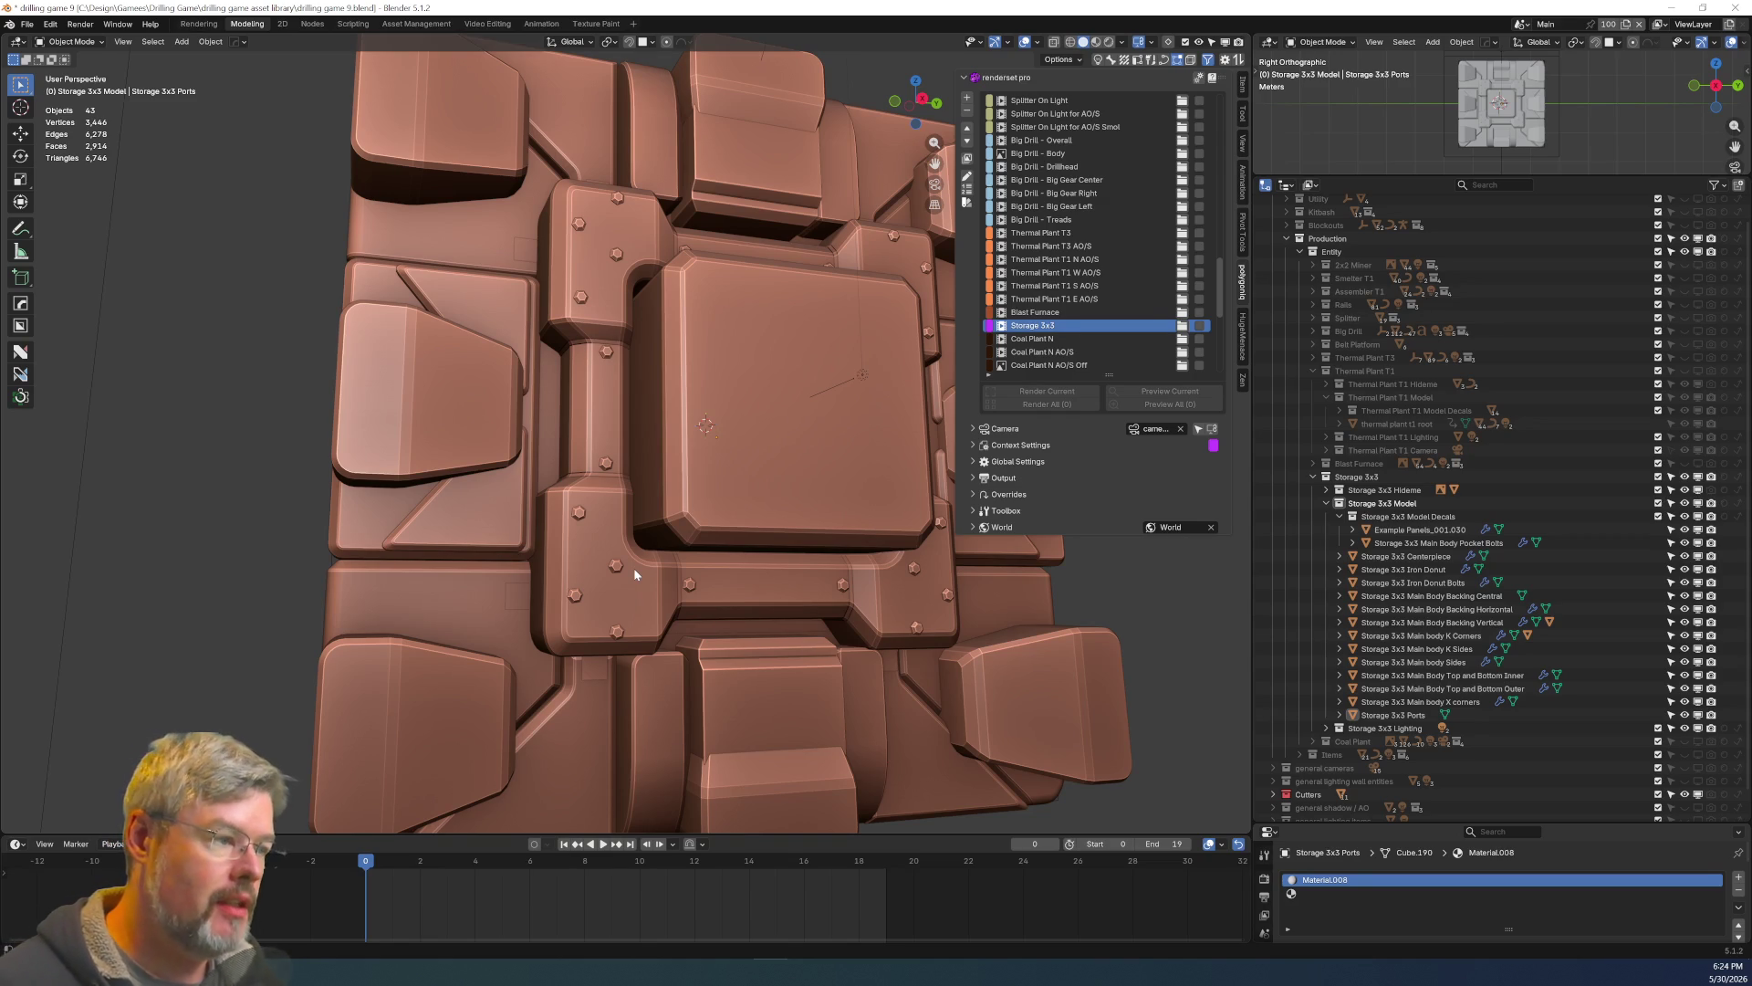
In the node workspace, unhide the Coal Plant collection and select the coal plant lower body.
left_click(312, 23)
middle_click_drag(809, 395, 875, 271)
middle_click_drag(383, 365, 443, 324)
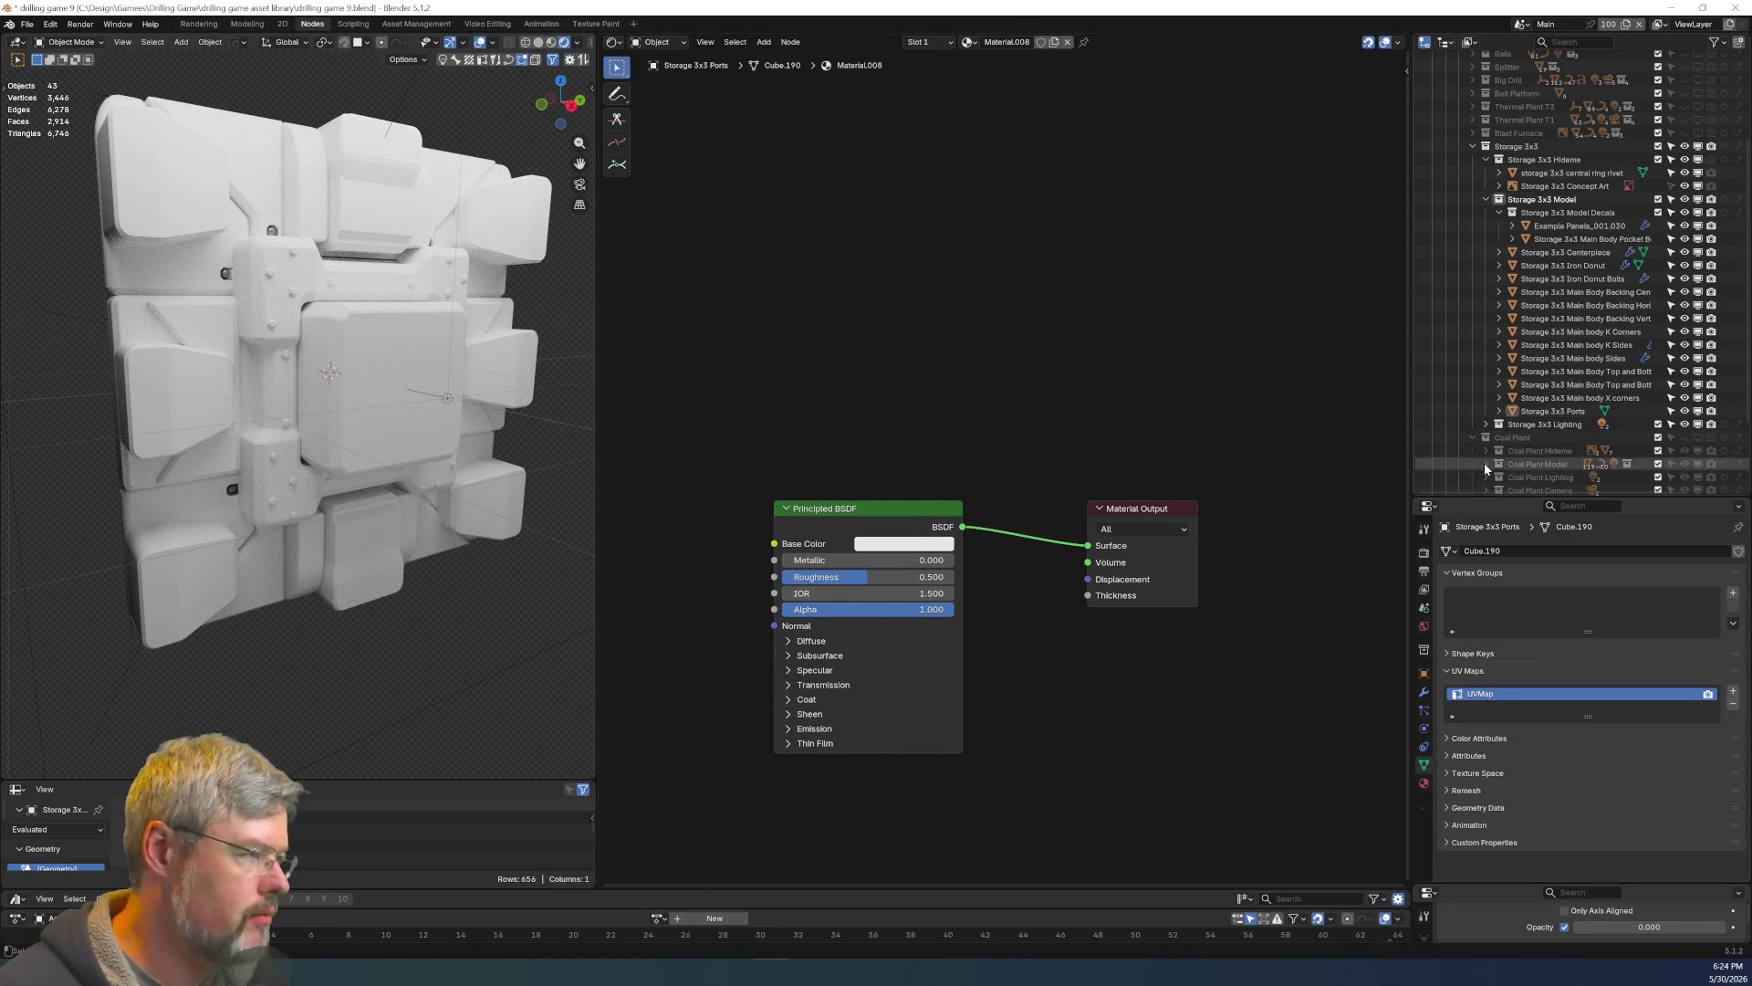
scroll(1552, 436, "down", 3)
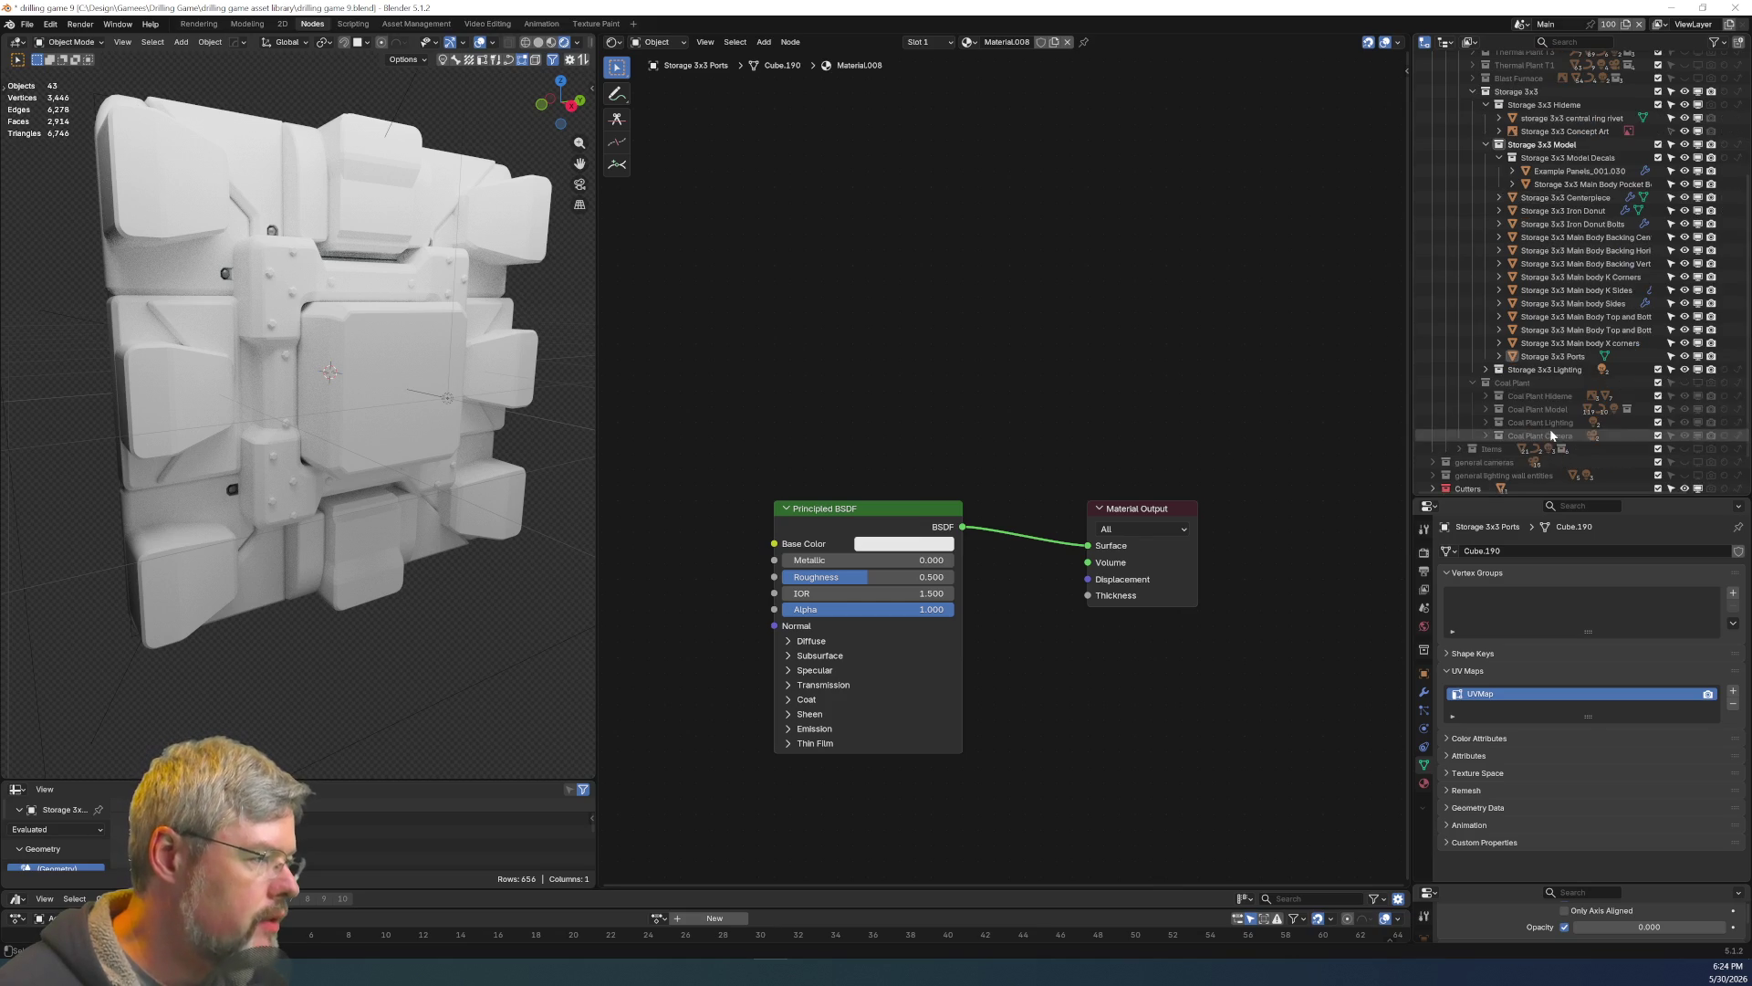
left_click(1699, 382)
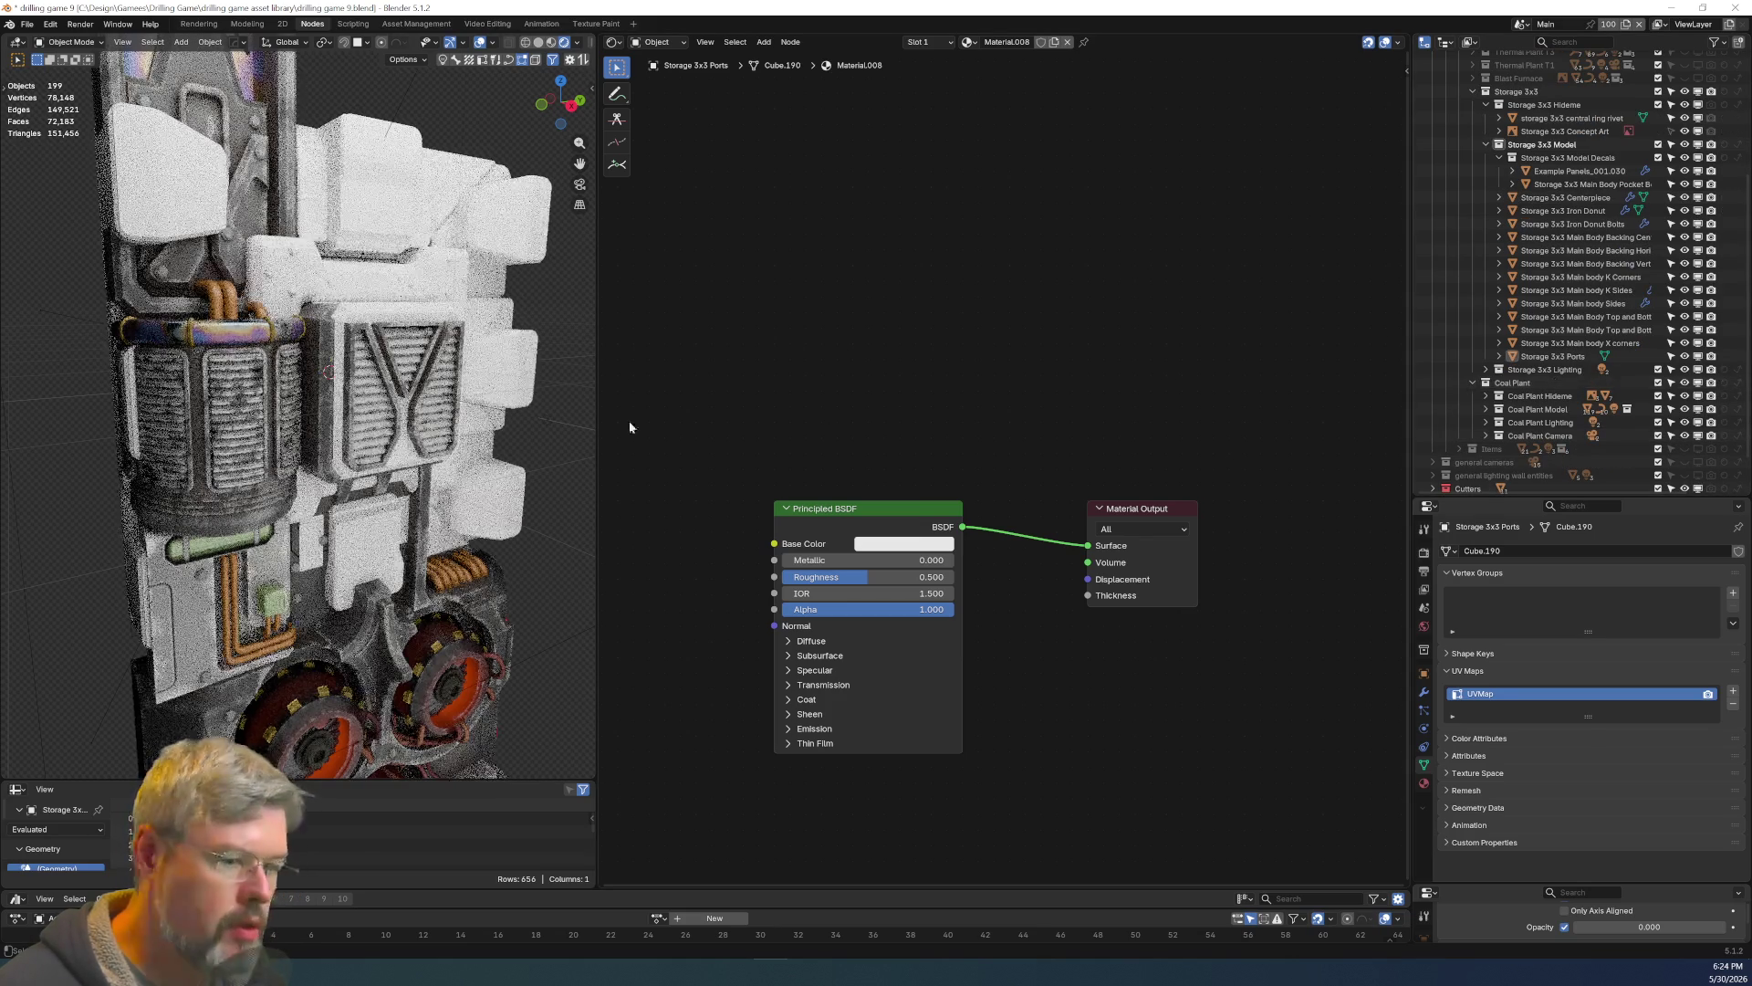
middle_click_drag(402, 371, 401, 334, "shift")
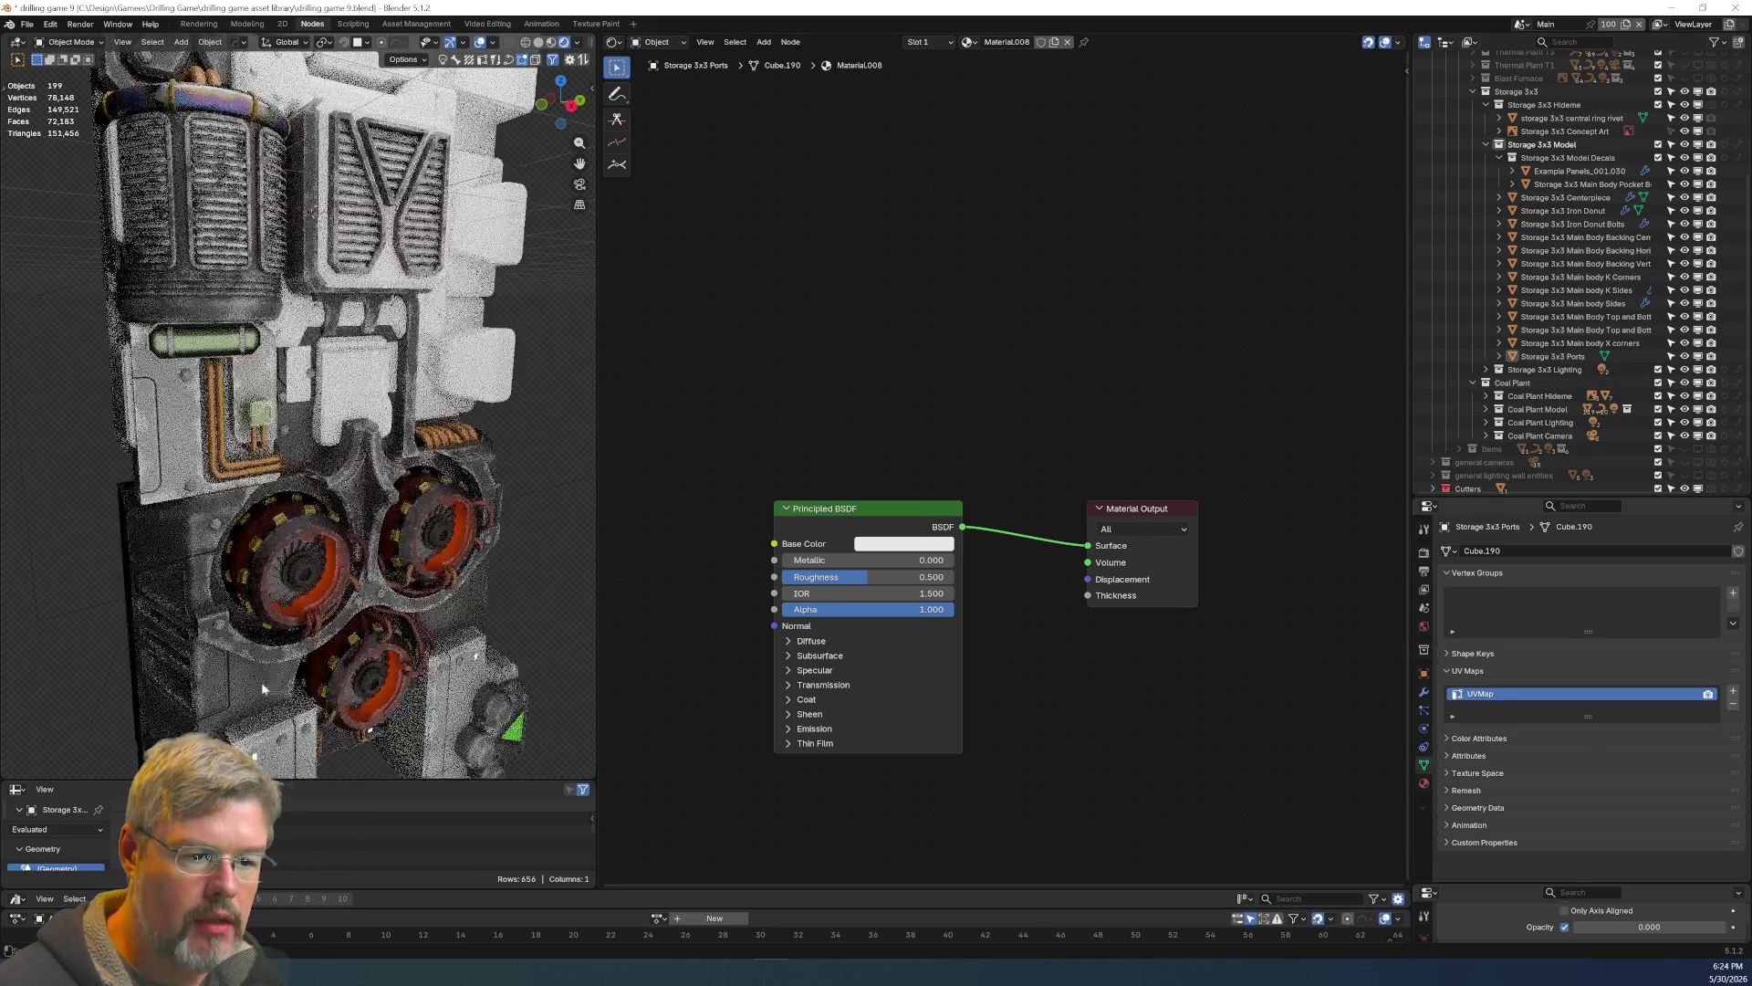
left_click(255, 683)
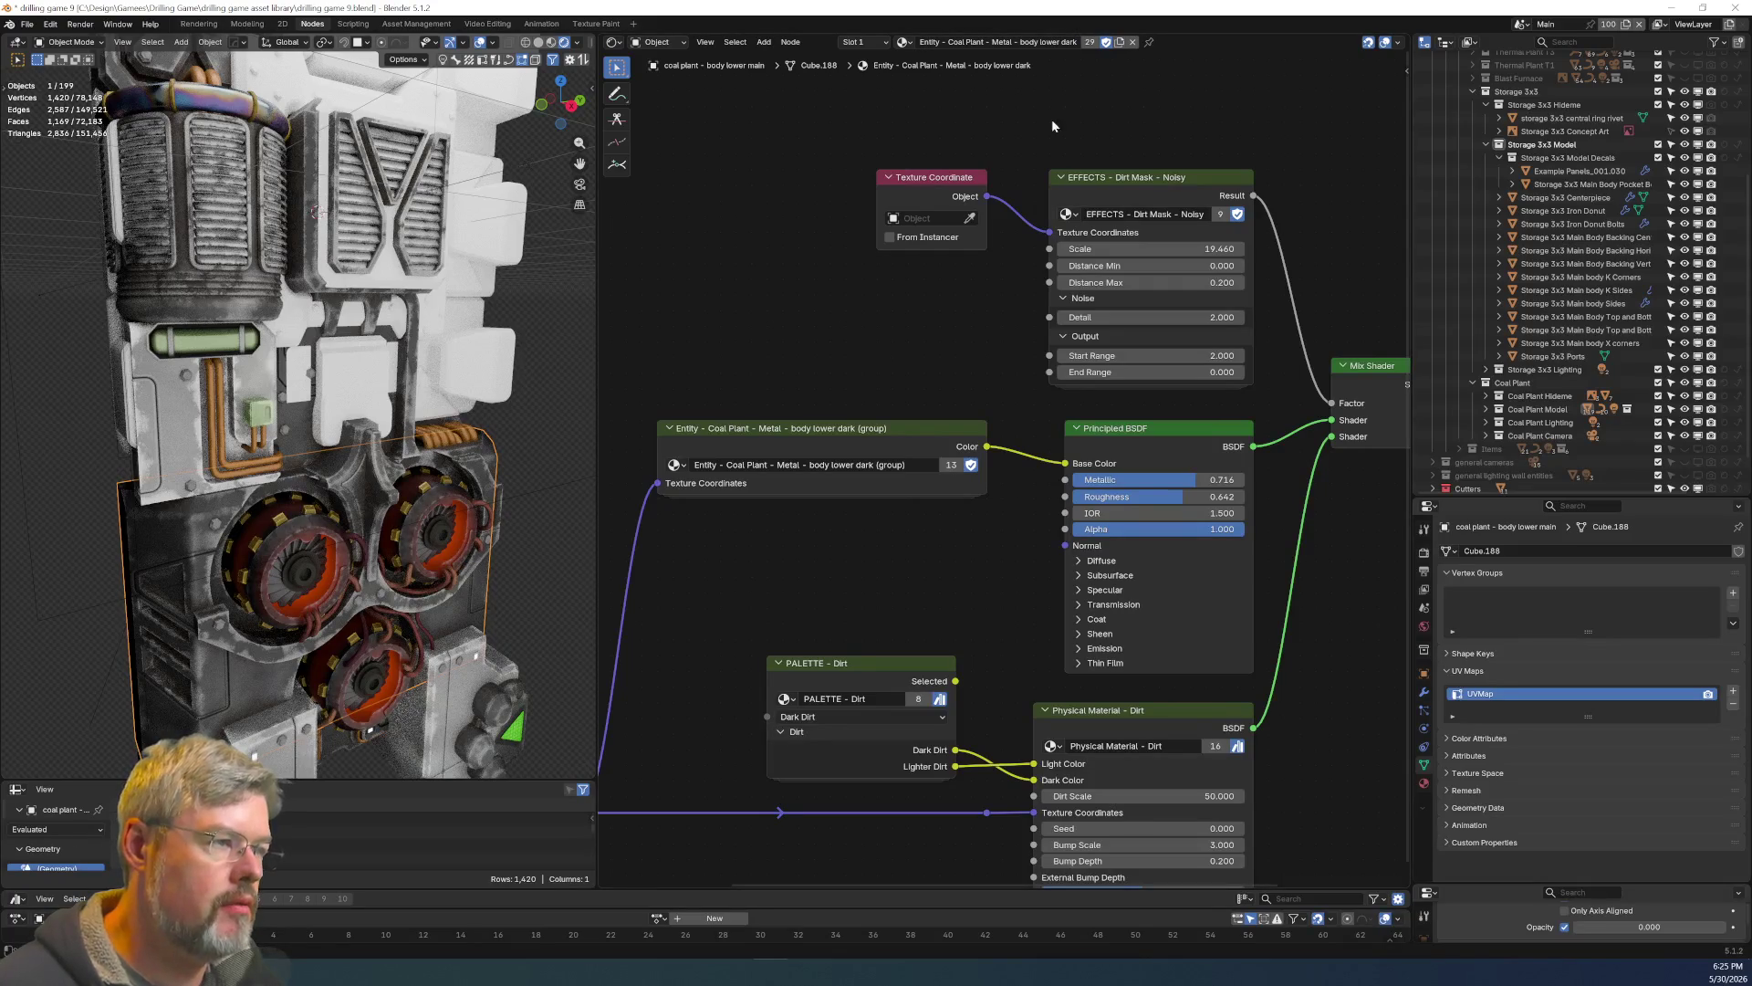
Hide Coal Plant and assign the 'body lower dark' material to Storage 3x3 Centerpiece as a single-user copy.
left_click(1685, 383)
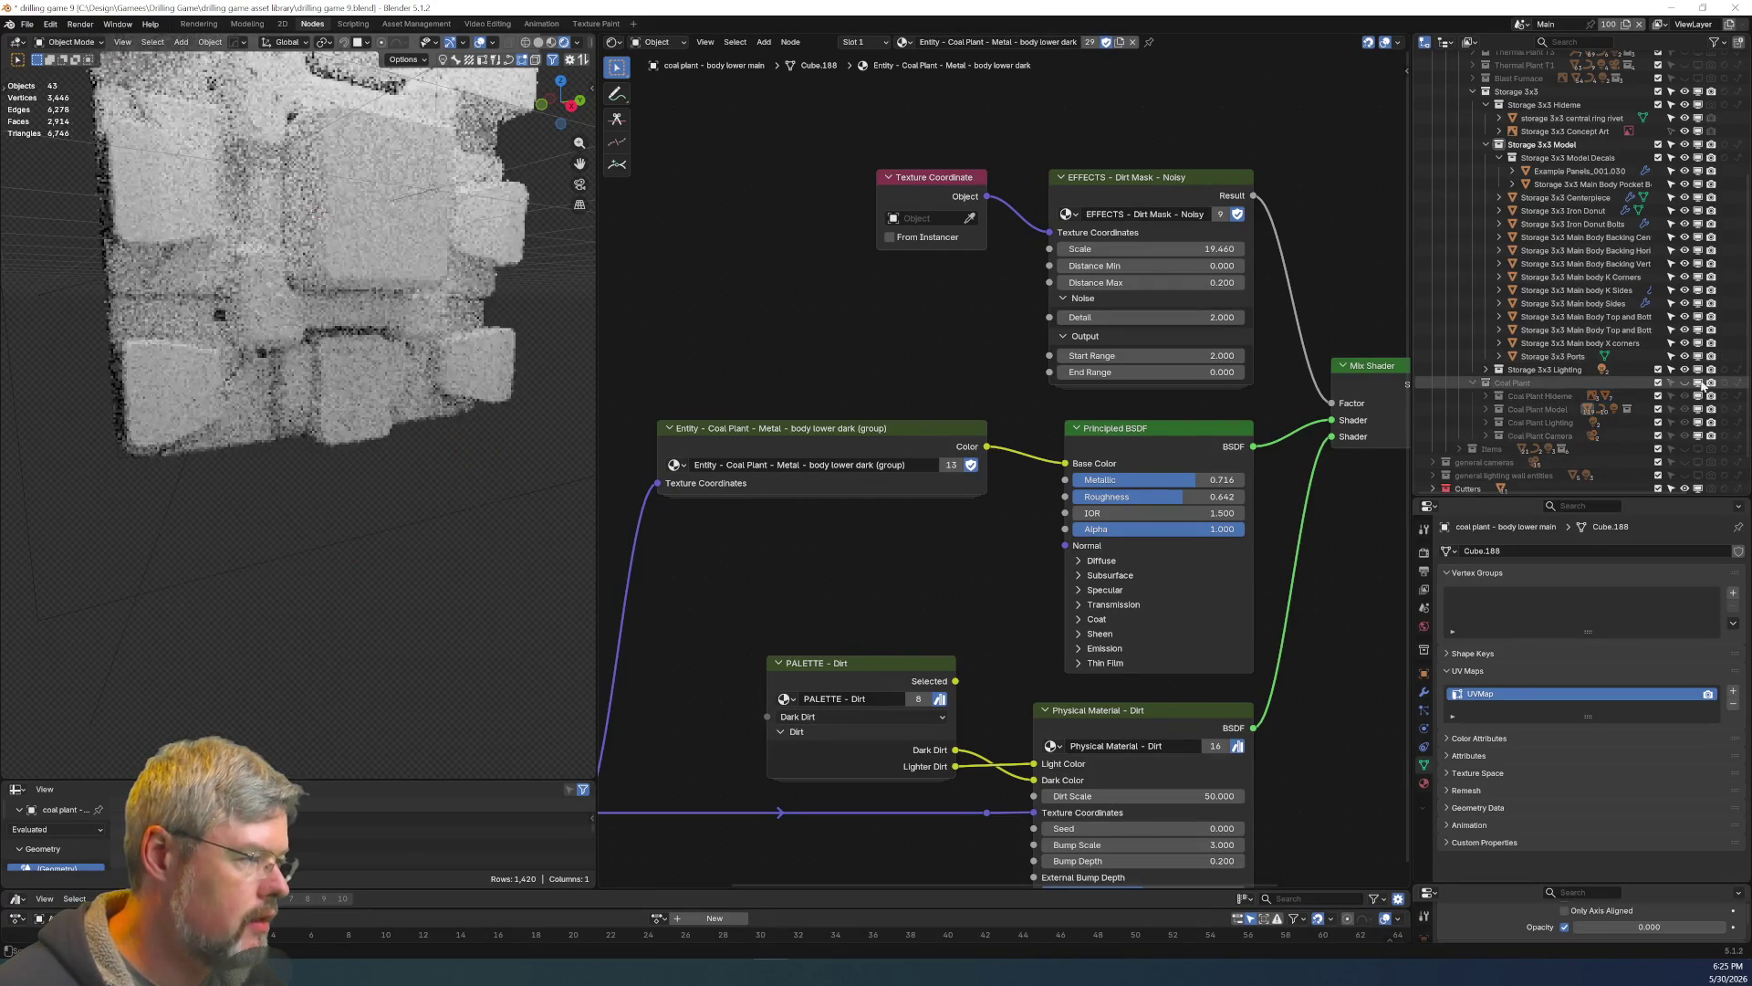
left_click(391, 239)
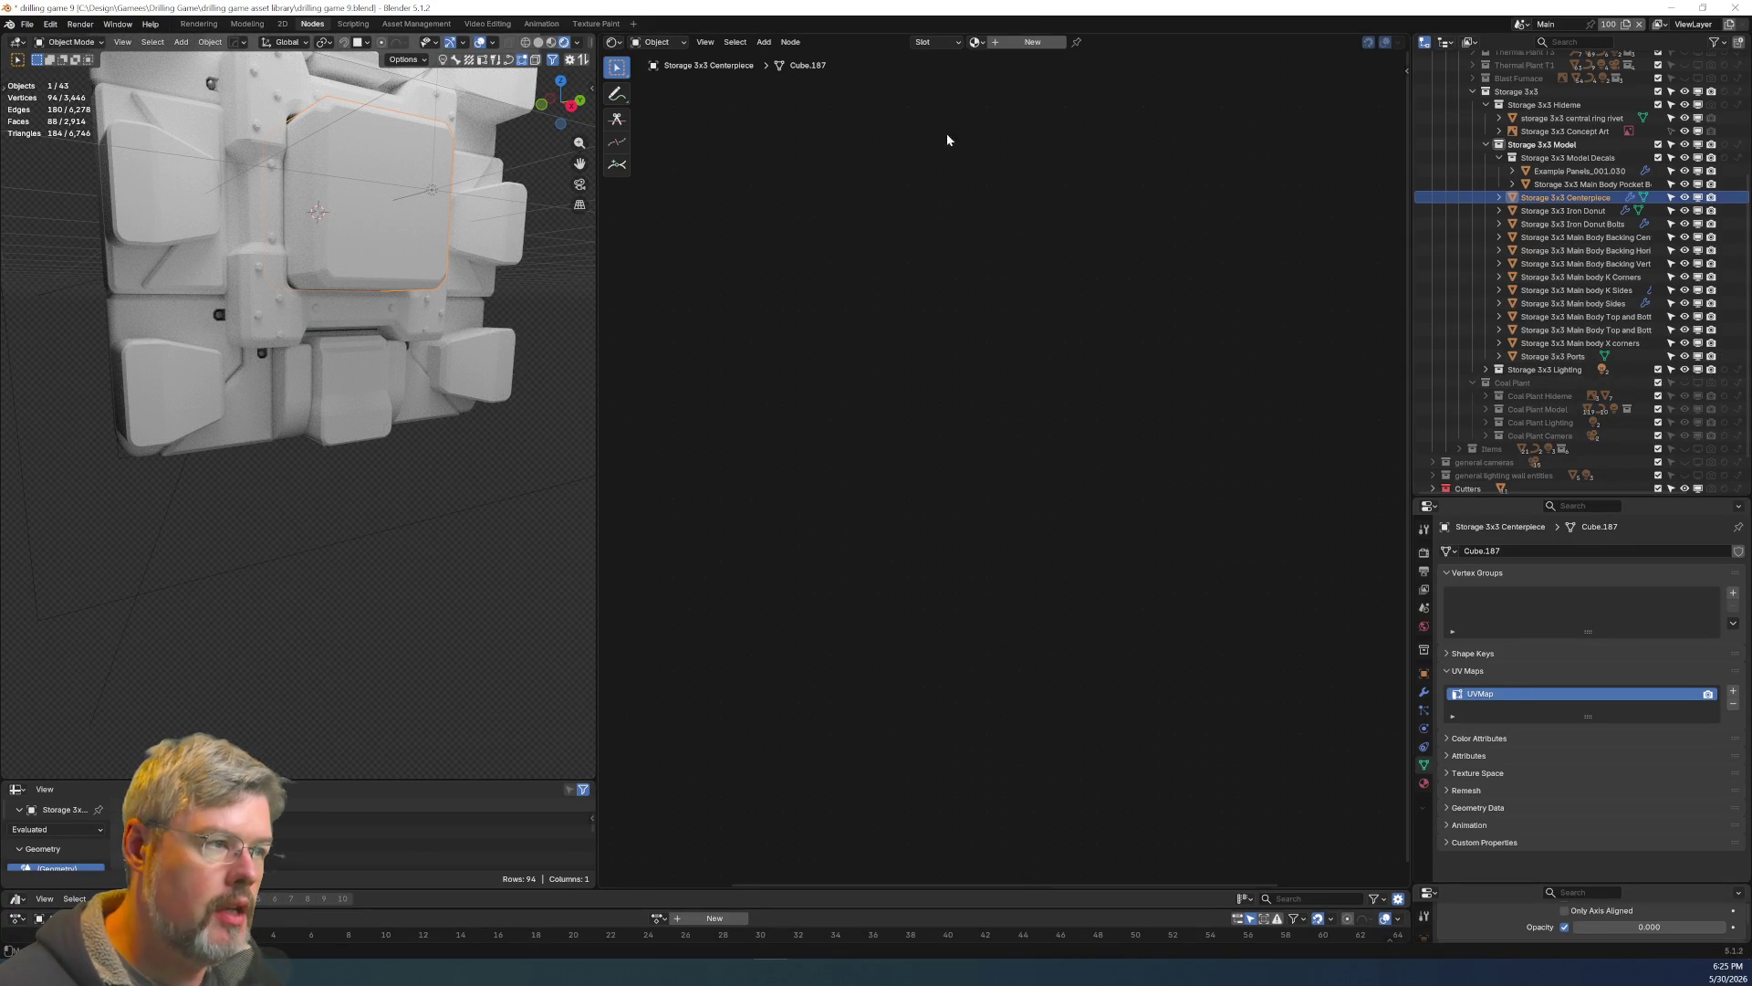
left_click(976, 42)
type("Entity - Coal Plant - Metal - body lower dark")
left_click(1108, 64)
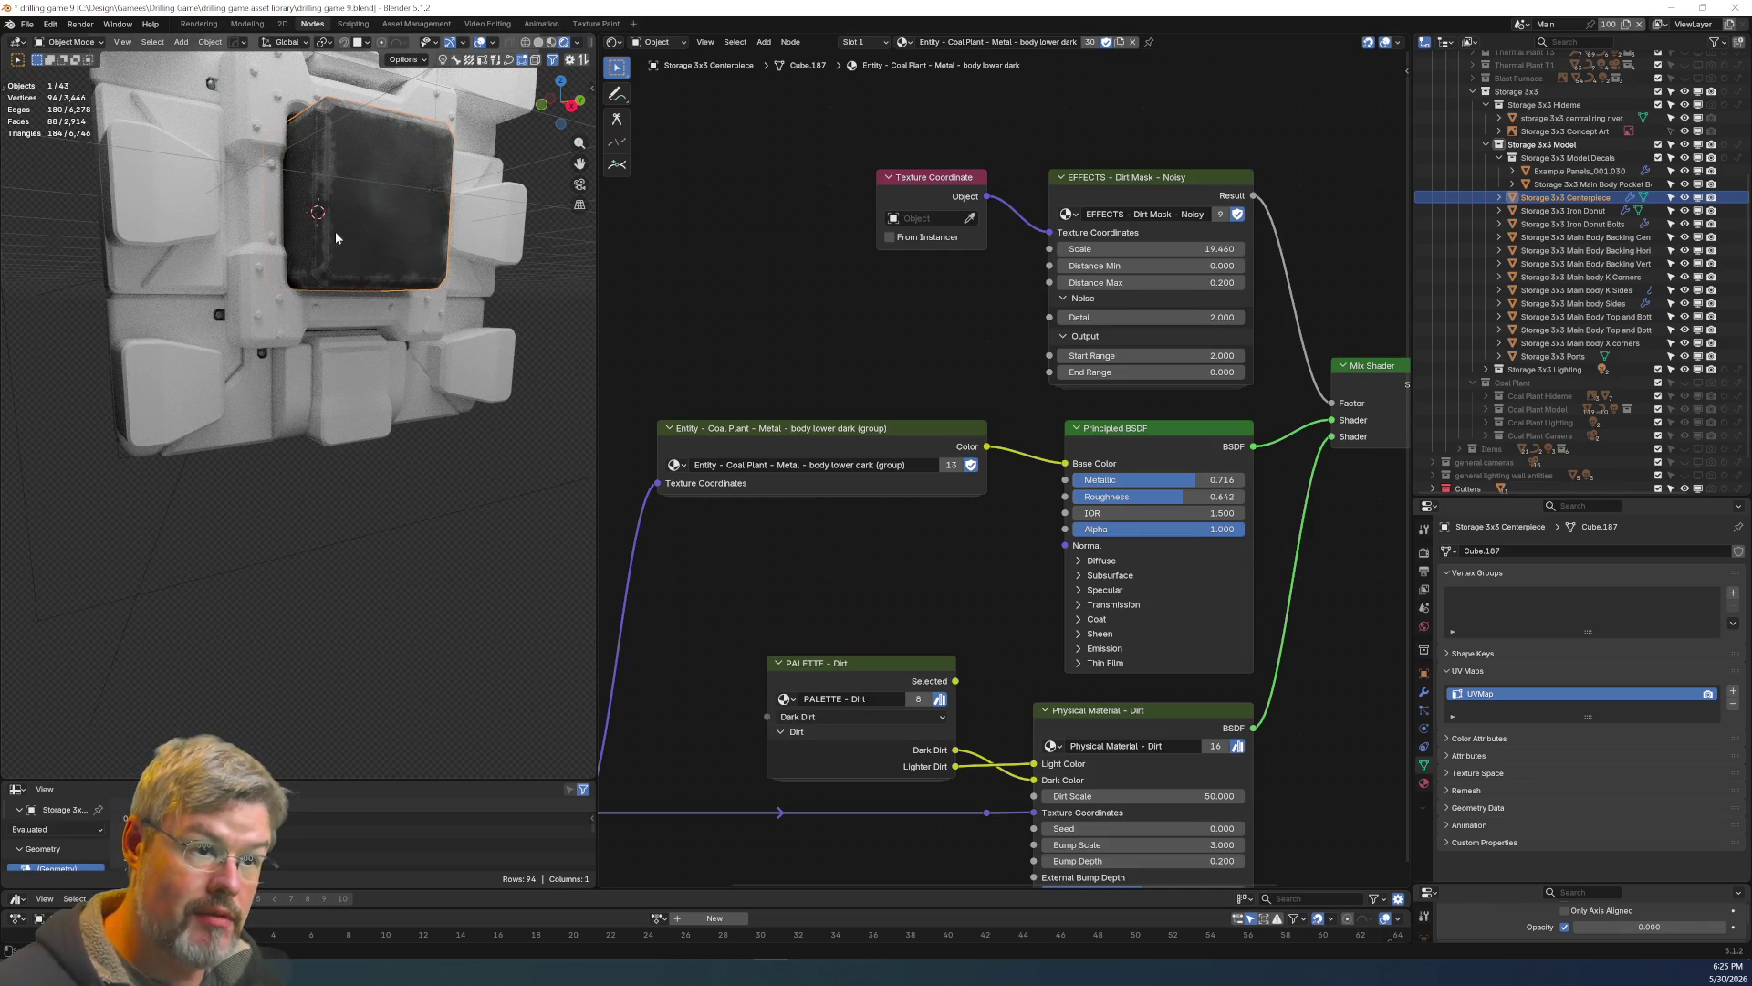
mouse_move(342, 208)
middle_mouse_down()
mouse_move(361, 416)
mouse_move(348, 454)
mouse_move(390, 493)
mouse_move(430, 477)
mouse_move(364, 473)
mouse_move(694, 299)
middle_mouse_up()
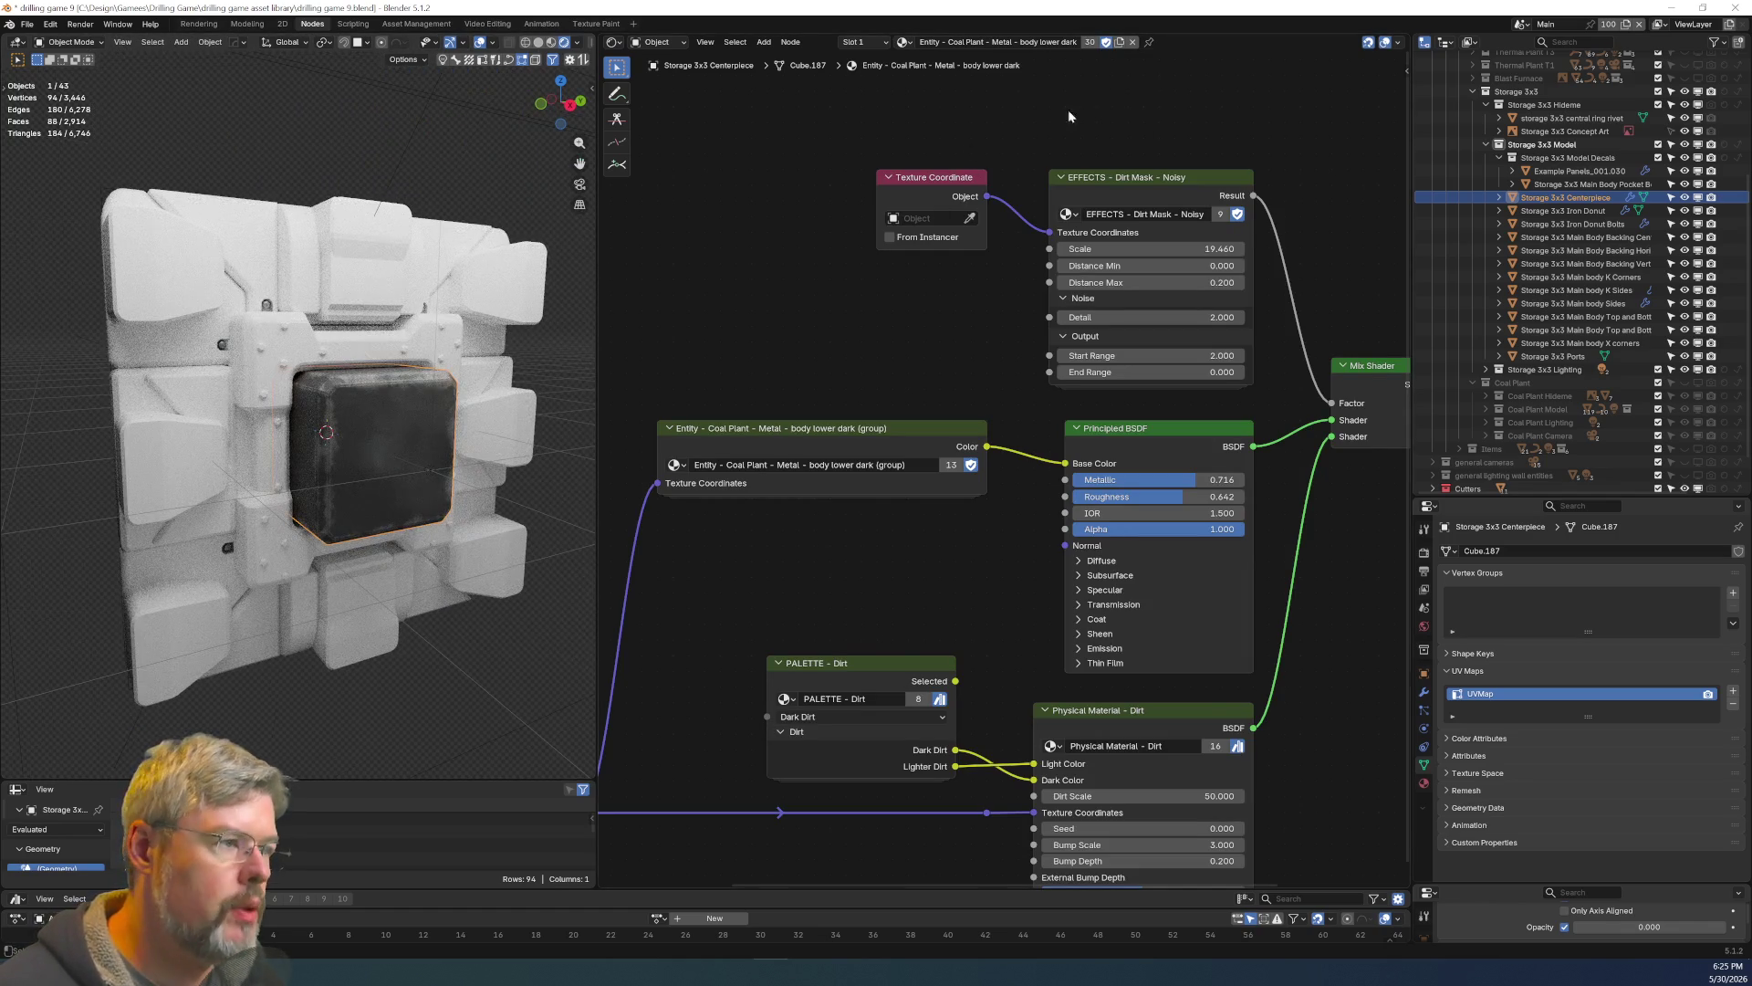
left_click(1120, 43)
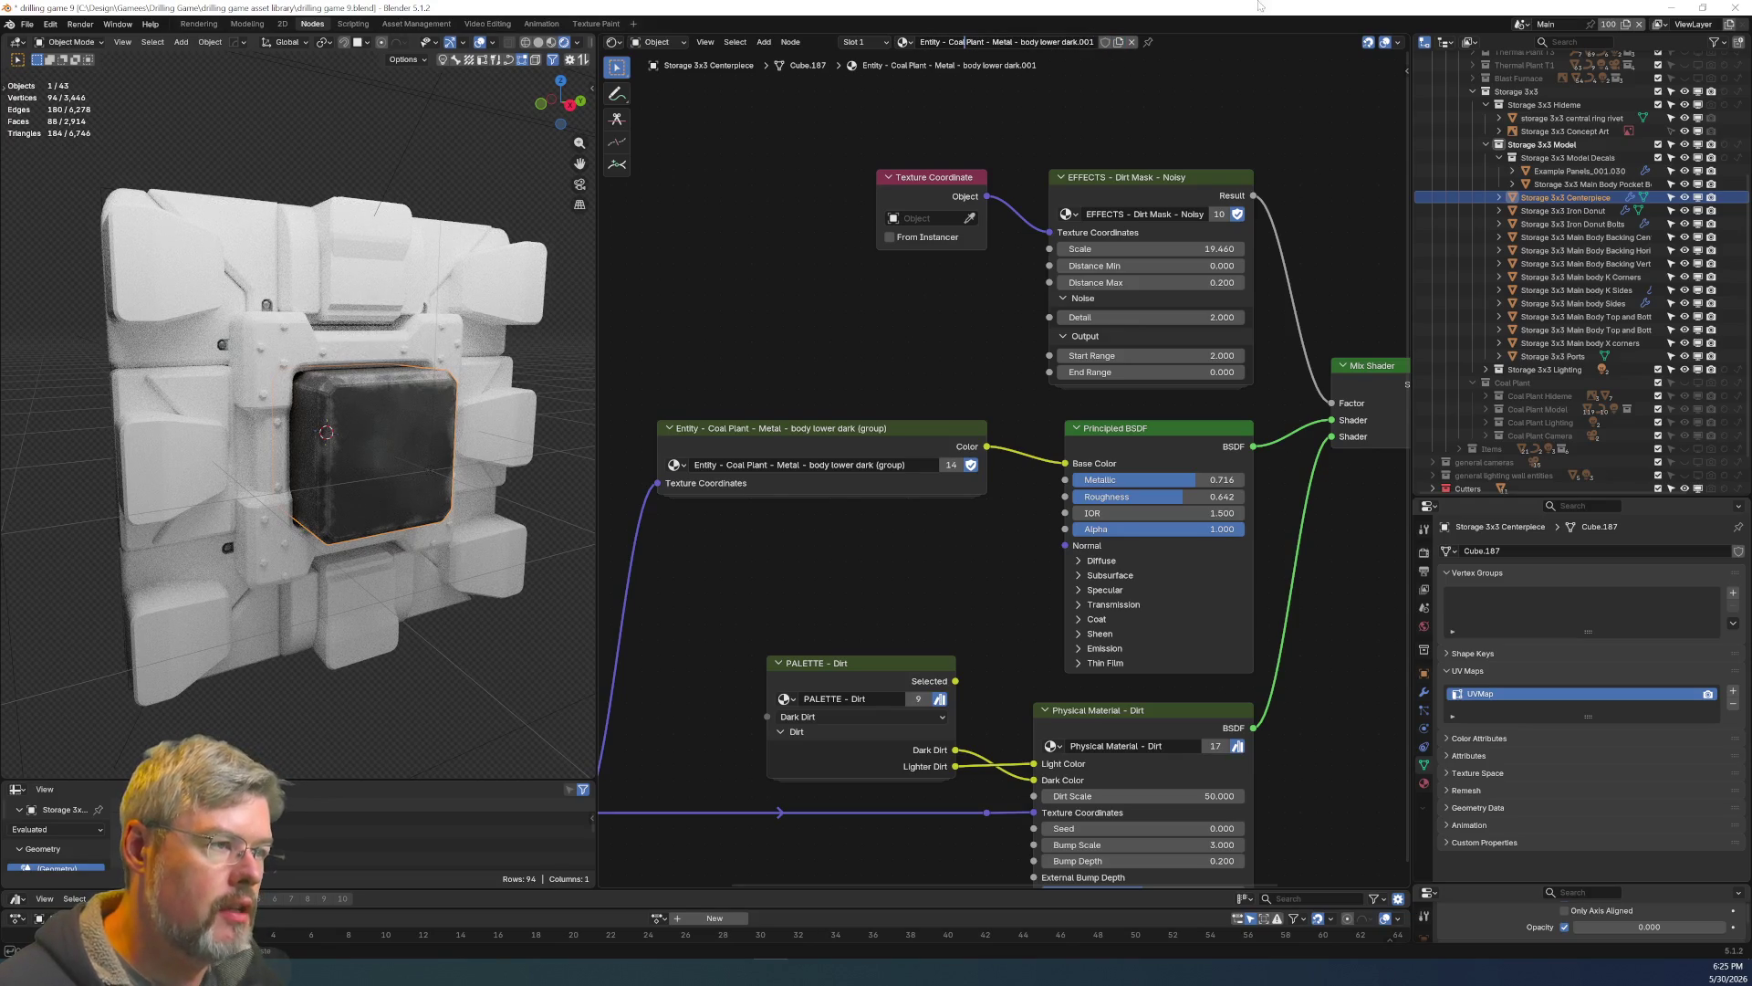
Rename the copied material 'Entity - Storage 3x3 - Central Storage' and recentre its nodes.
type("Storage 3x3")
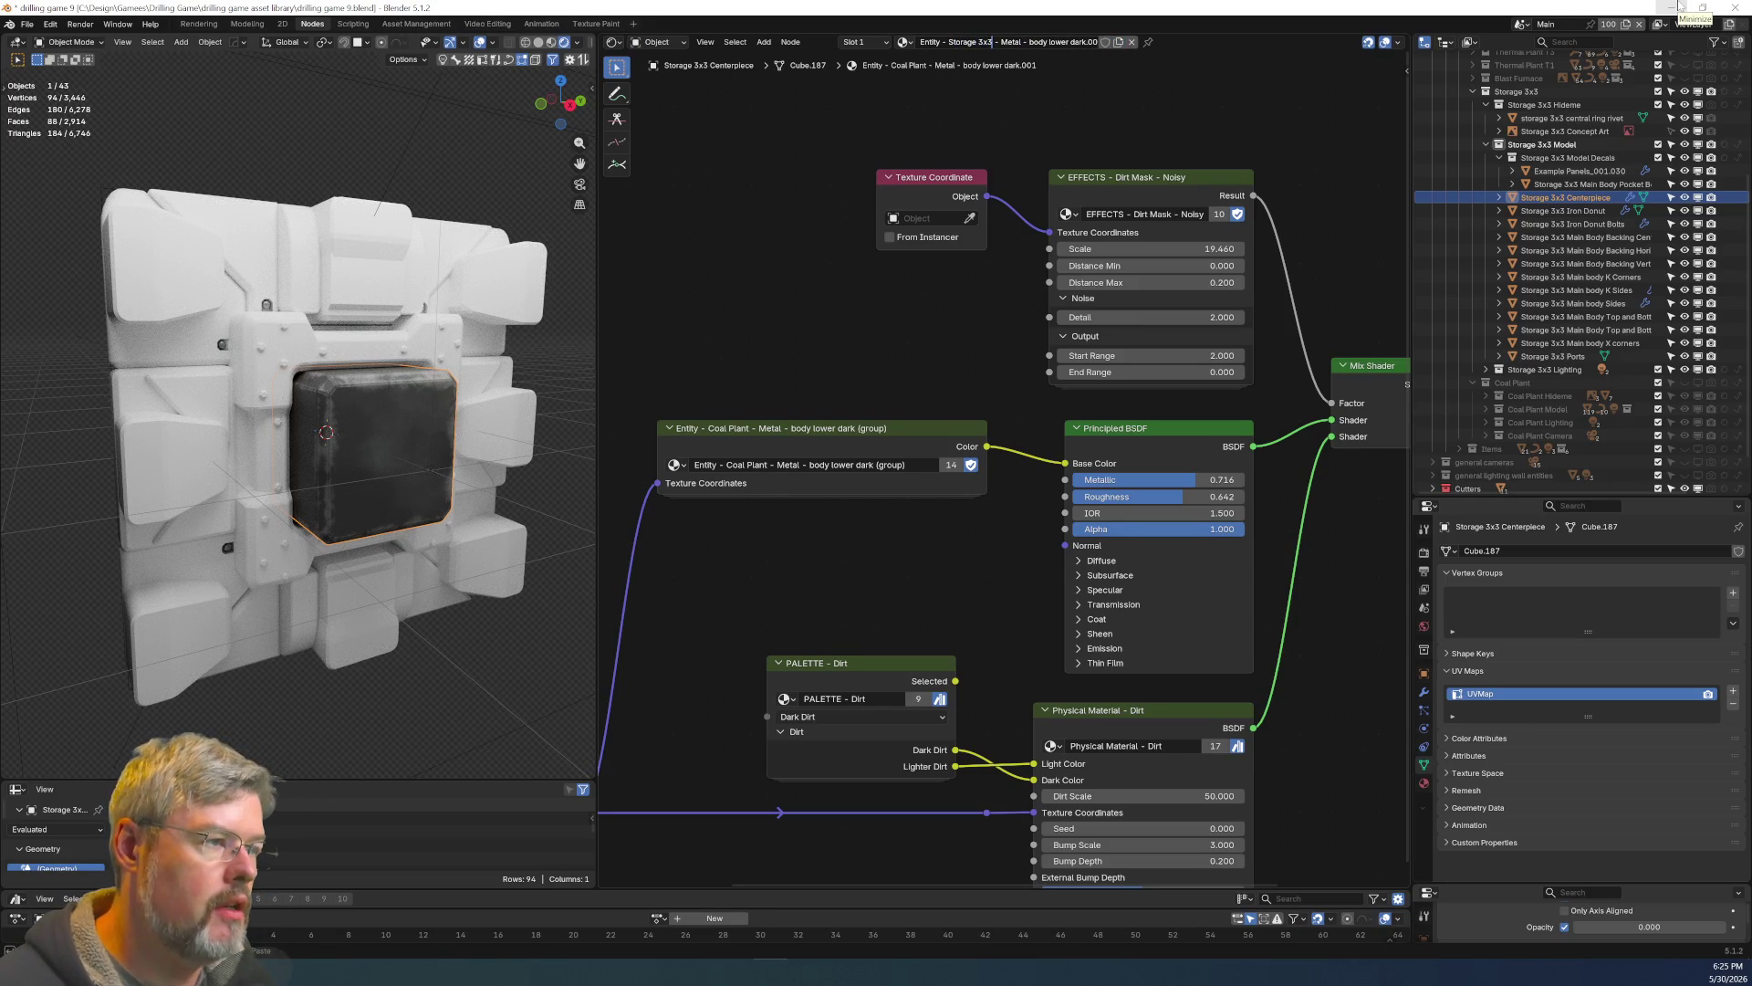
key("ctrl+Right")
key("ctrl+Right")
key("ctrl+Right")
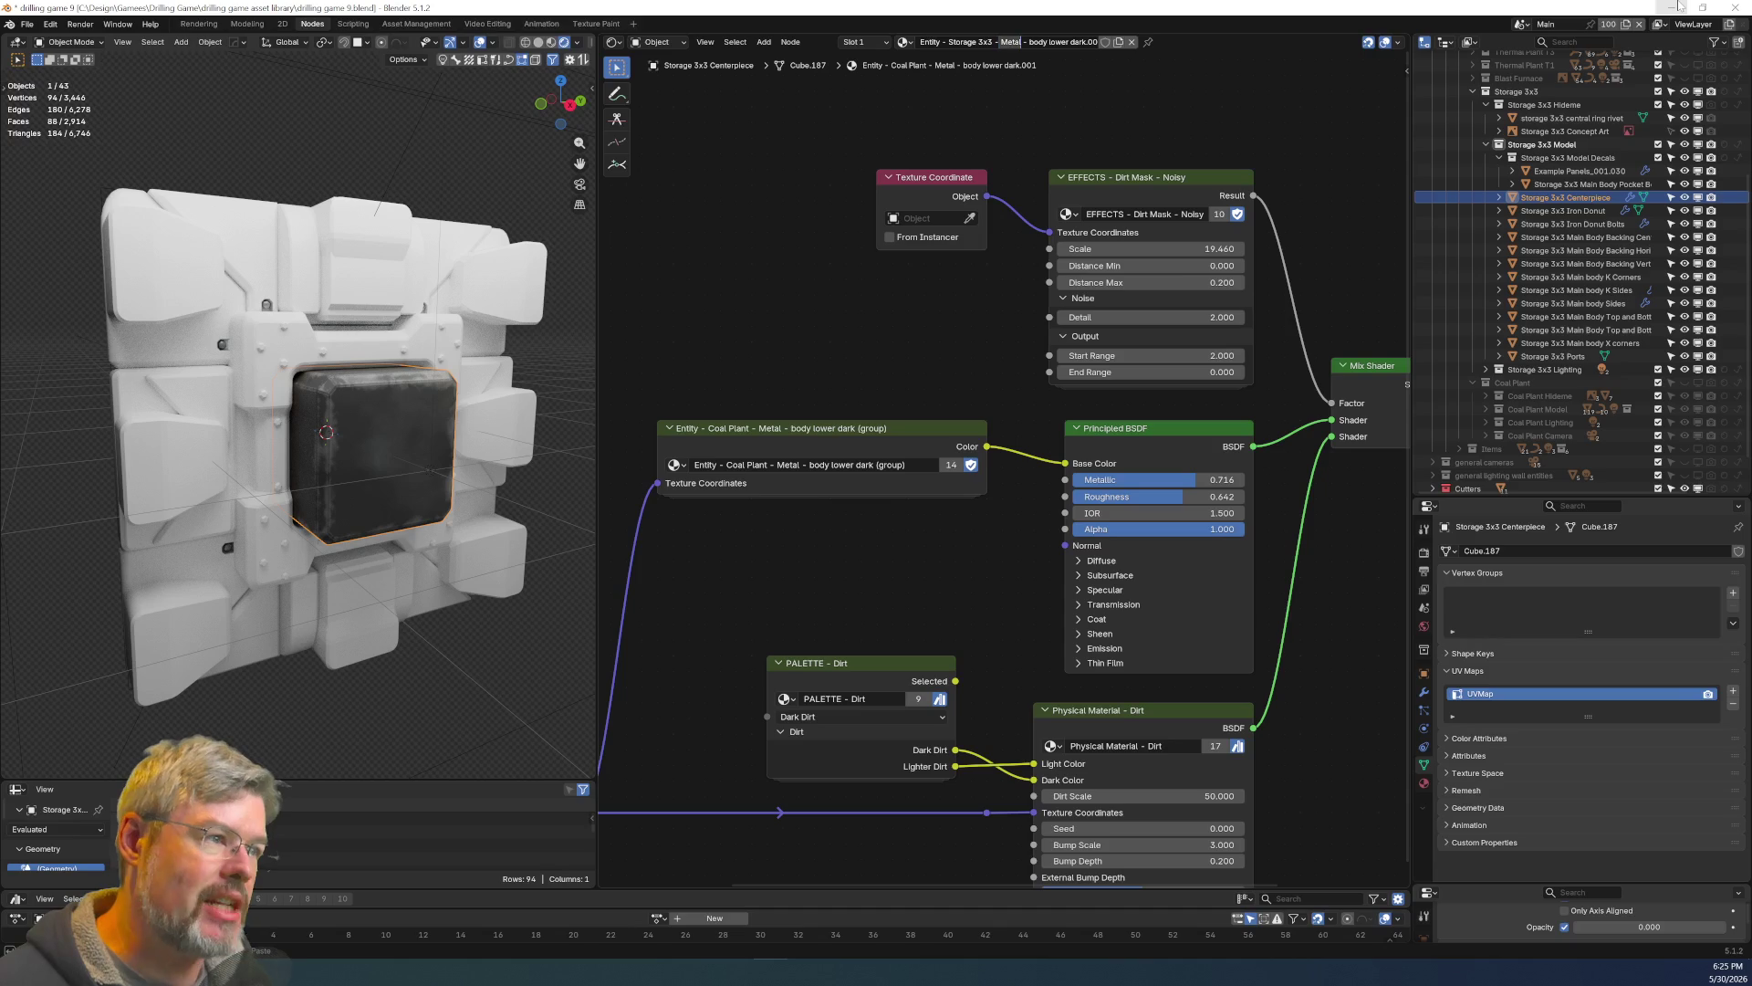
key("ctrl+BackSpace")
key("ctrl+BackSpace")
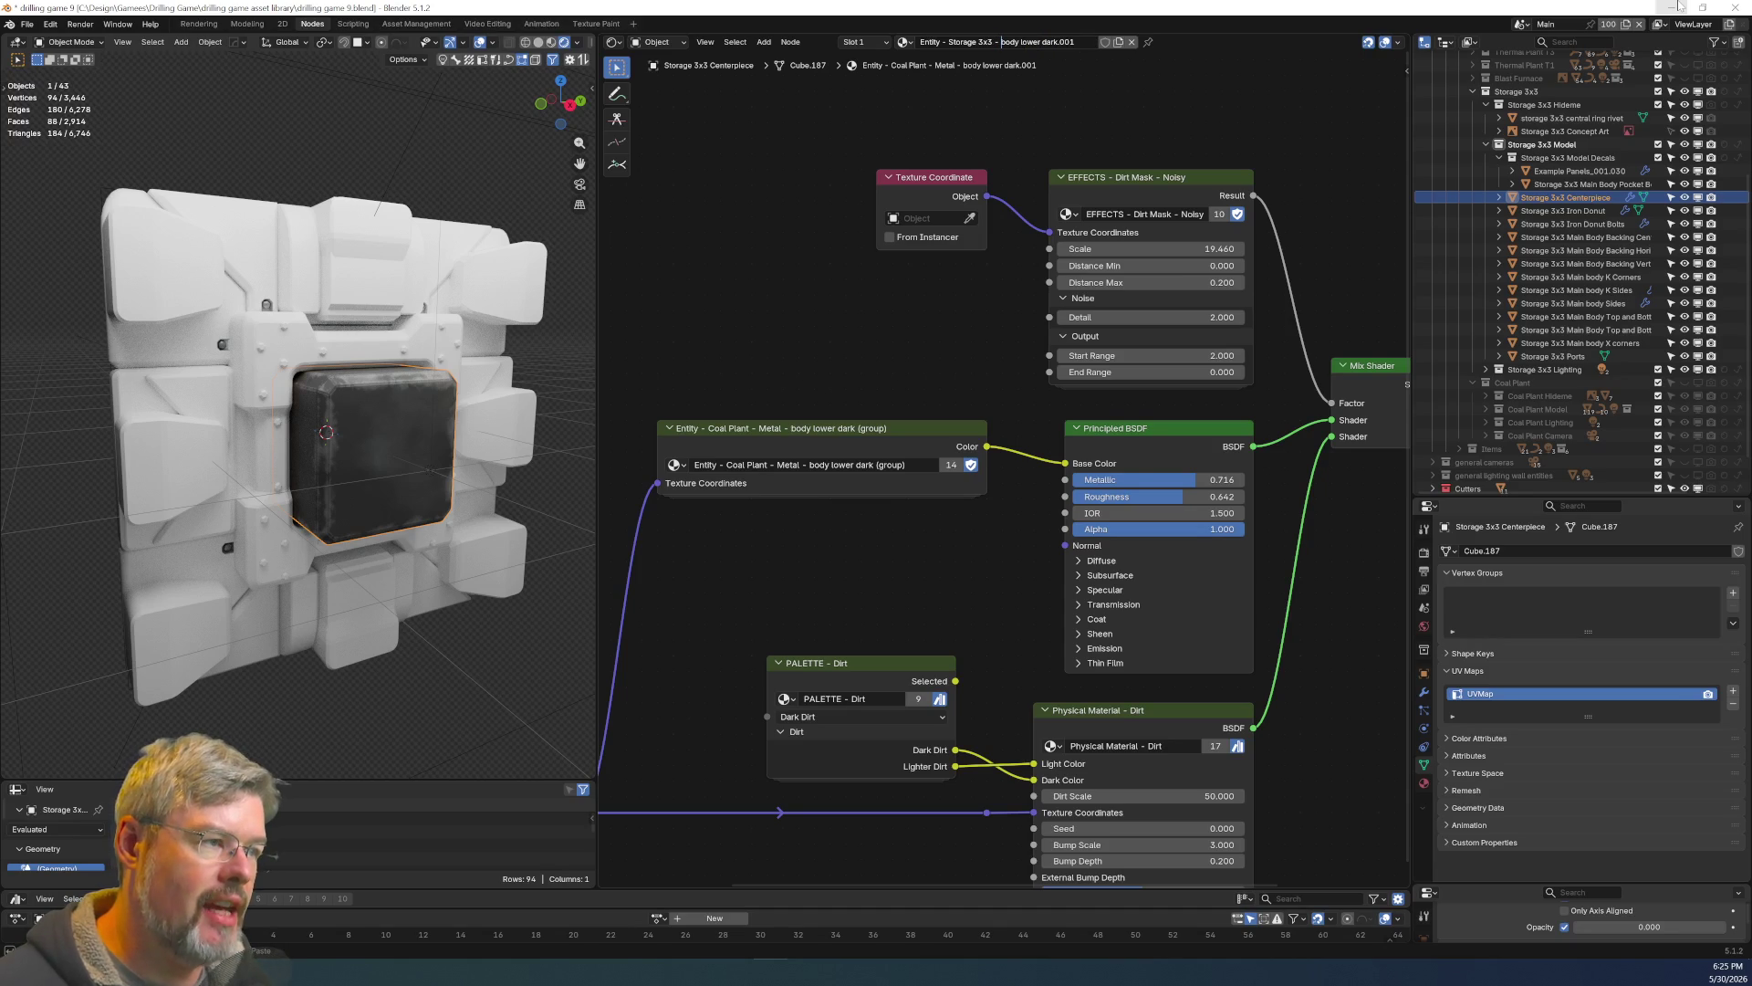
key("shift+End")
key("BackSpace")
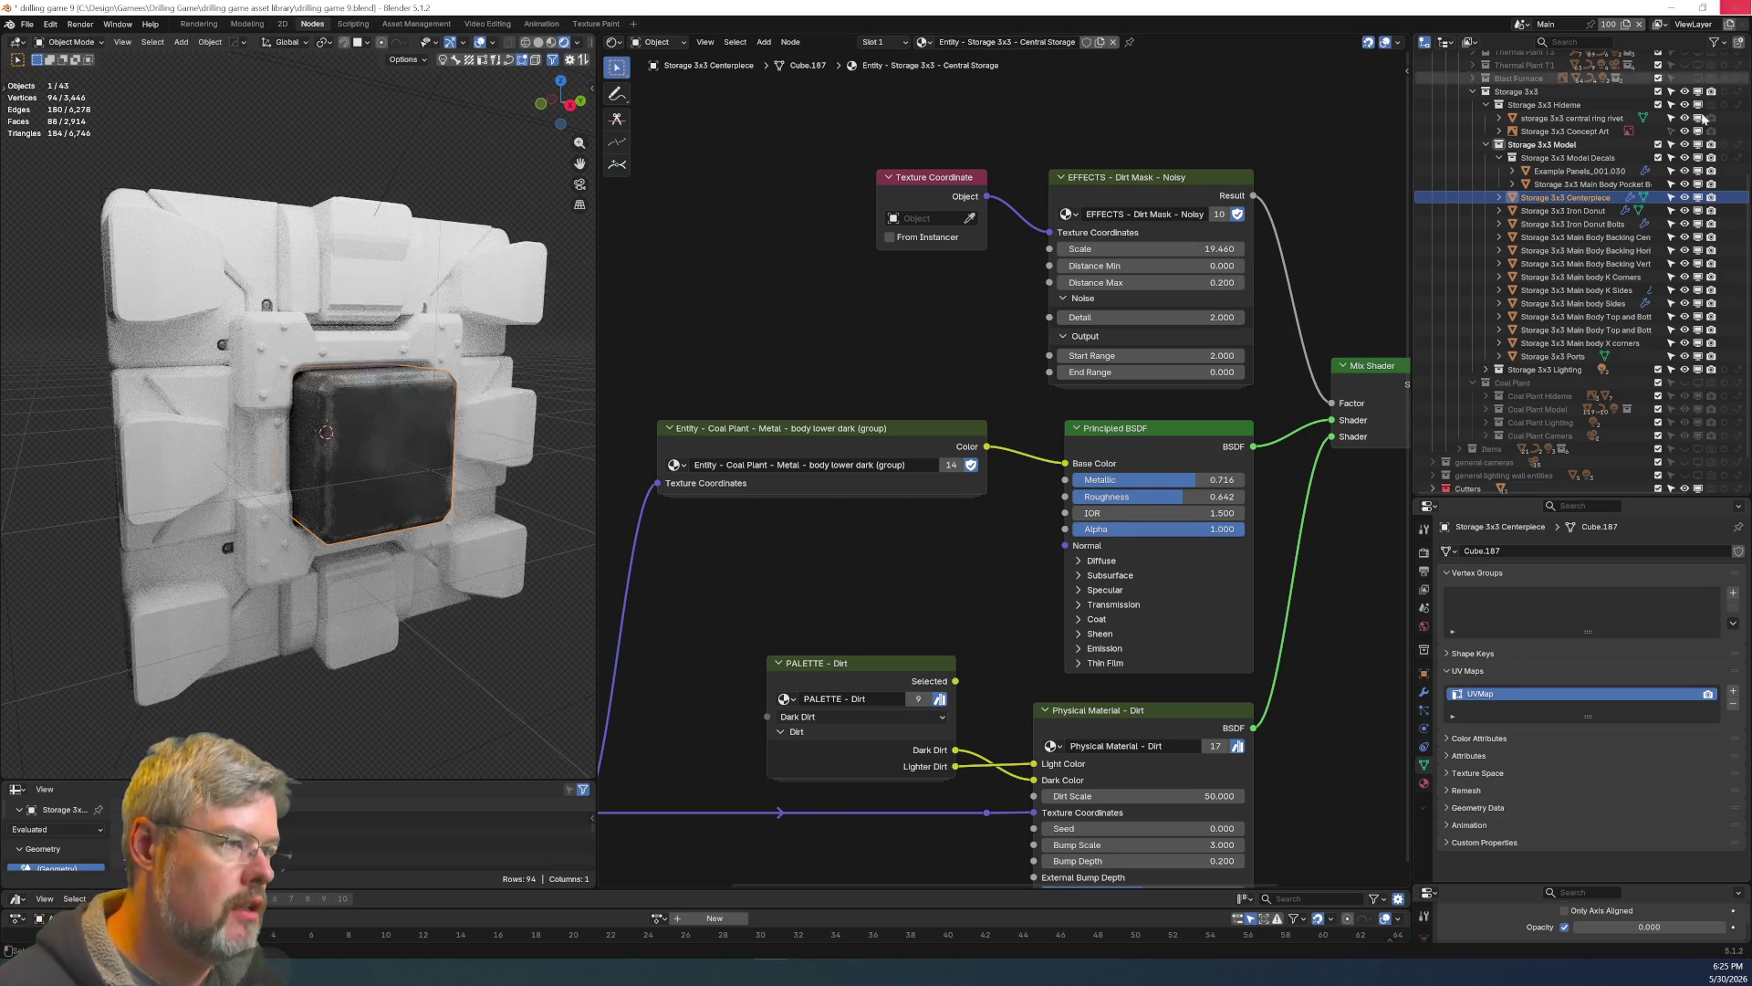
scroll(945, 324, "down", 2)
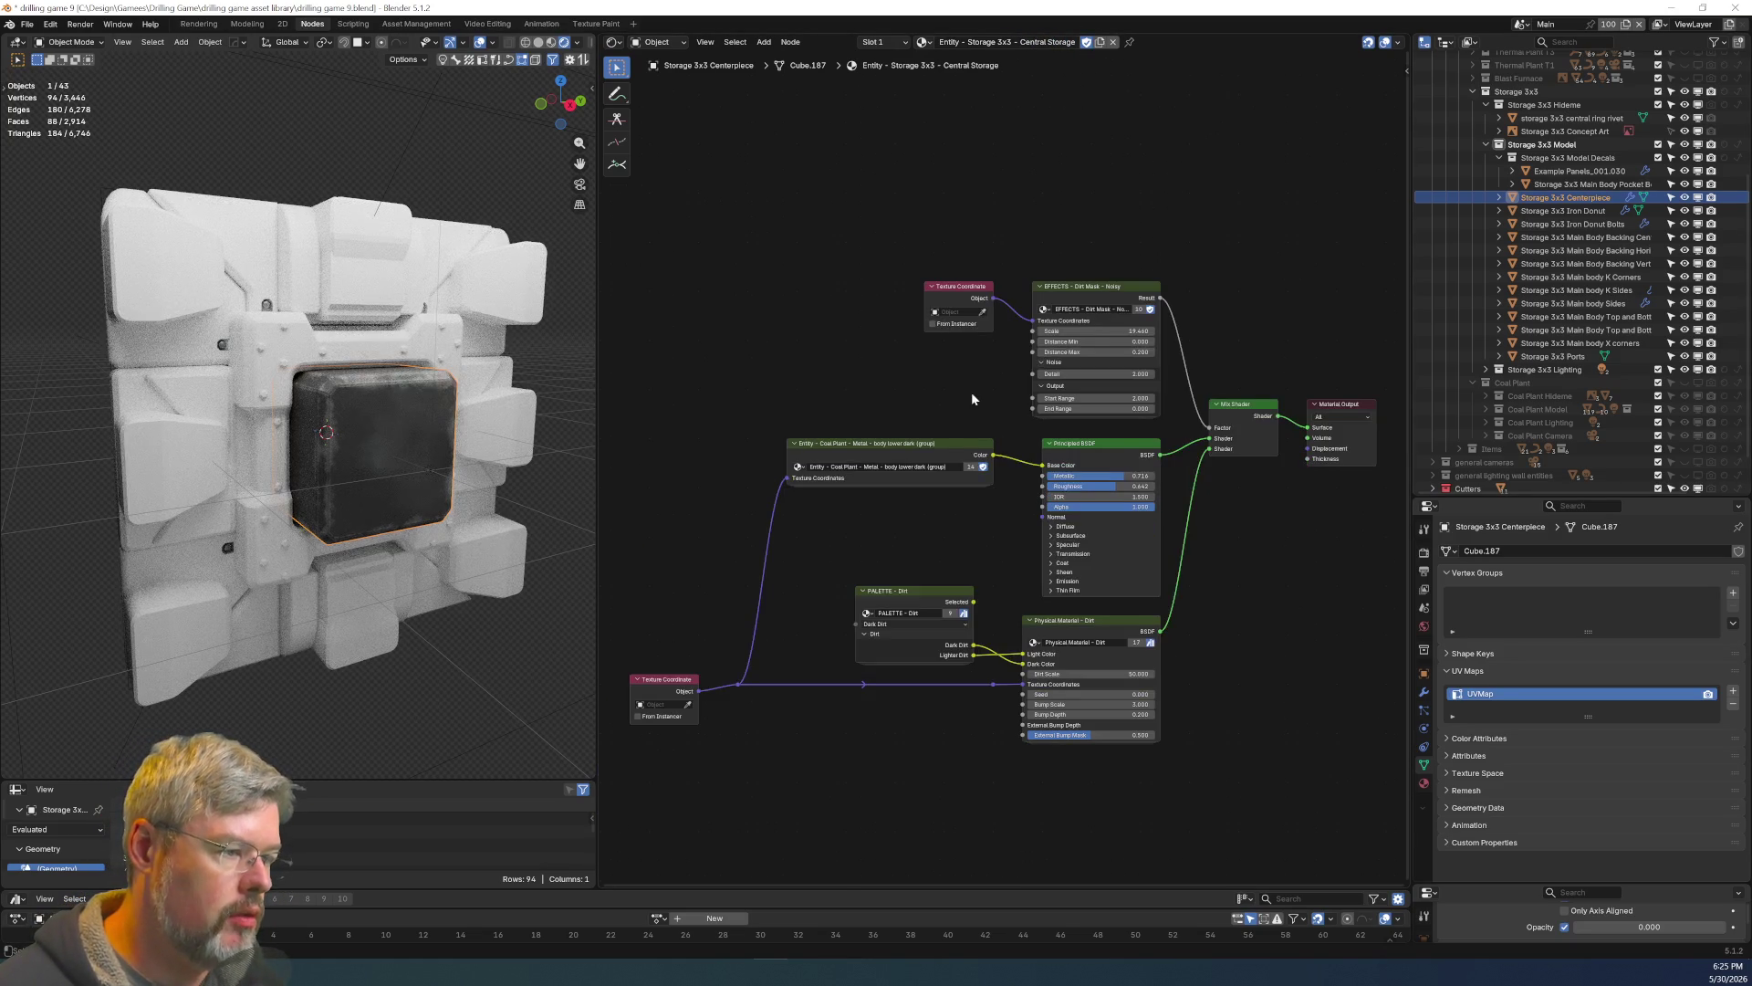
scroll(912, 469, "up", 3)
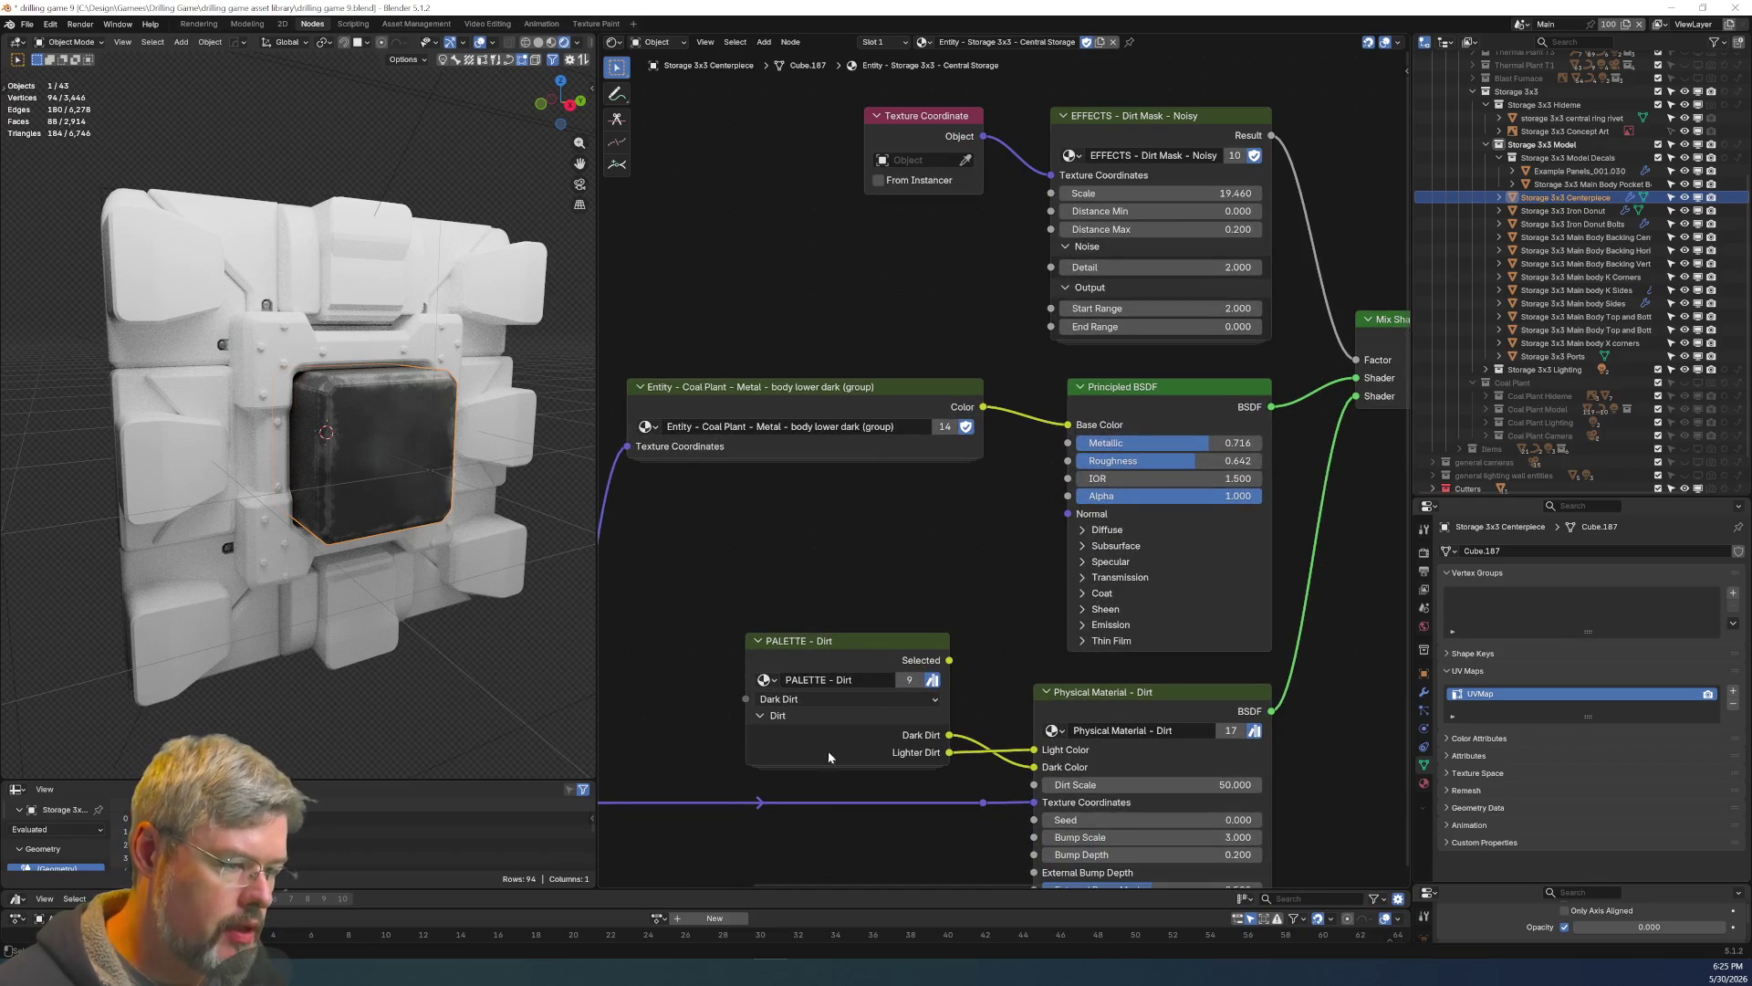
middle_click_drag(1010, 573, 1026, 586)
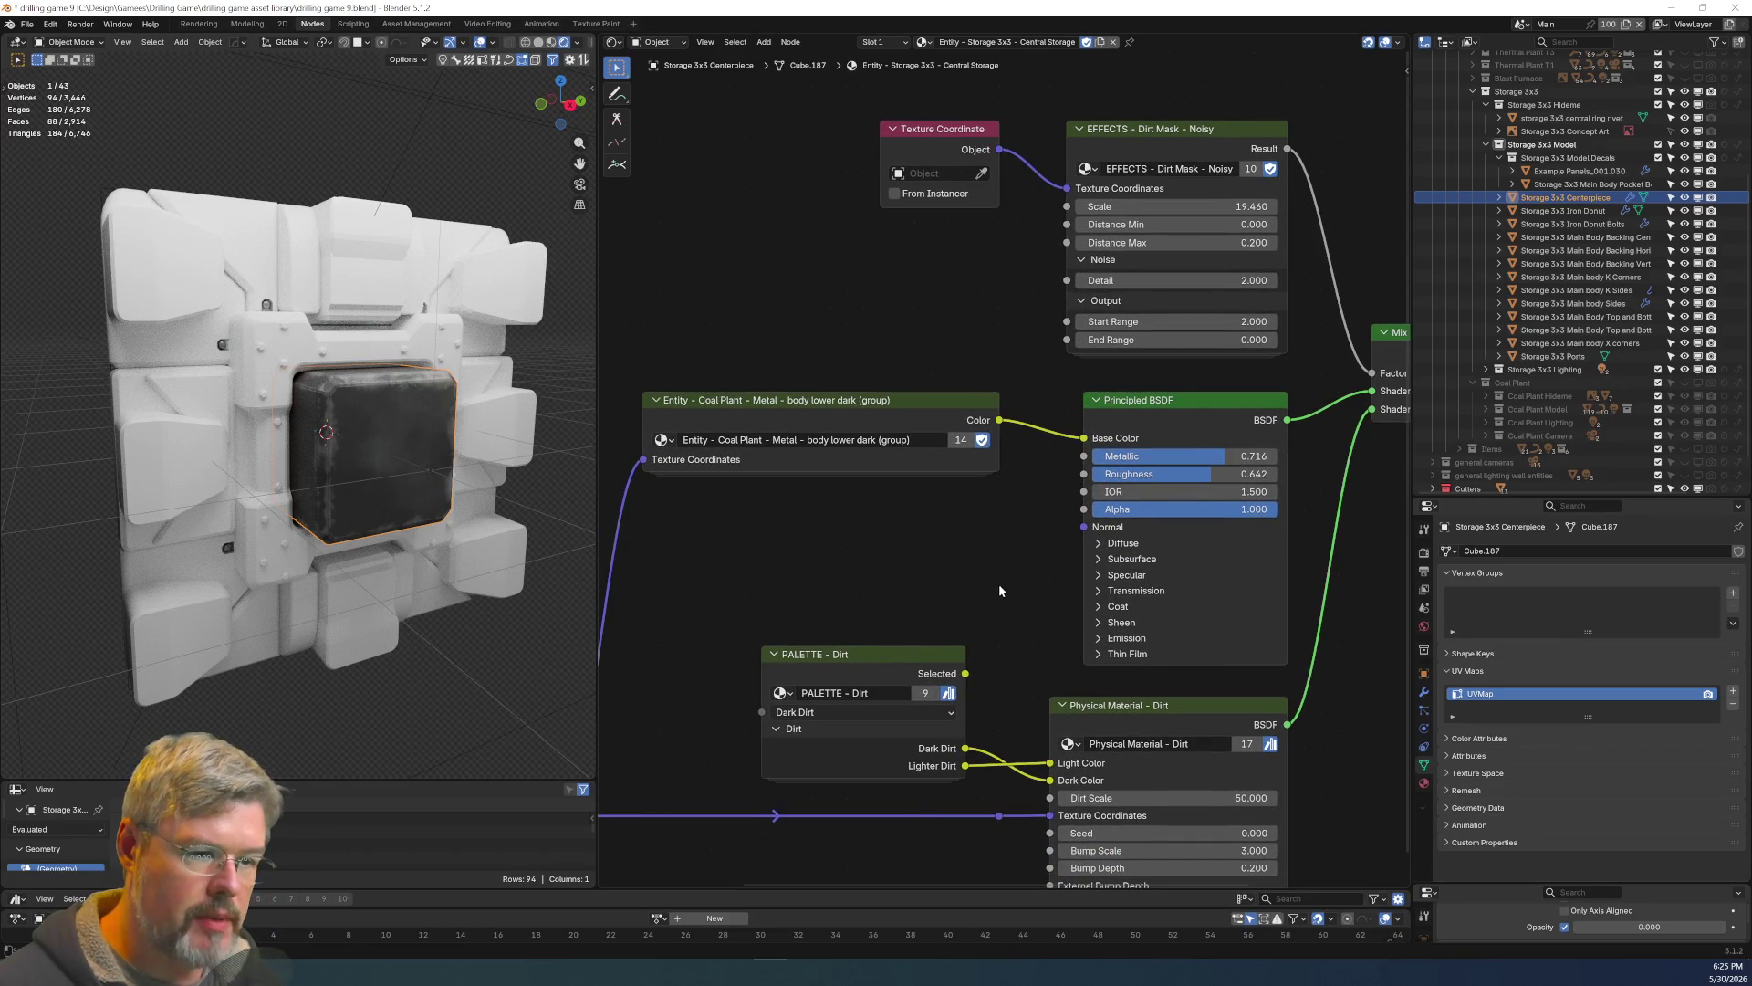
scroll(863, 568, "up", 1)
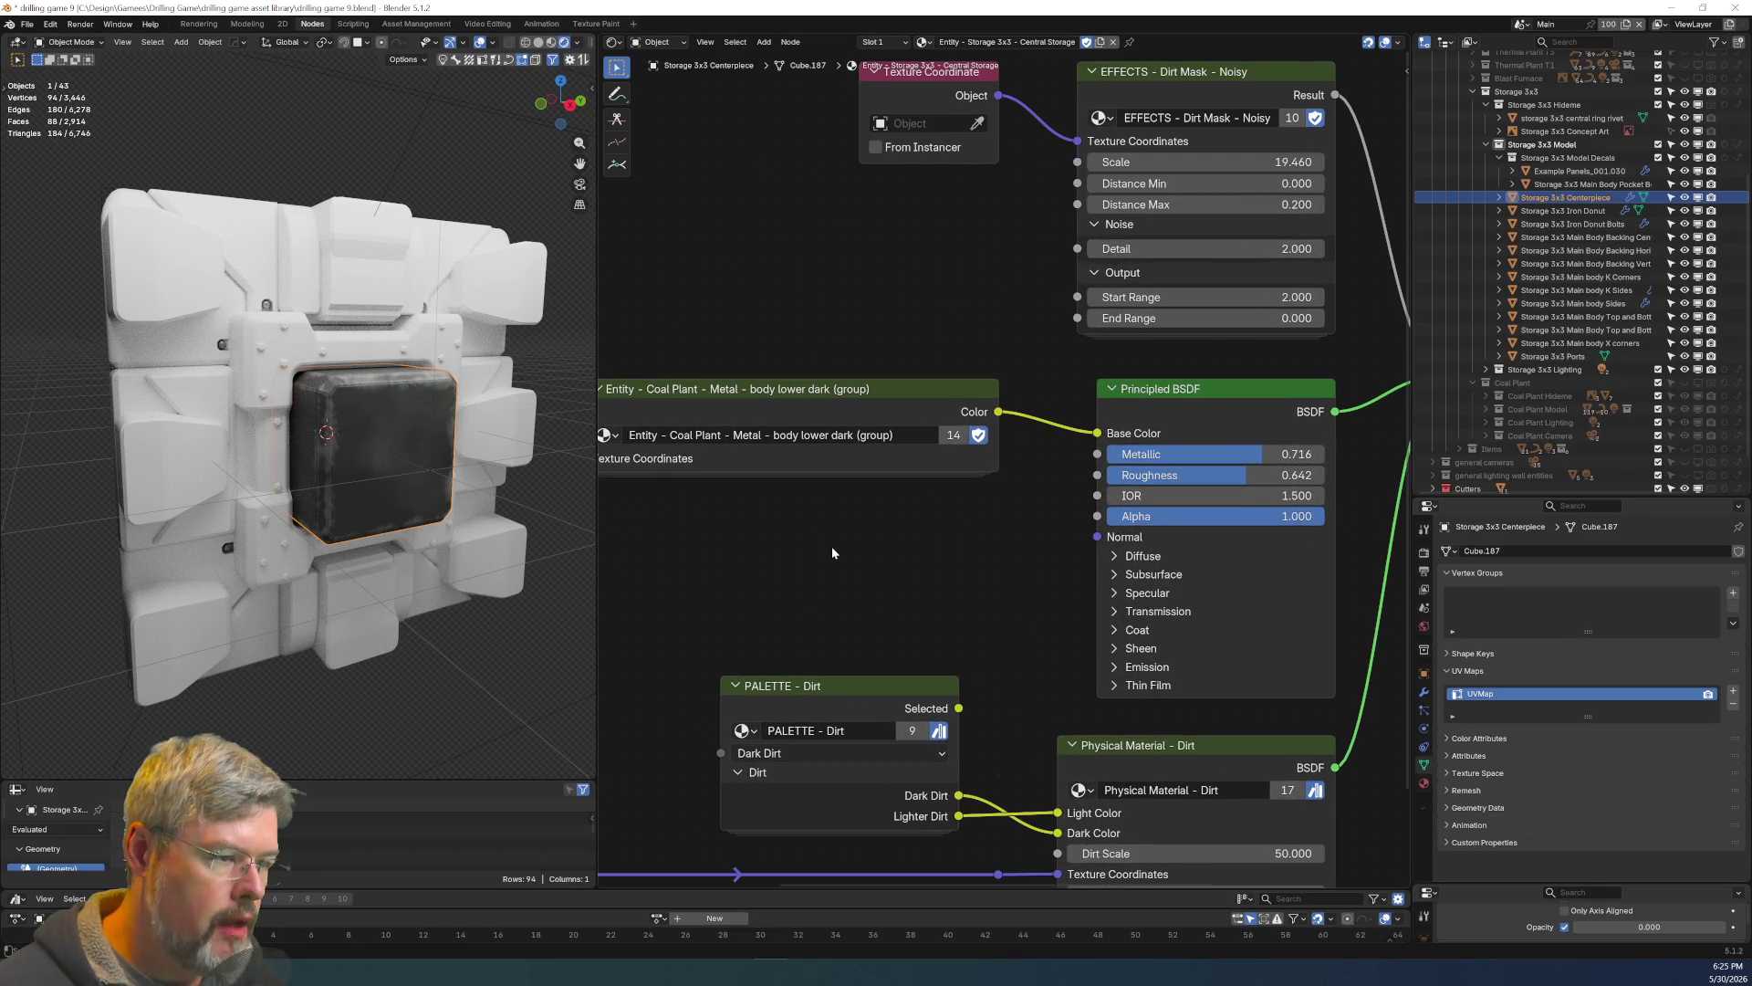
Make the entity node group single-user, rename it 'Entity - Storage 3x3 - Central Storage (group)', and enter it.
middle_click_drag(830, 546, 961, 611)
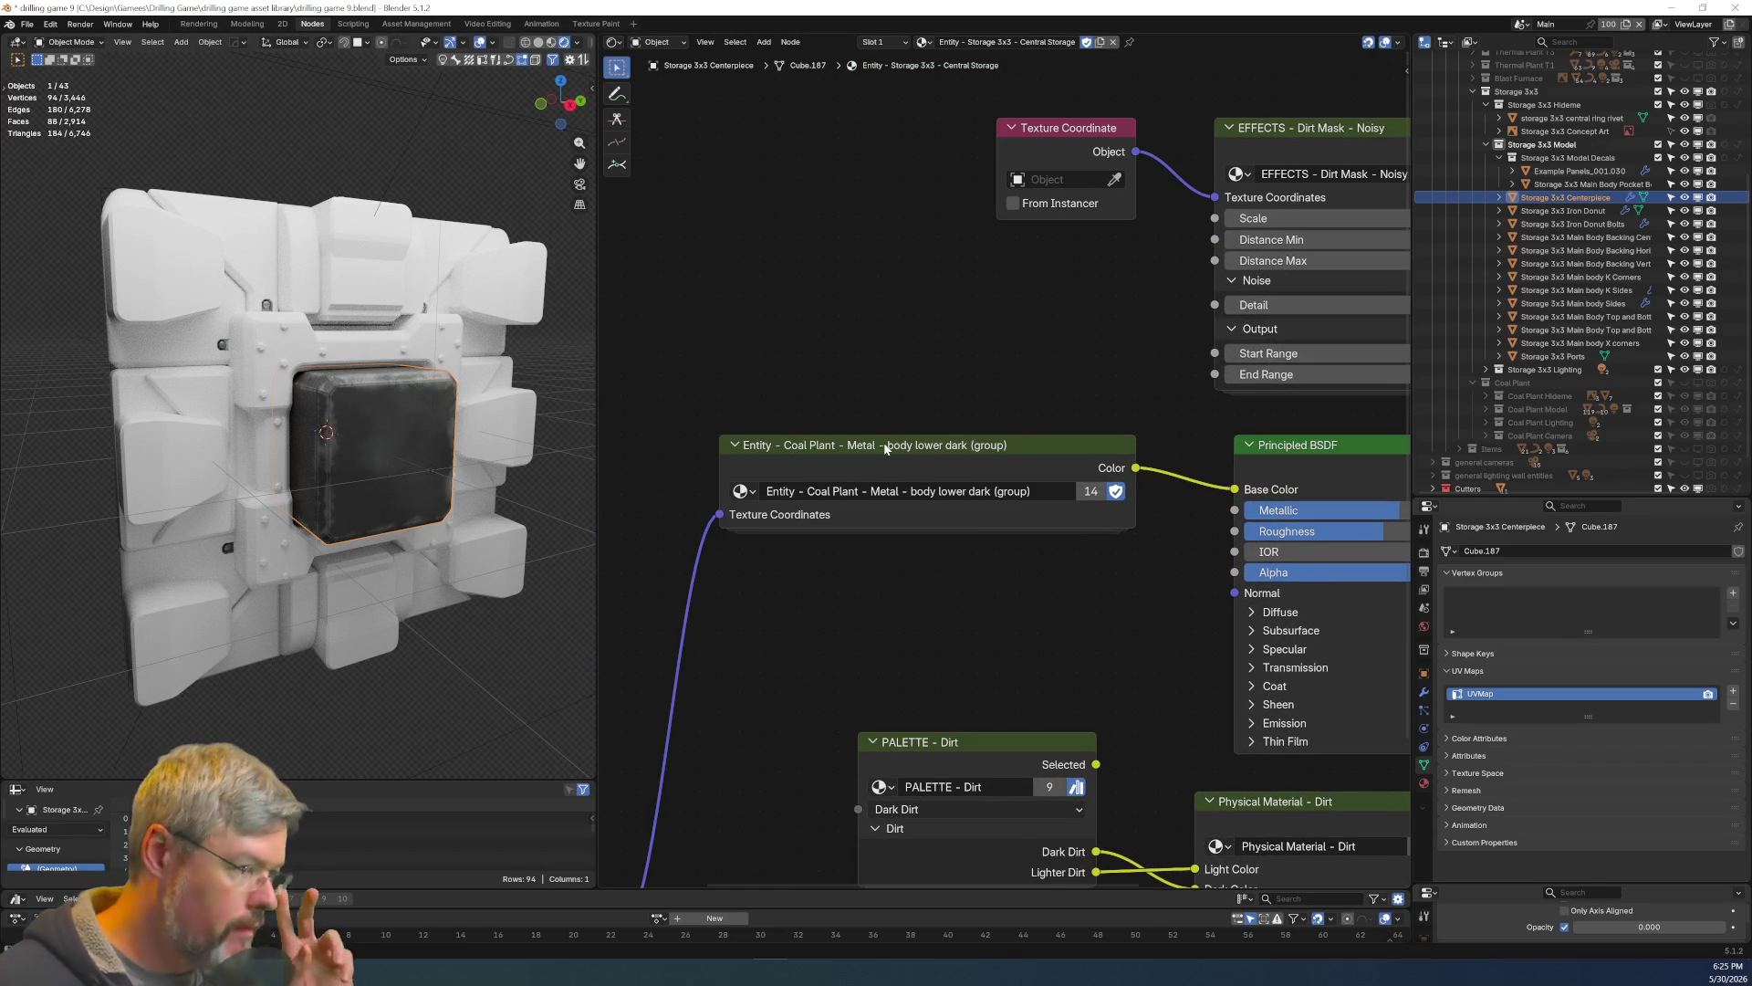
left_click(1088, 492)
left_click_drag(1055, 491, 807, 492)
key("BackSpace")
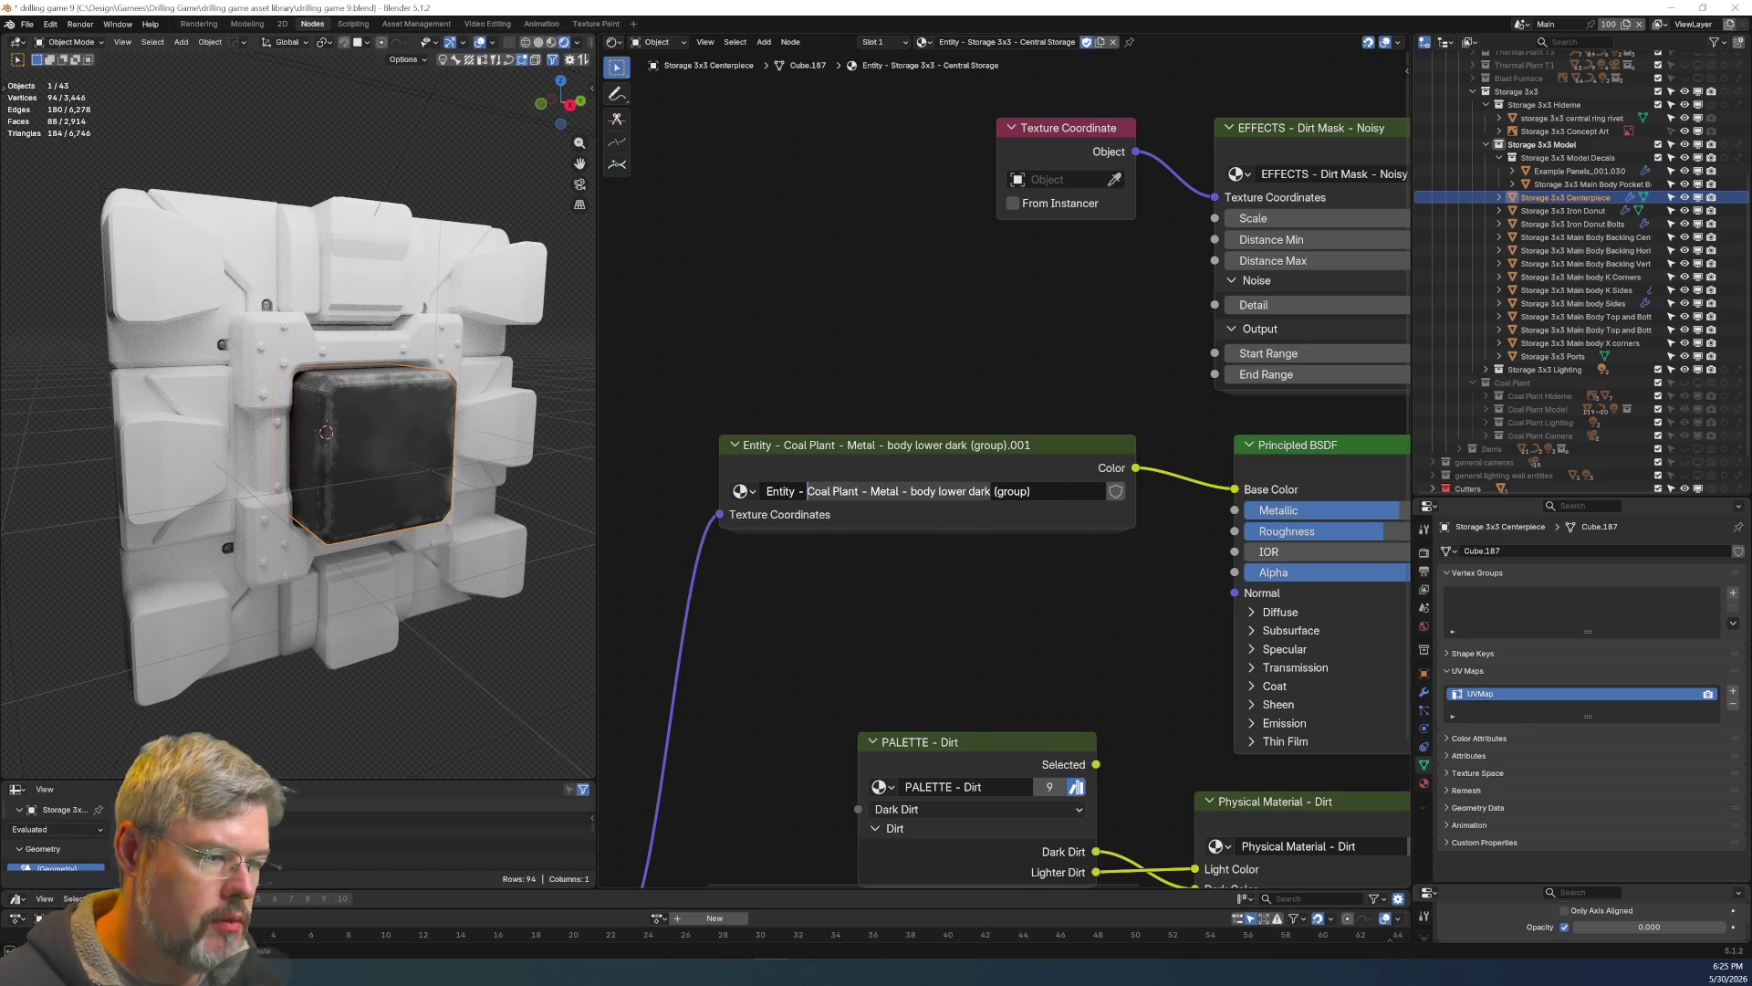
type("Storage 3x3")
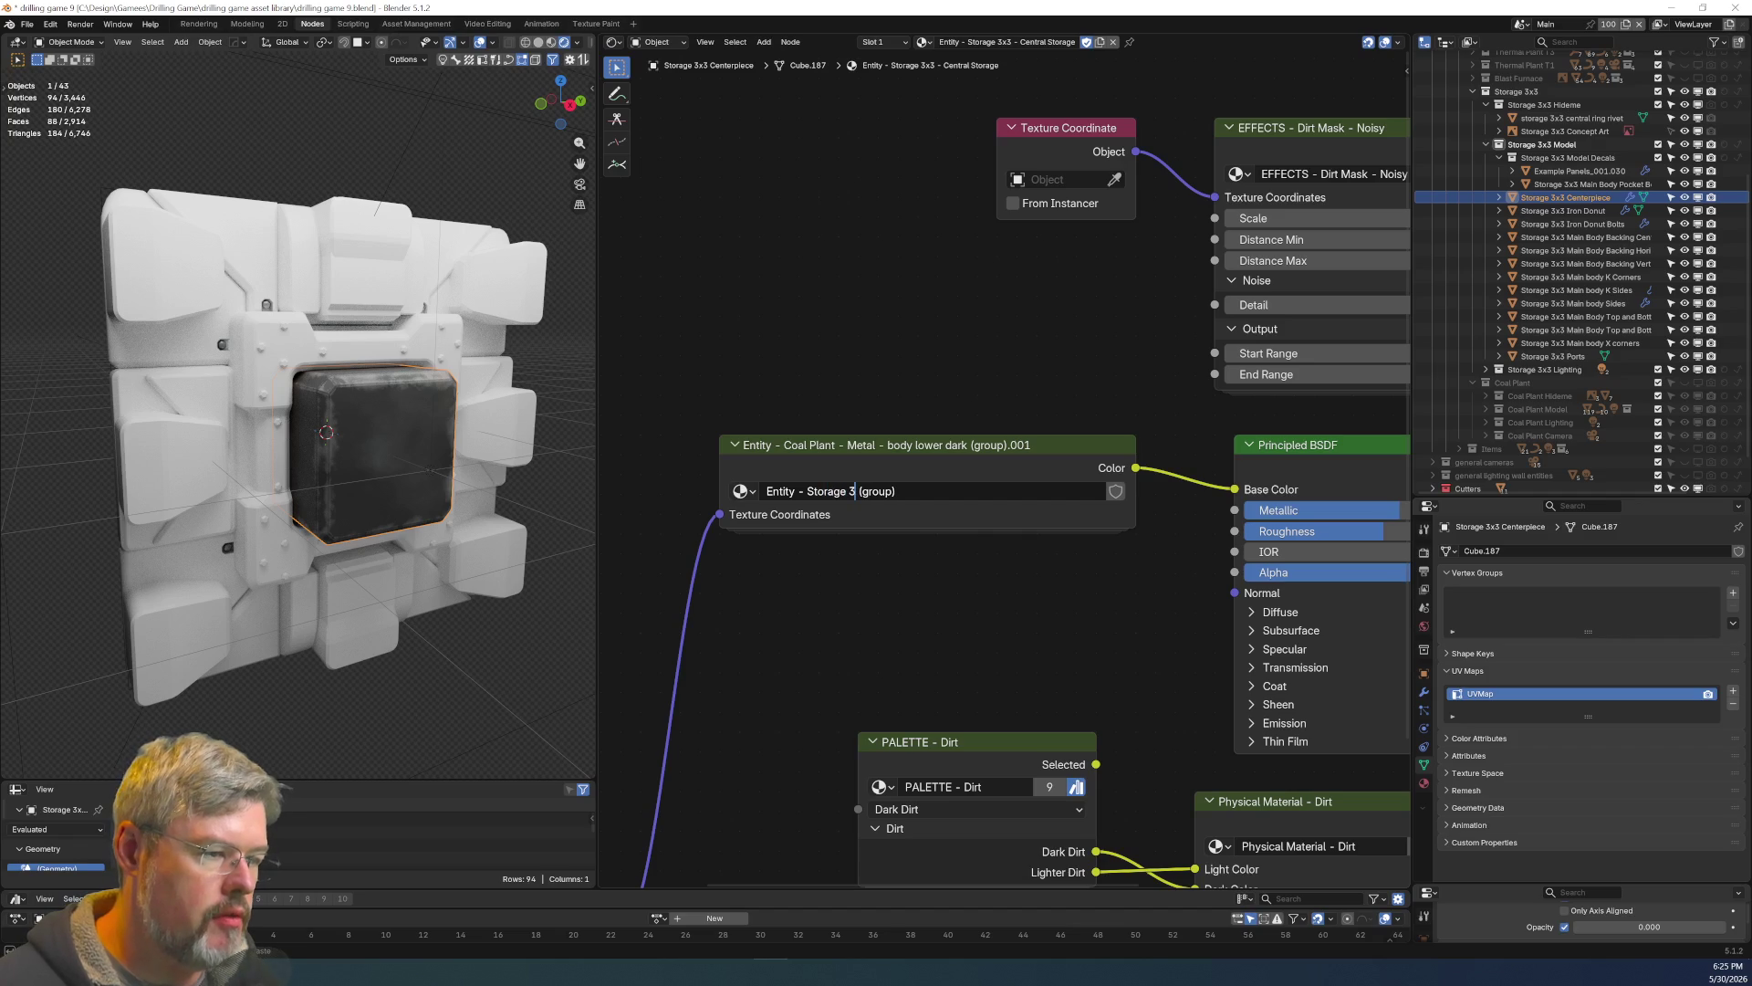
type(" -")
type(" Central Storage")
key("Return")
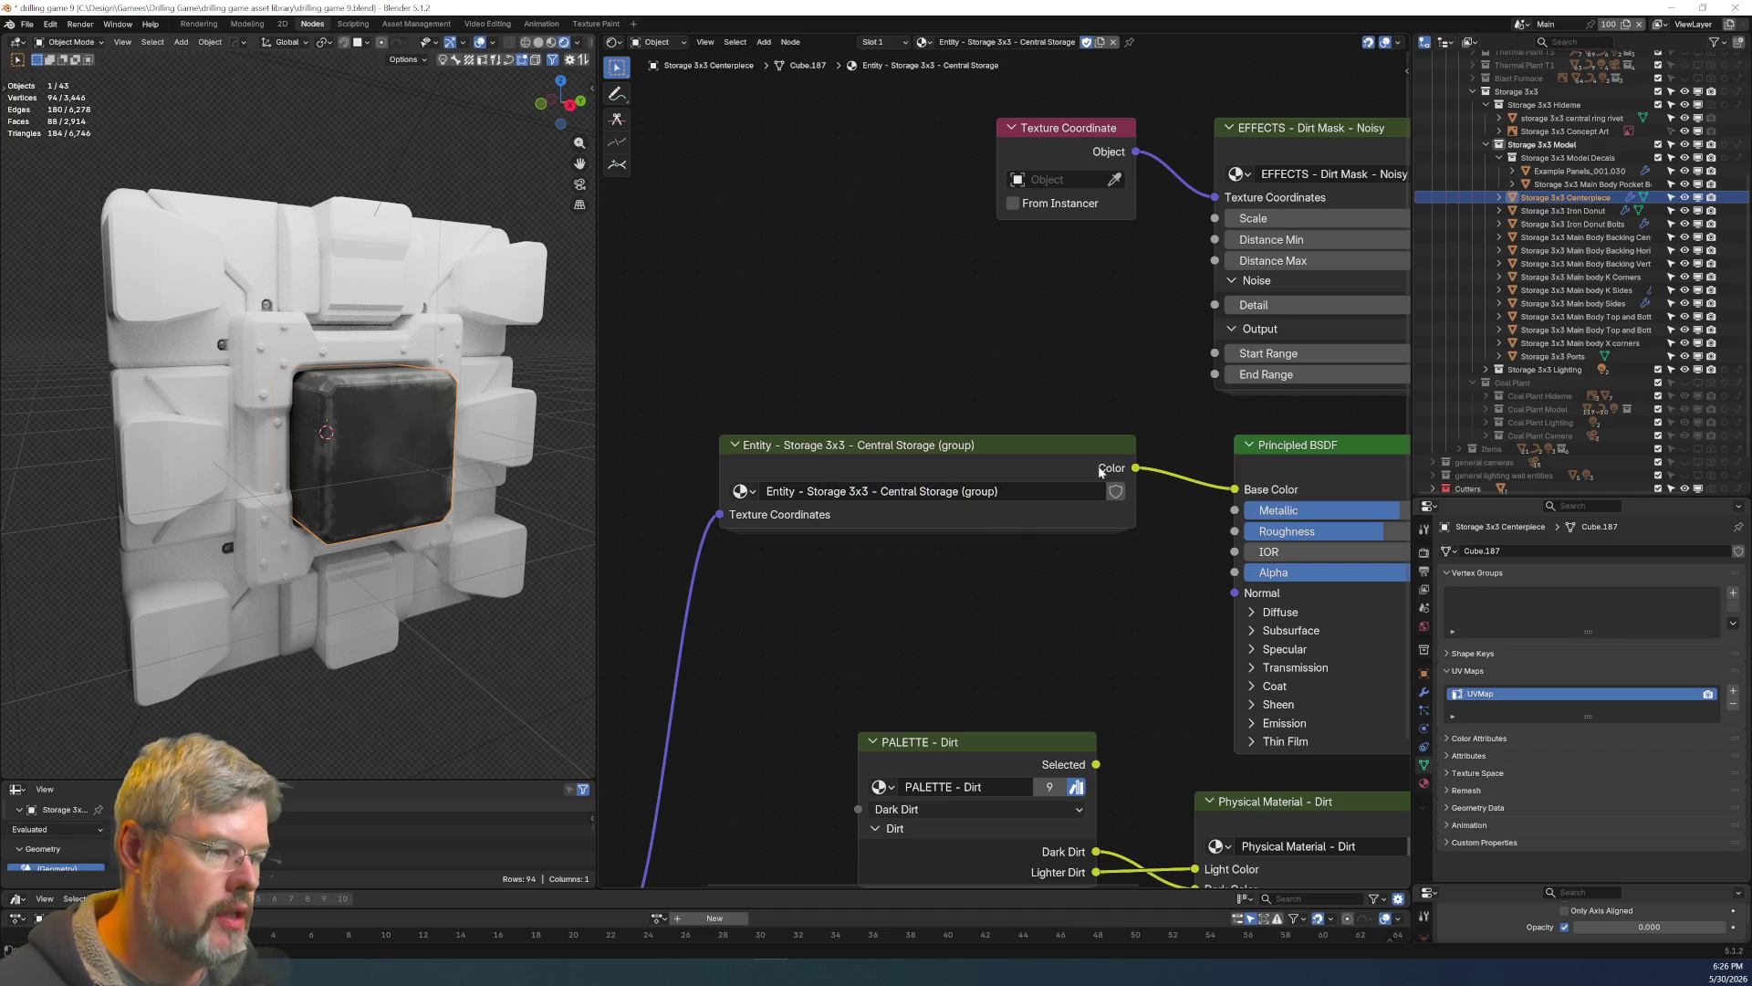
left_click(1012, 457)
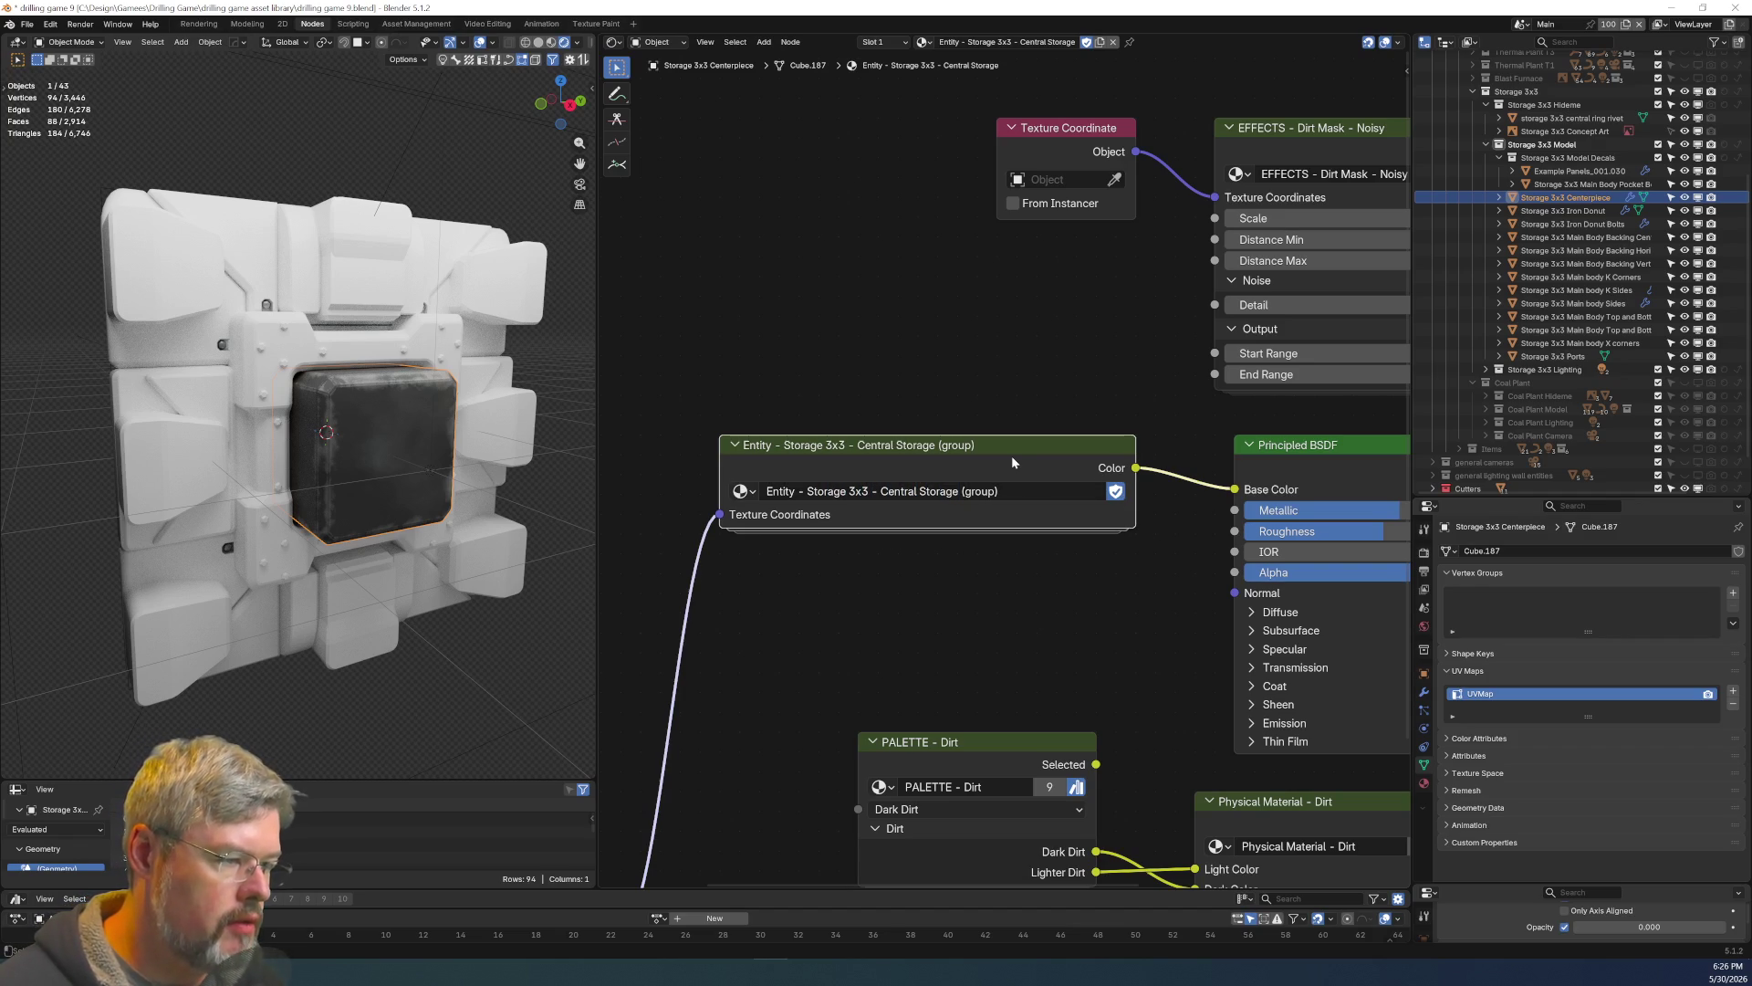
key("Tab")
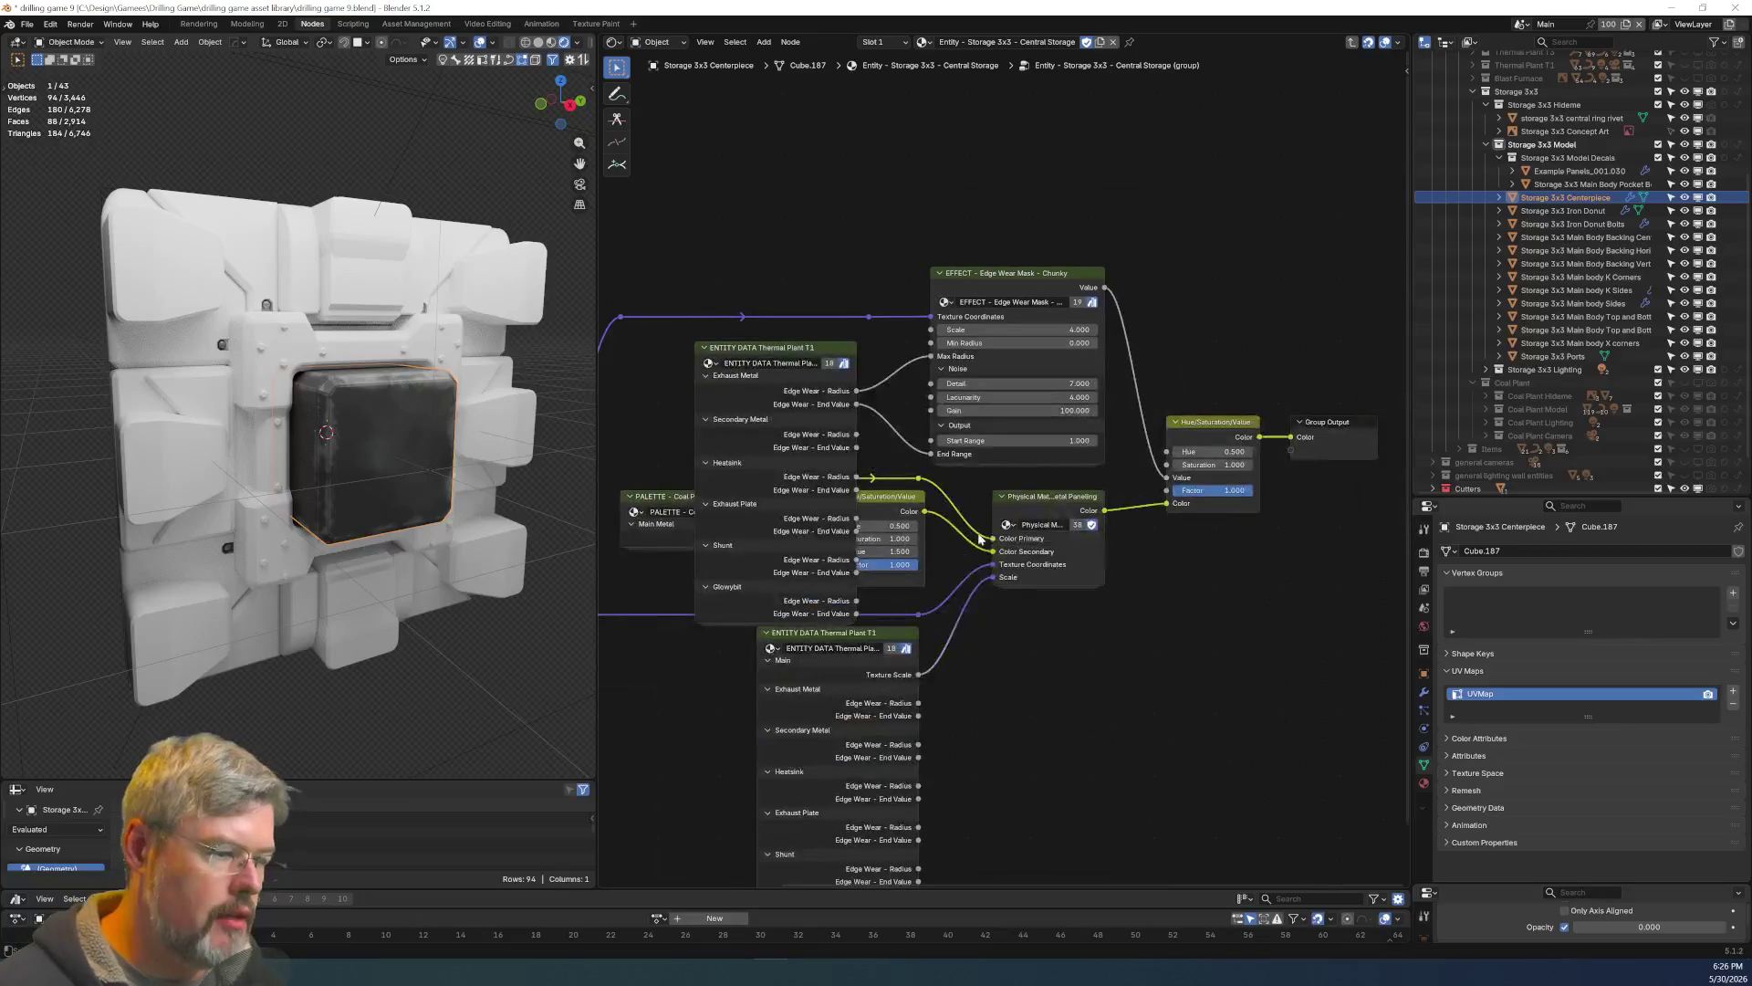
Hide the unconnected sockets on both Thermal Plant T1 entity-data nodes.
left_click(872, 636)
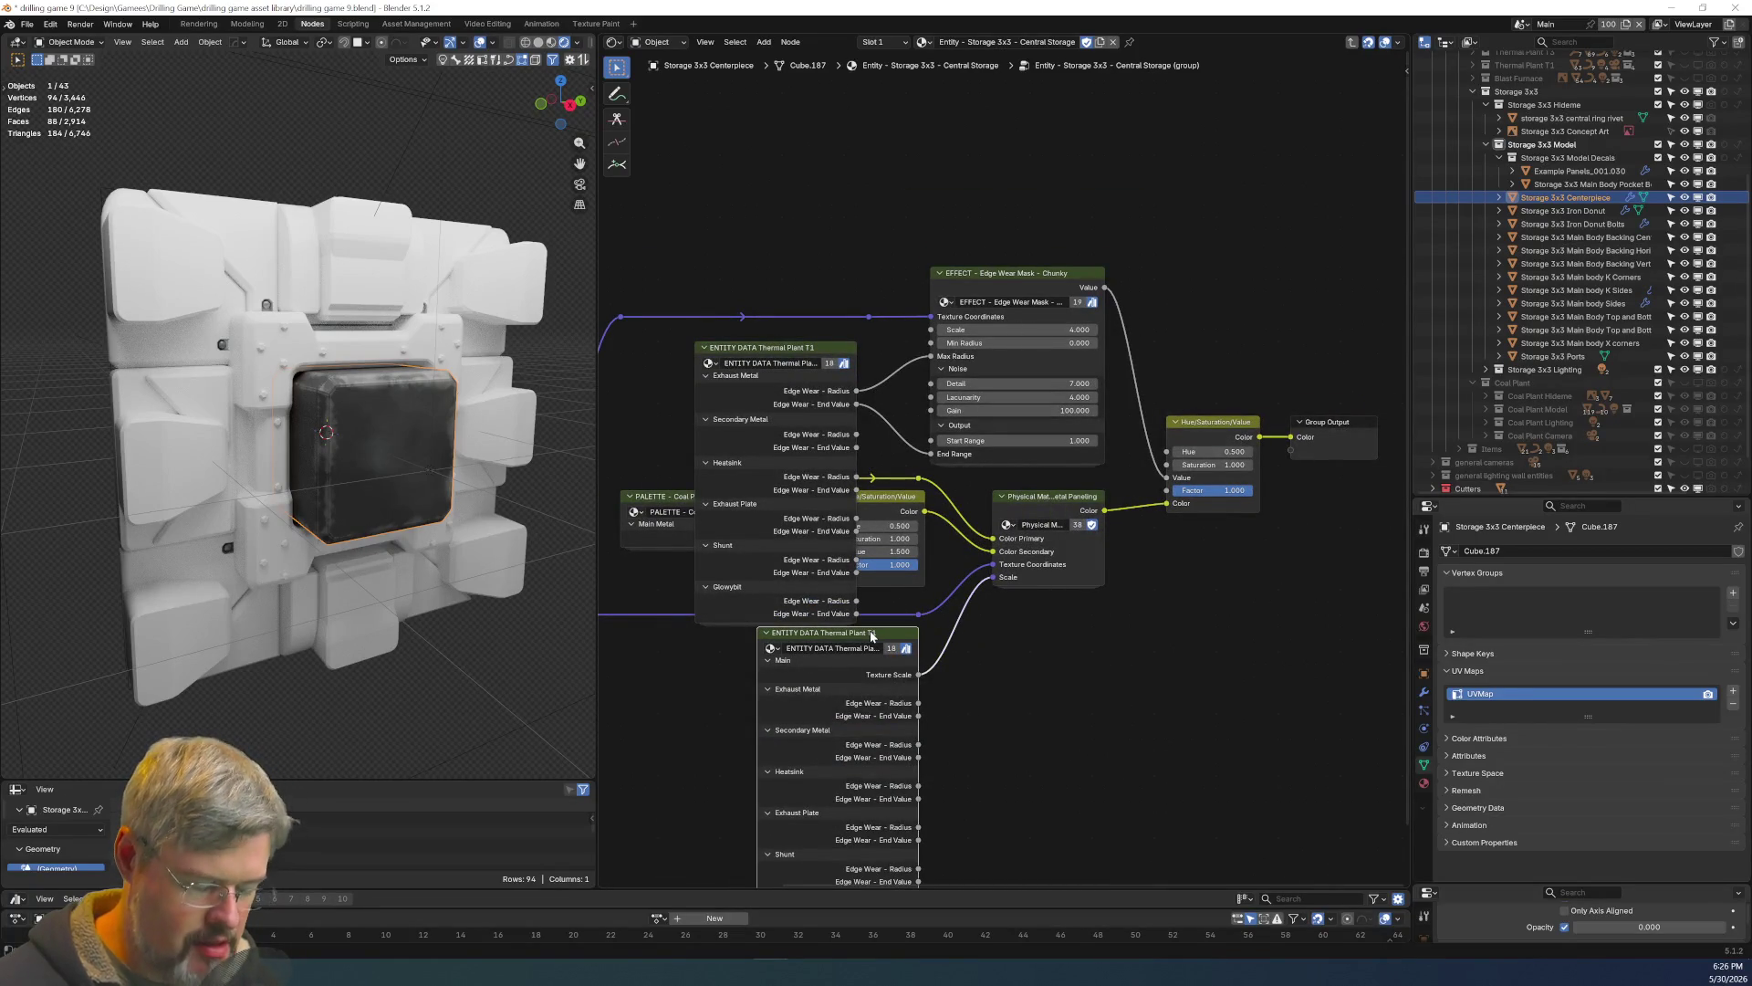
key("ctrl+h")
scroll(900, 722, "up", 3)
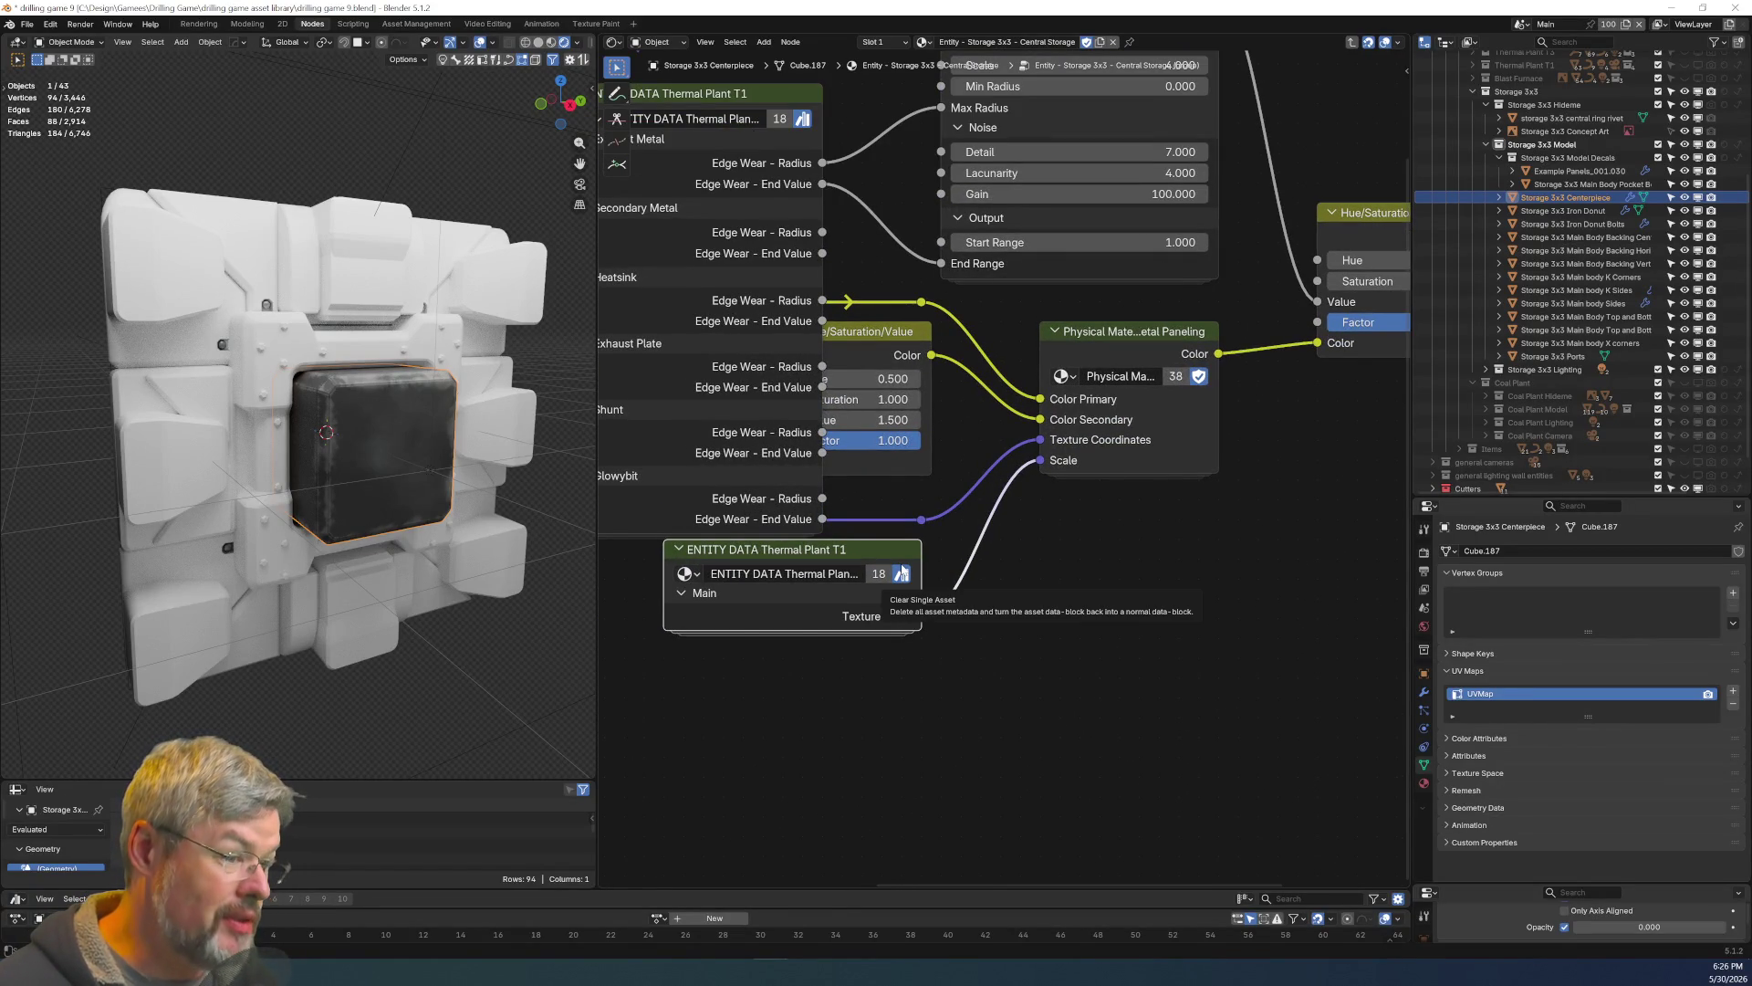
middle_click_drag(768, 258, 850, 517)
left_click(809, 361)
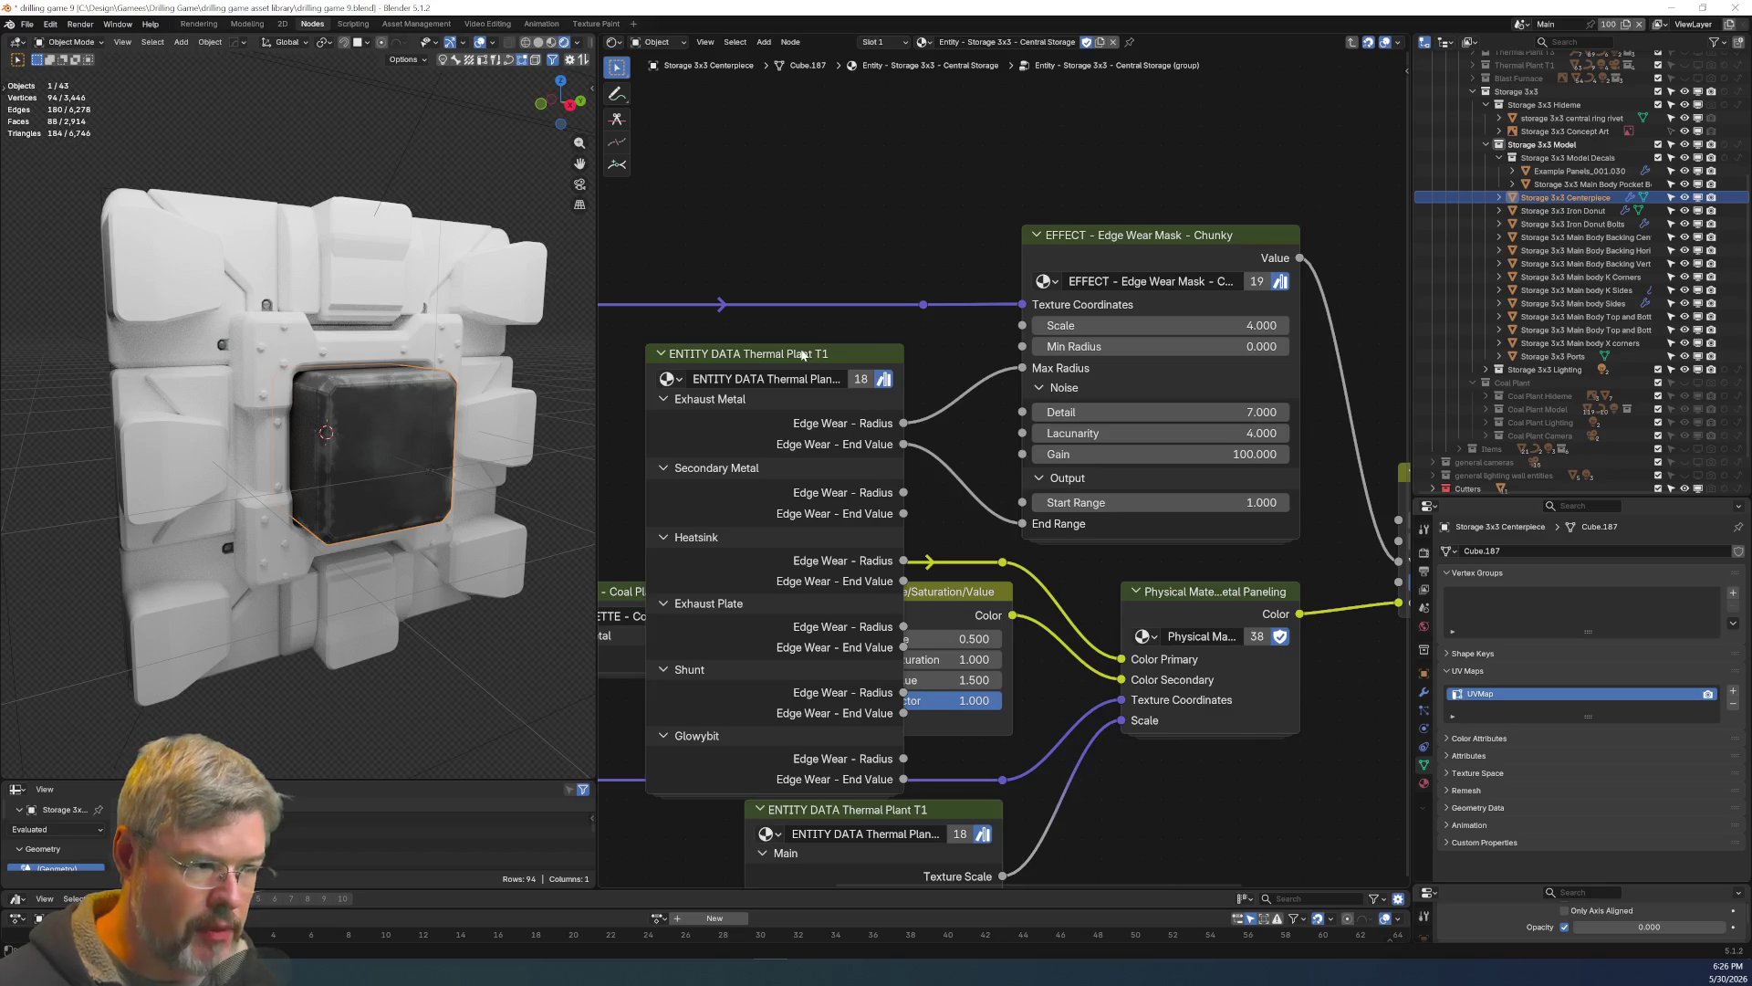
key("ctrl+h")
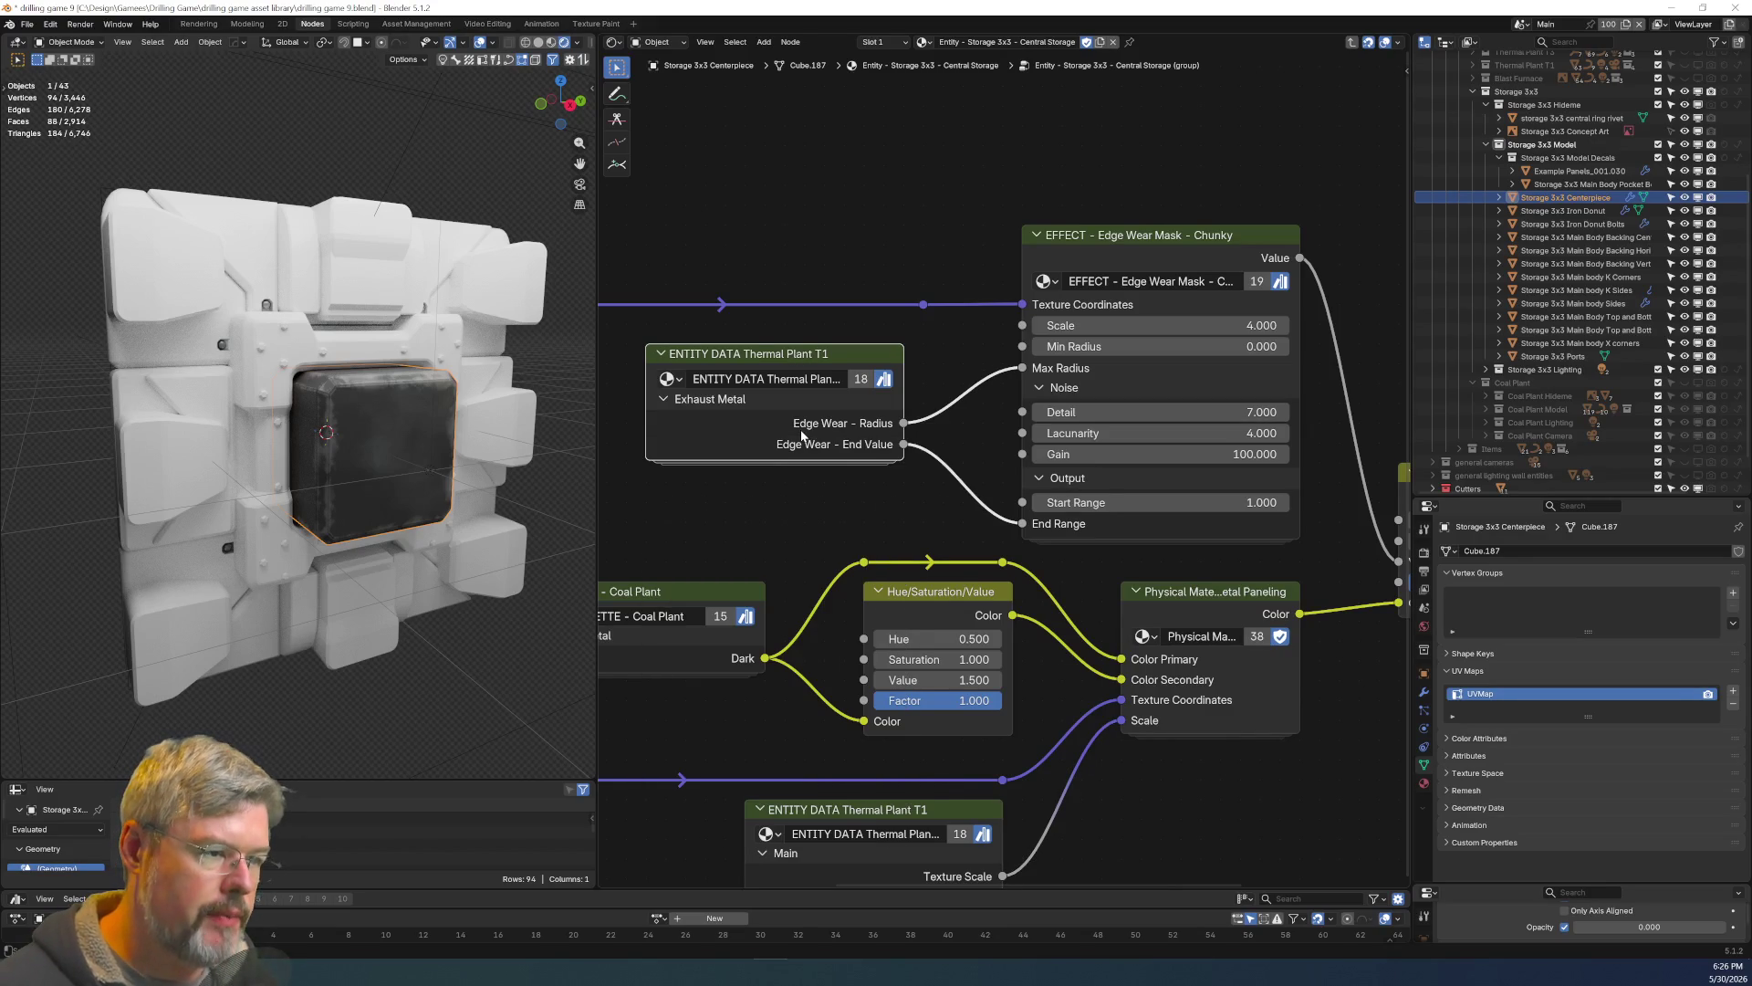
scroll(803, 438, "down", 2)
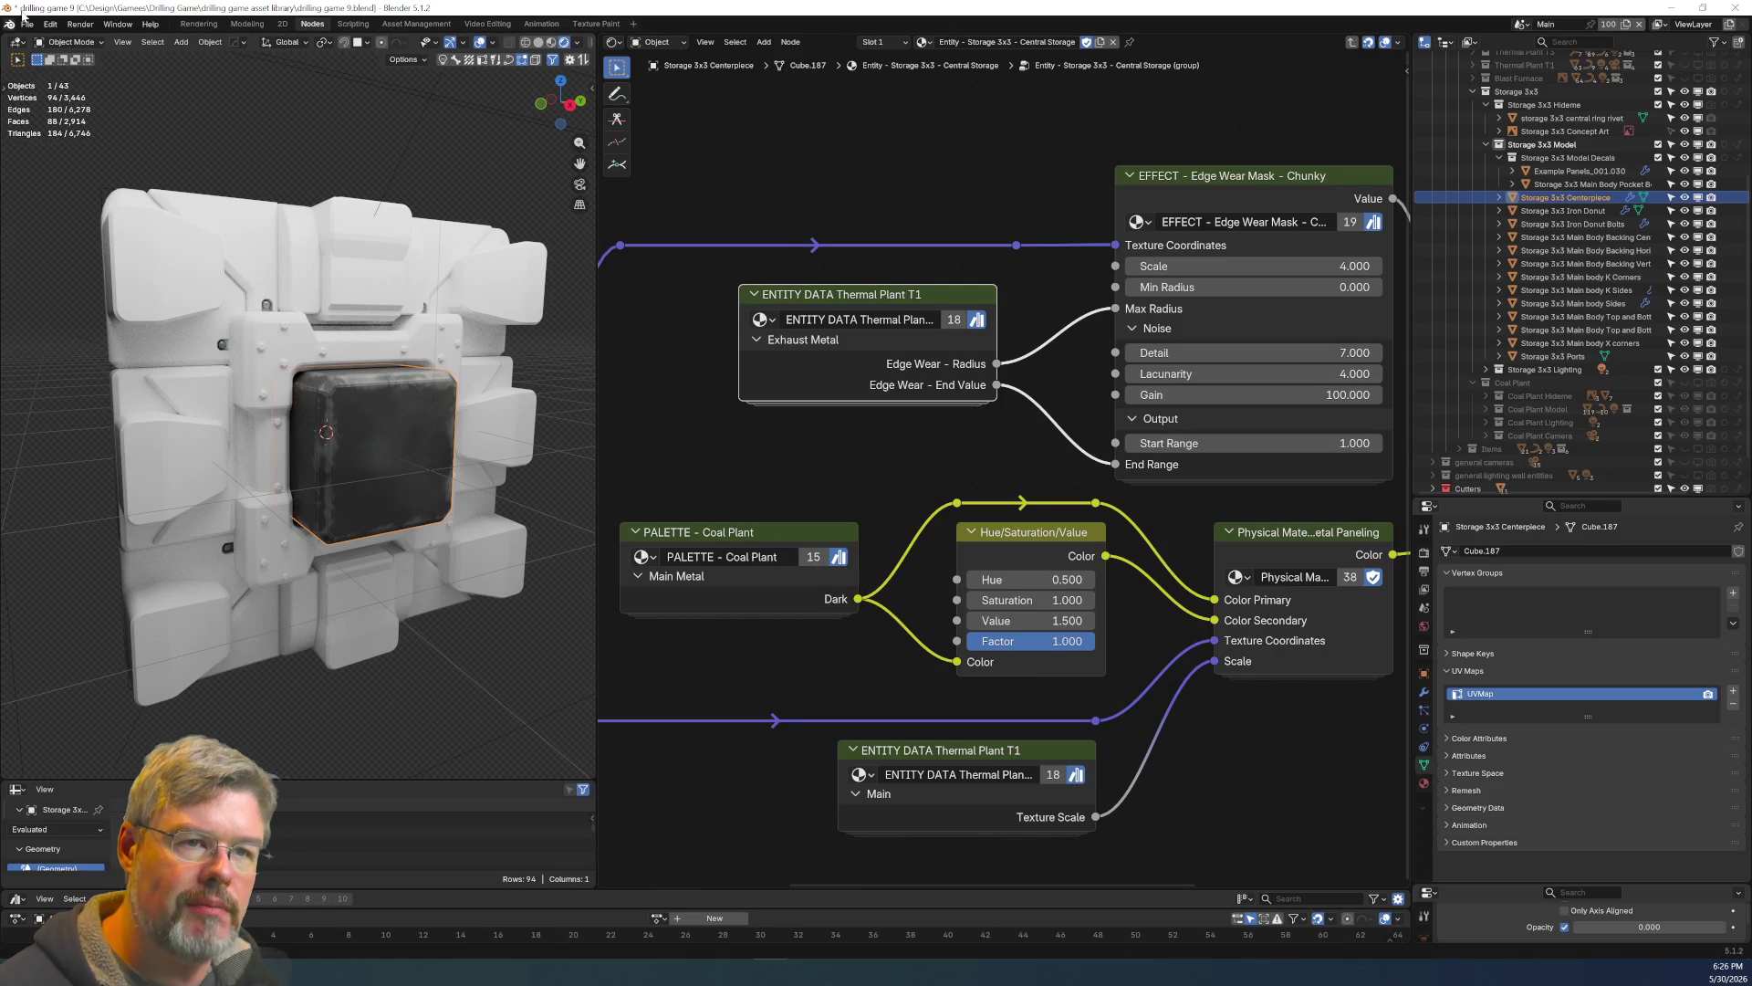
Save the blend file and show the Coal Plant collection again.
left_click(27, 24)
left_click(50, 110)
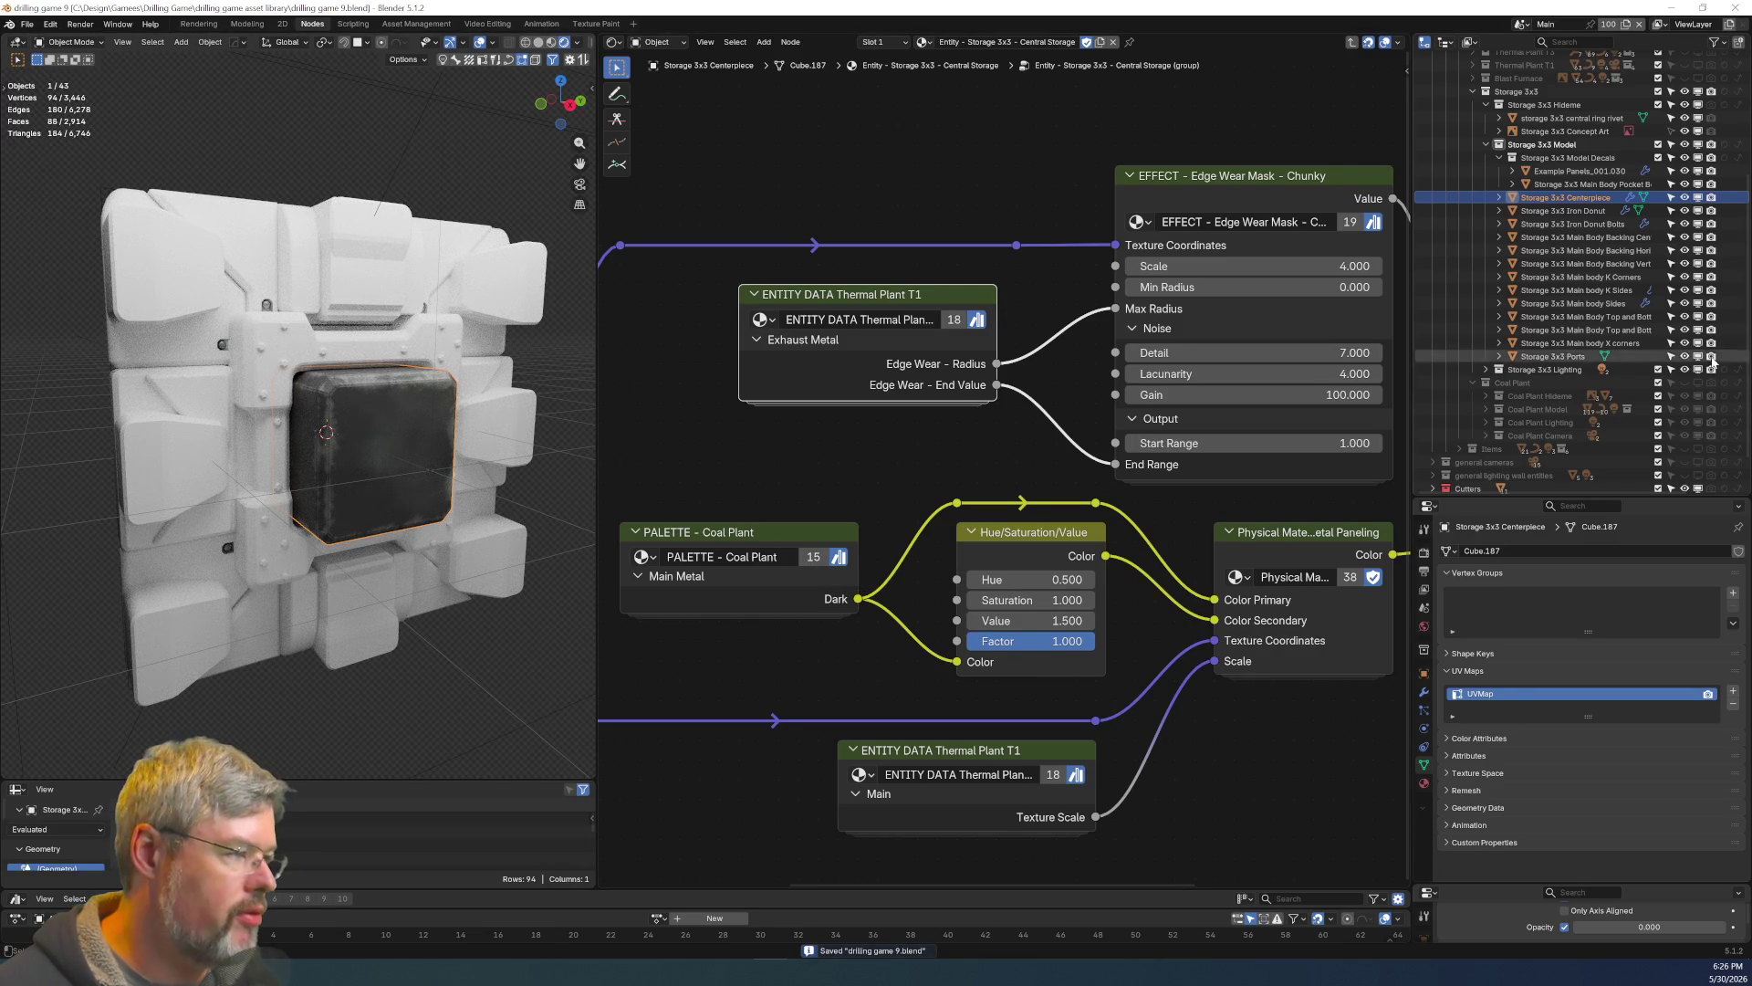
left_click(1686, 383)
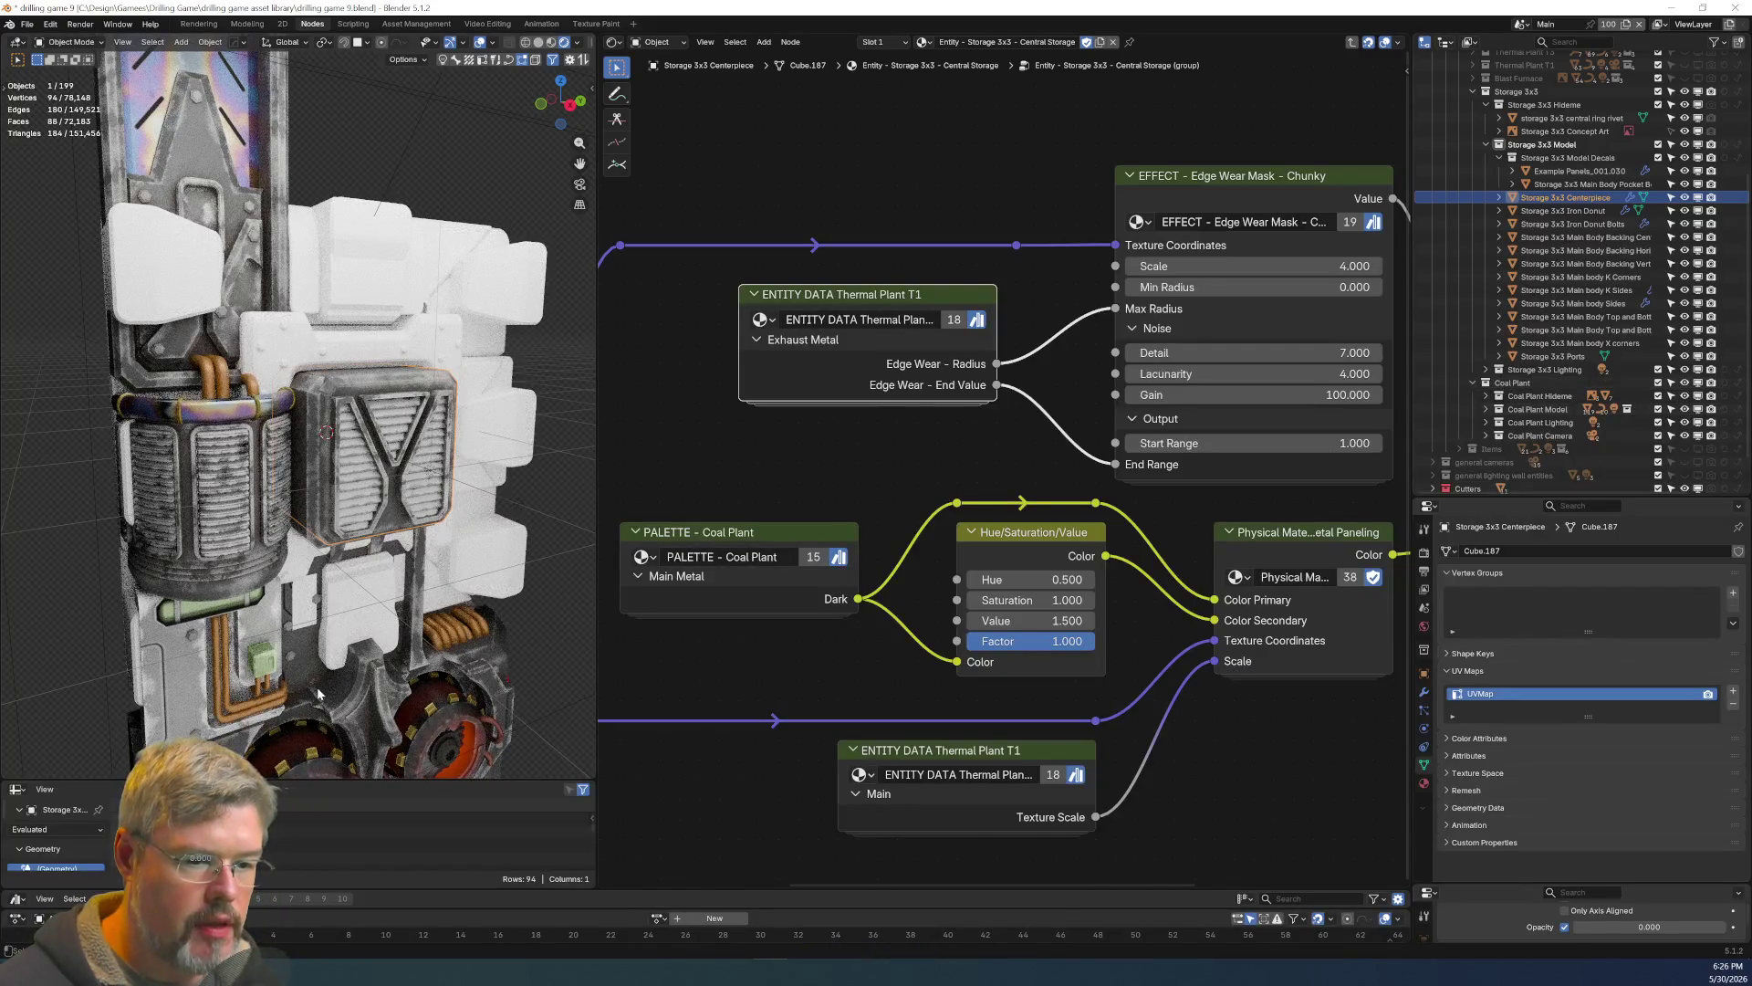
In the lower dark body's group, switch the first ENTITY DATA node from Thermal Plant T1 to Coal Plant.
middle_click_drag(313, 684, 304, 628, "shift")
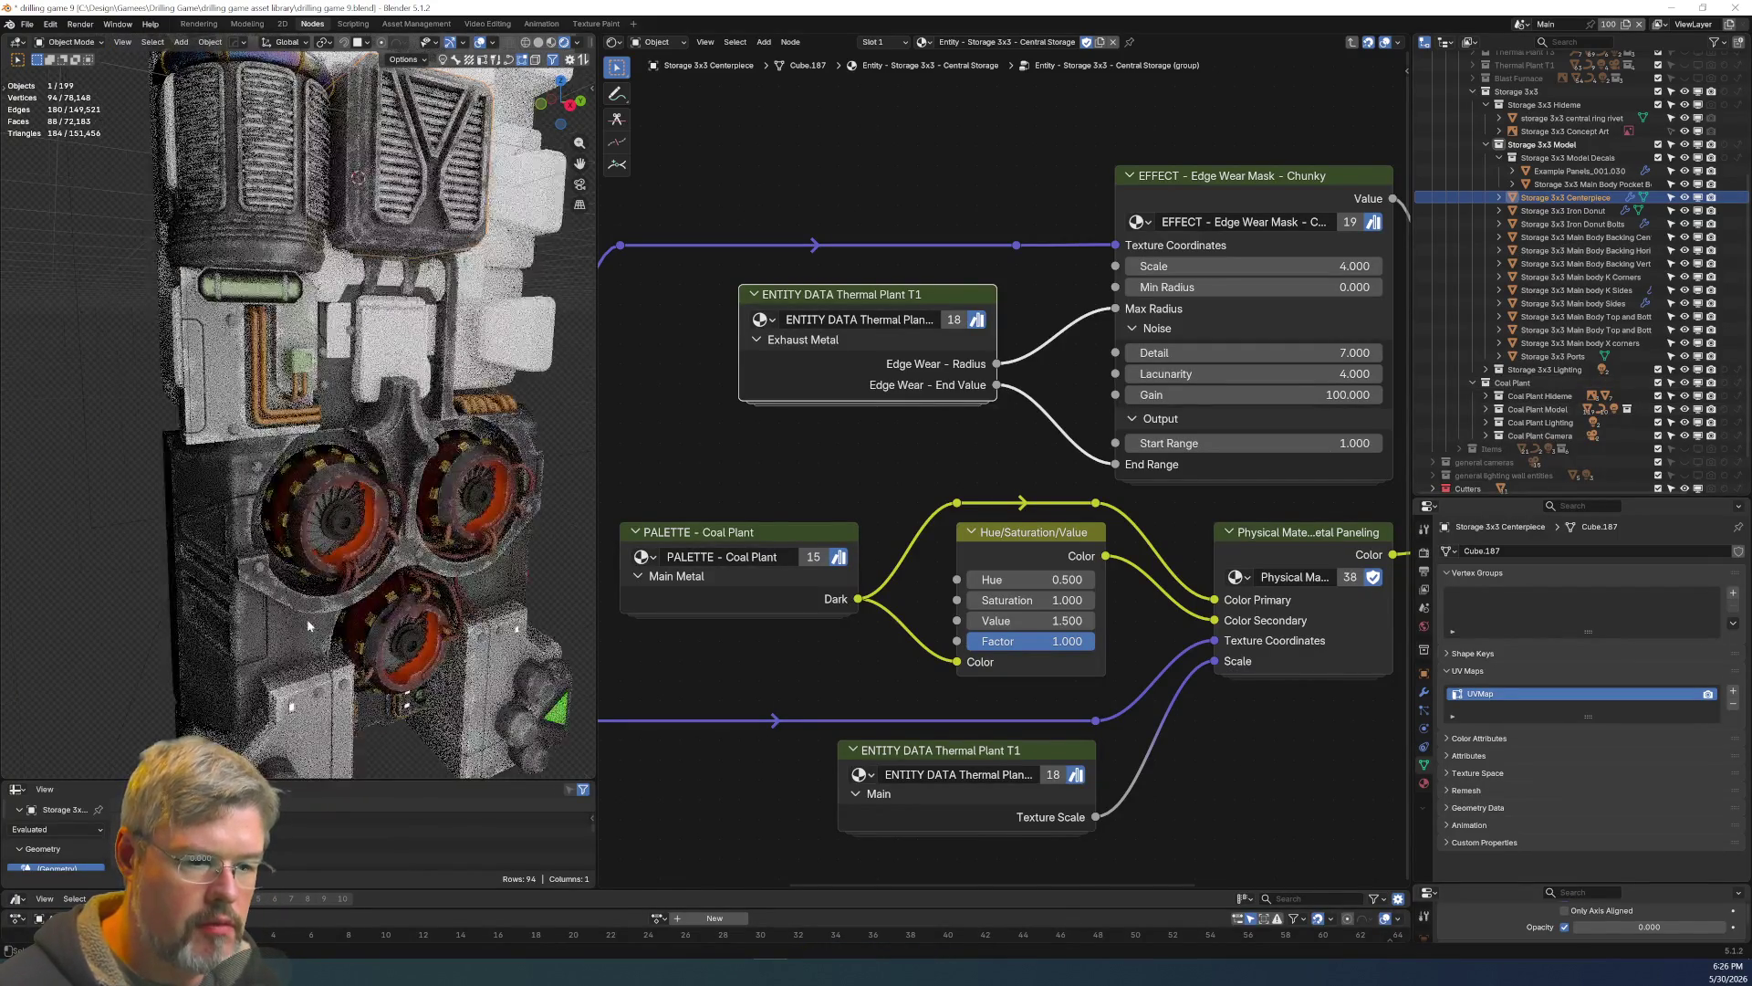
left_click(307, 629)
left_click(846, 444)
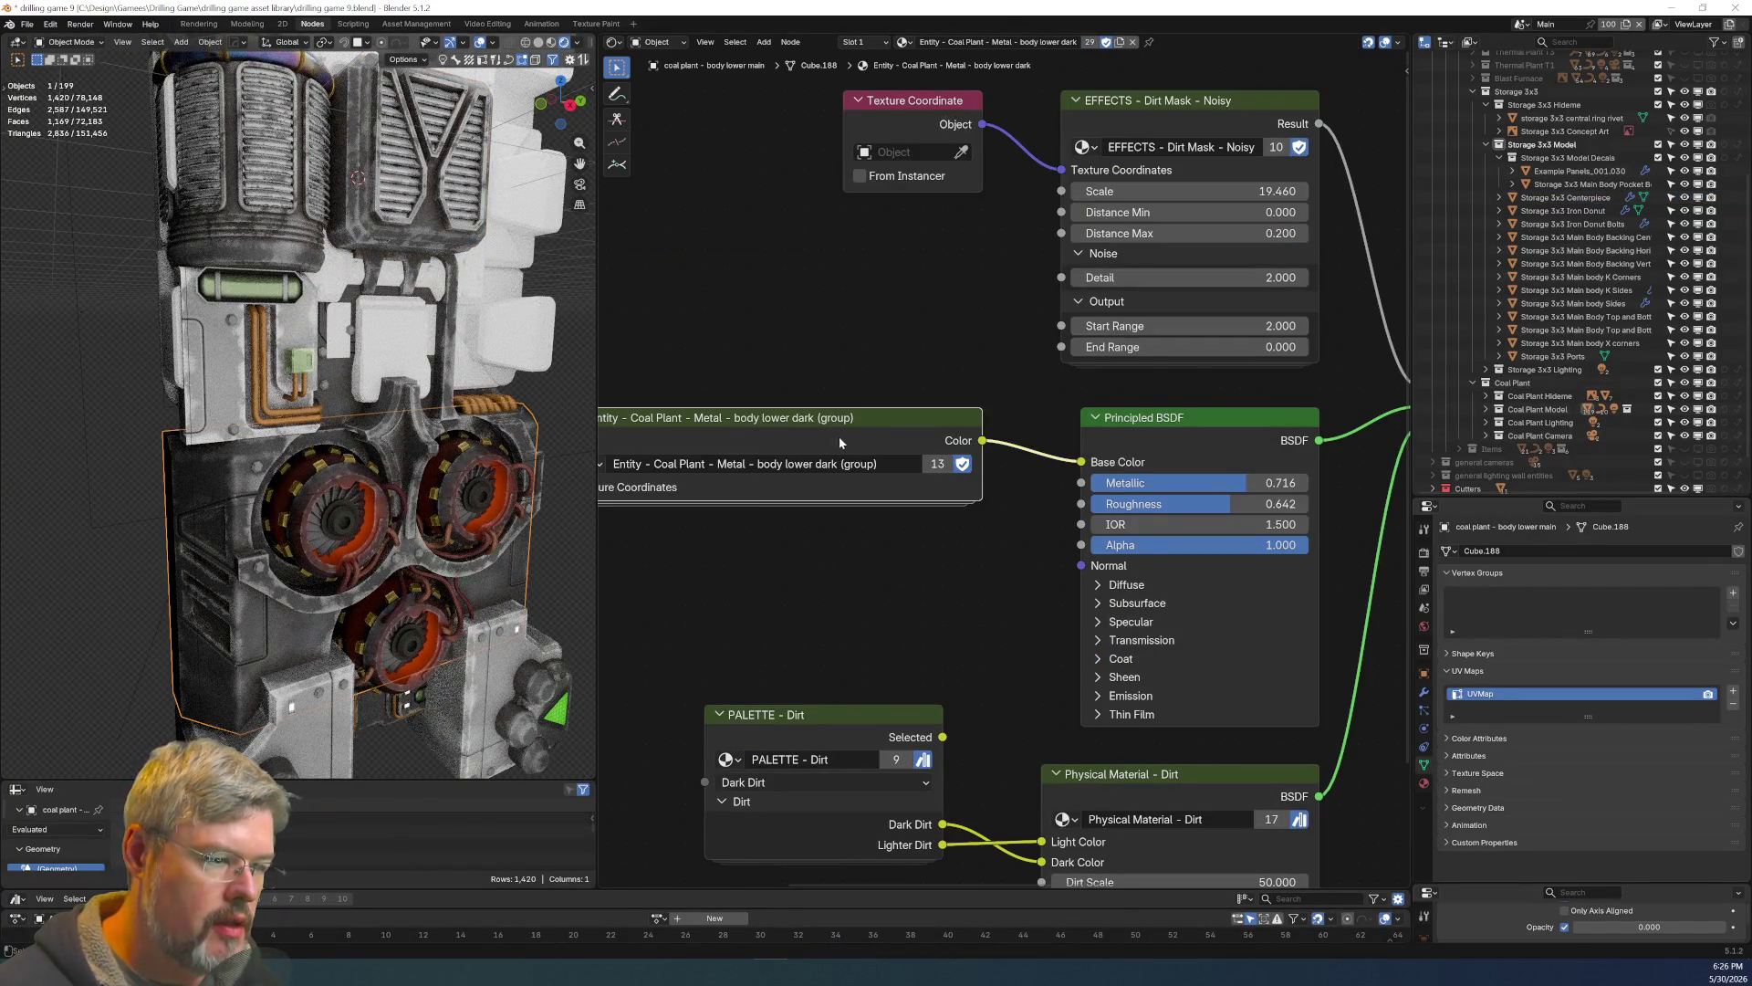
key("Tab")
middle_click_drag(1183, 598, 1378, 599)
left_click(1138, 300)
key("ctrl+h")
key("ctrl+h")
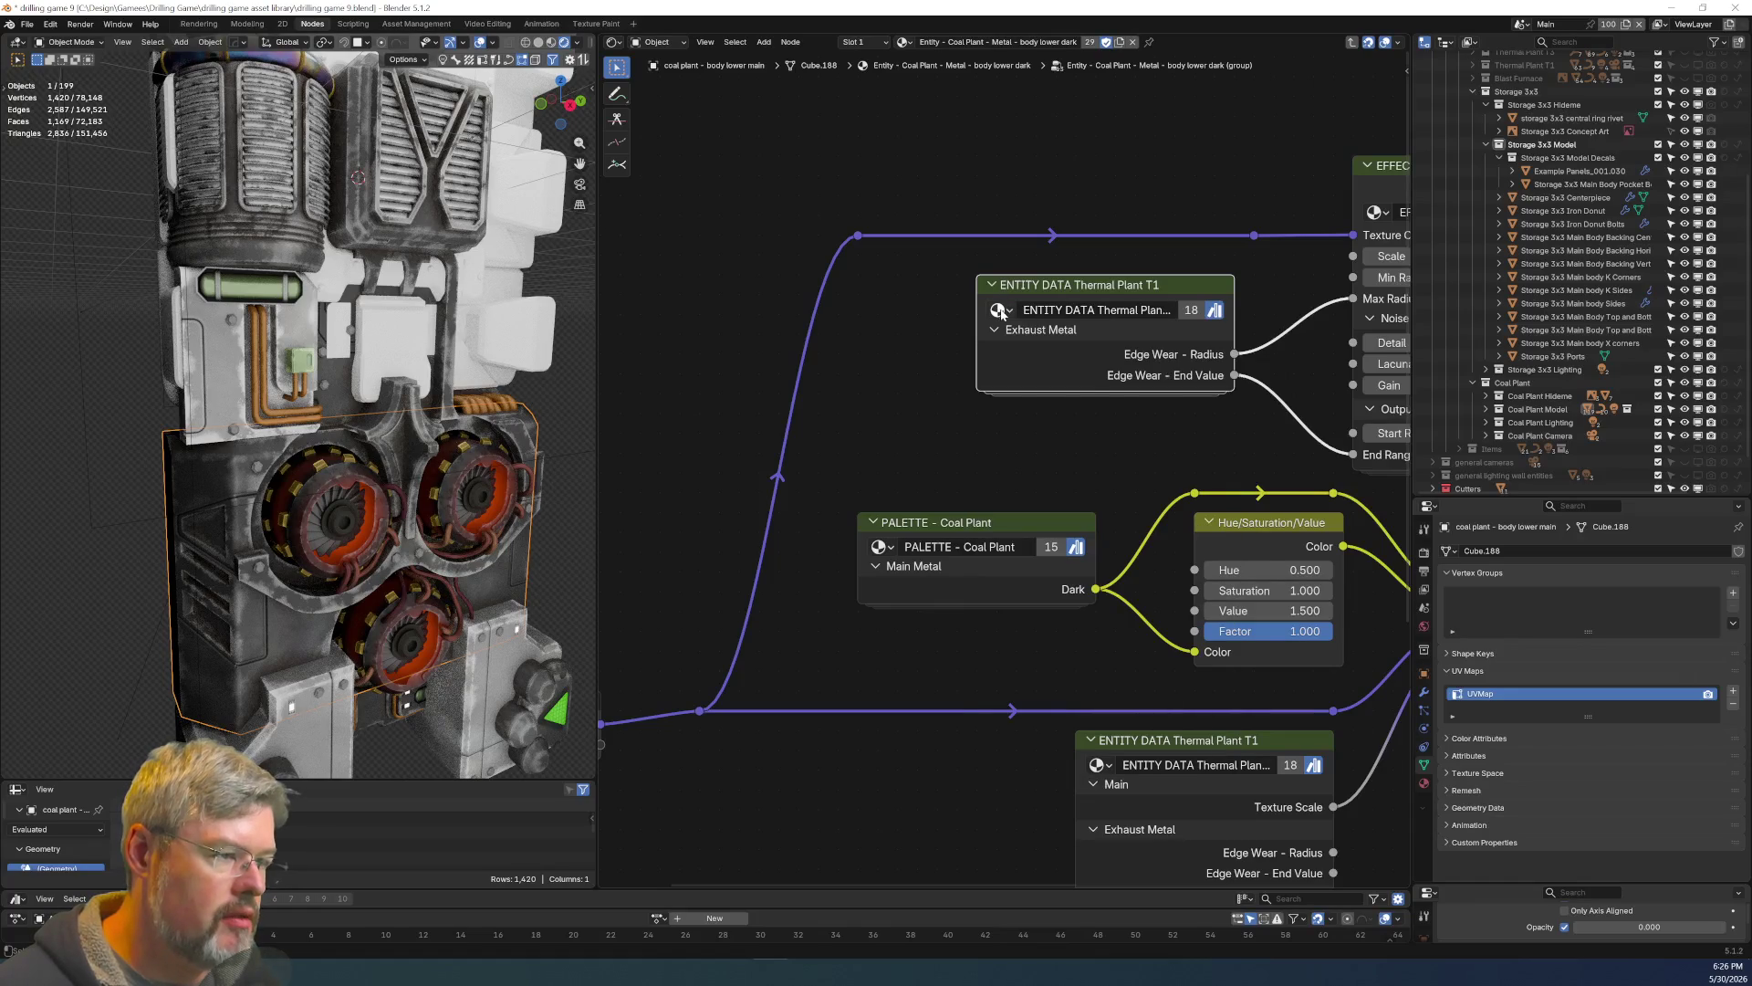
left_click(999, 309)
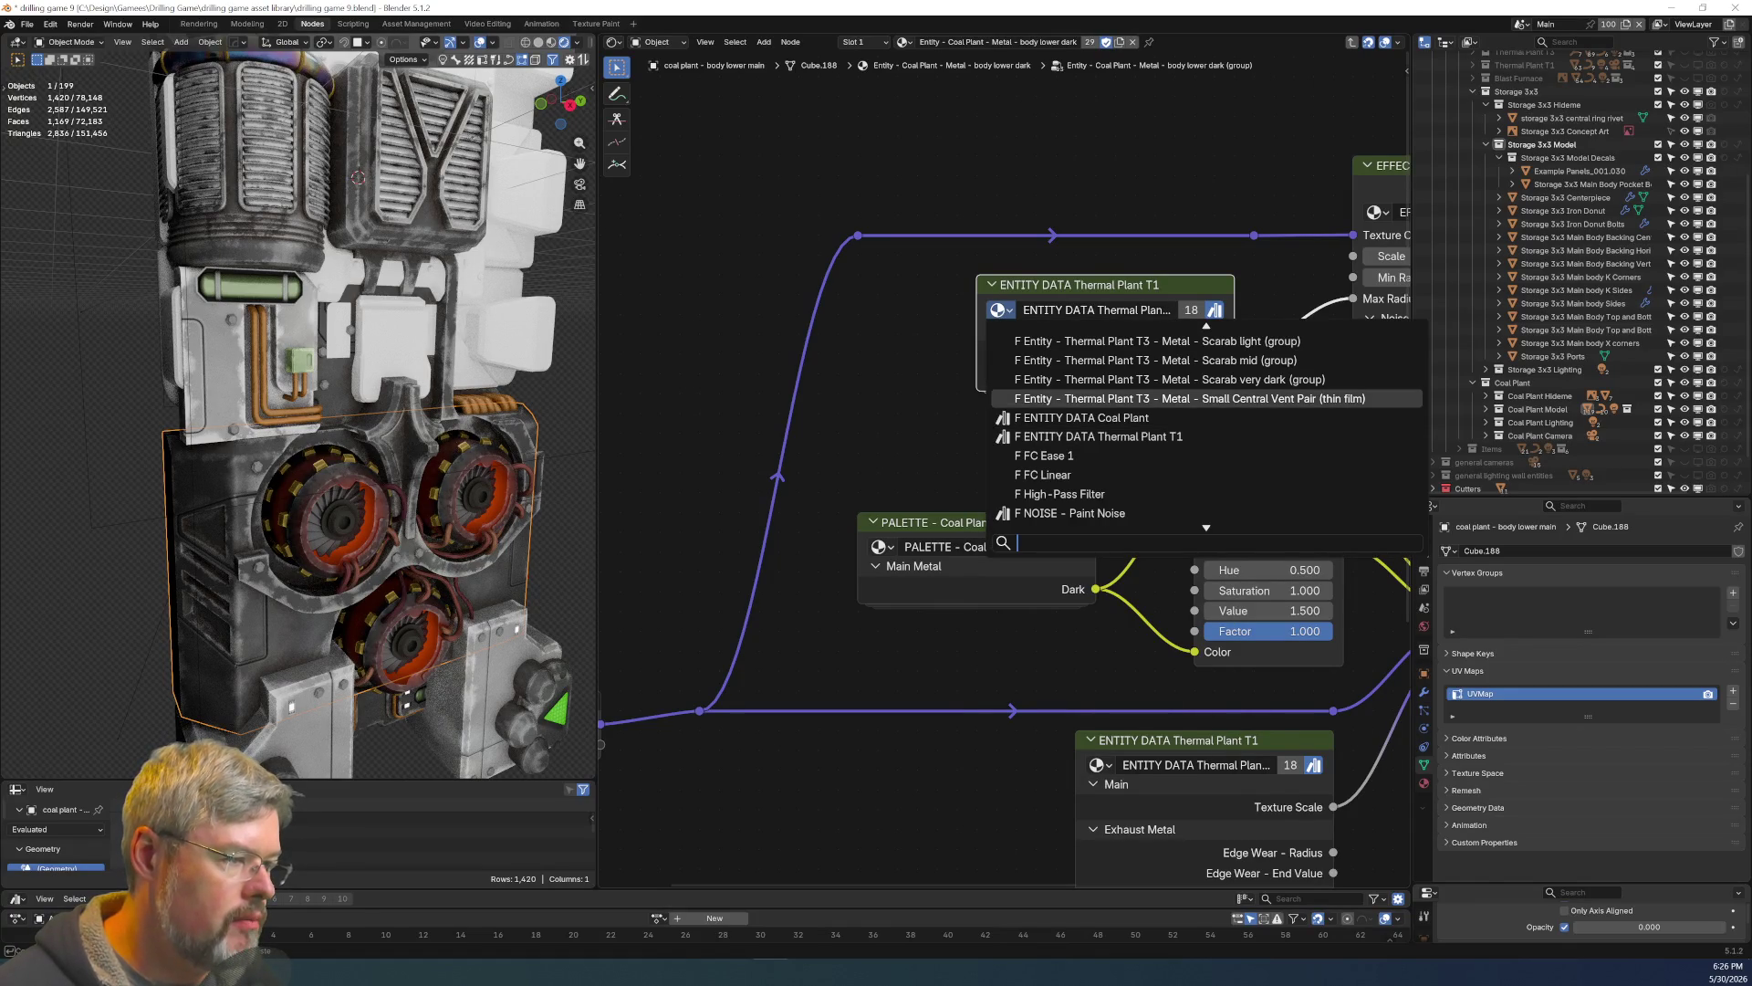
left_click(1081, 417)
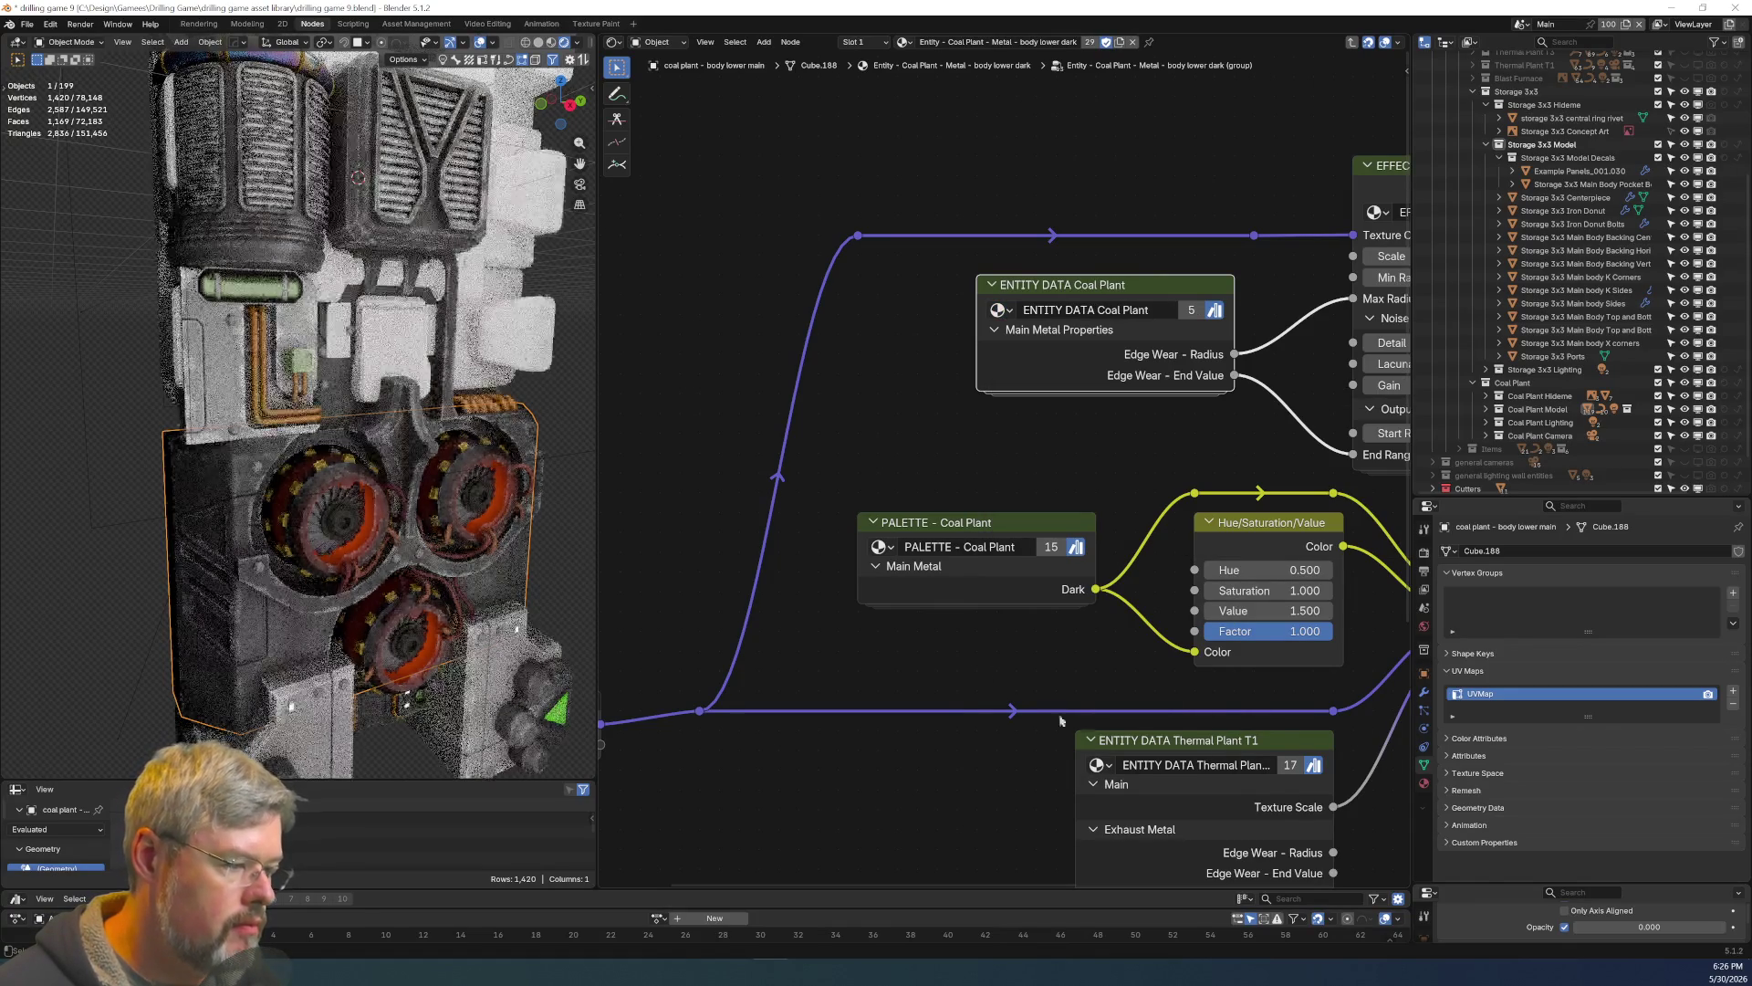
Switch the second ENTITY DATA node to Coal Plant, hide its unused sockets, and save the file.
left_click(1098, 764)
left_click(1146, 627)
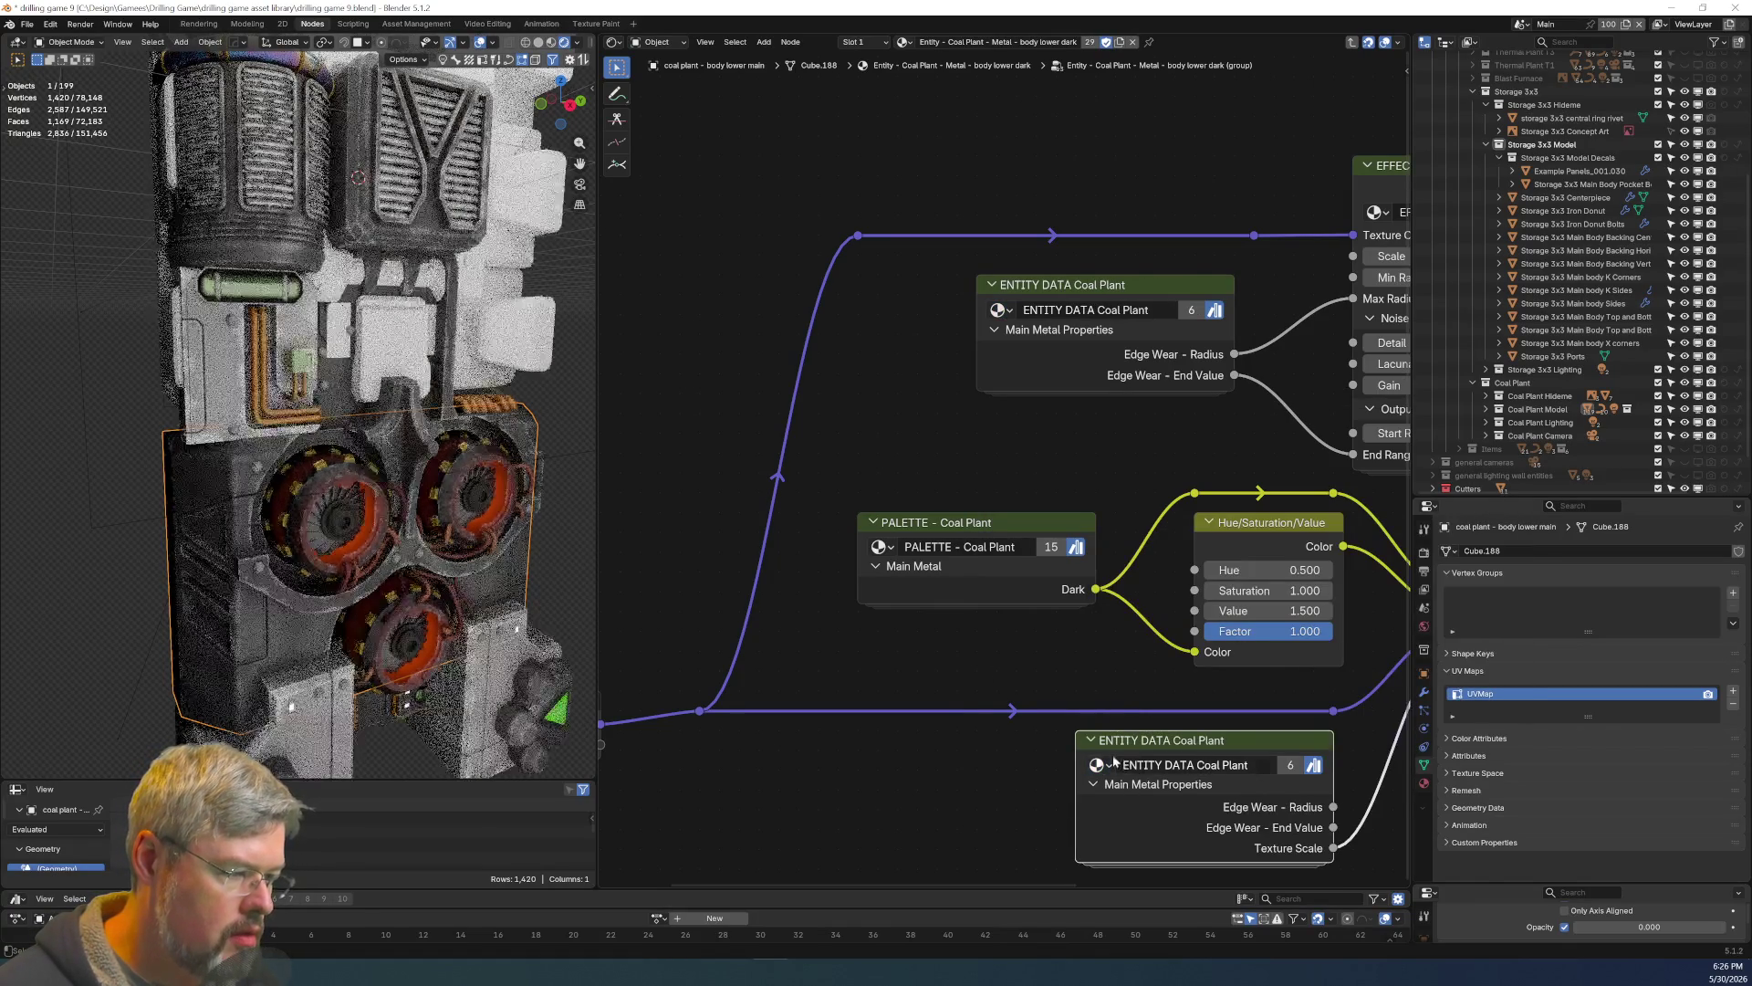
scroll(922, 771, "down", 5, "ctrl")
key("ctrl+h")
scroll(805, 439, "up", 4, "ctrl")
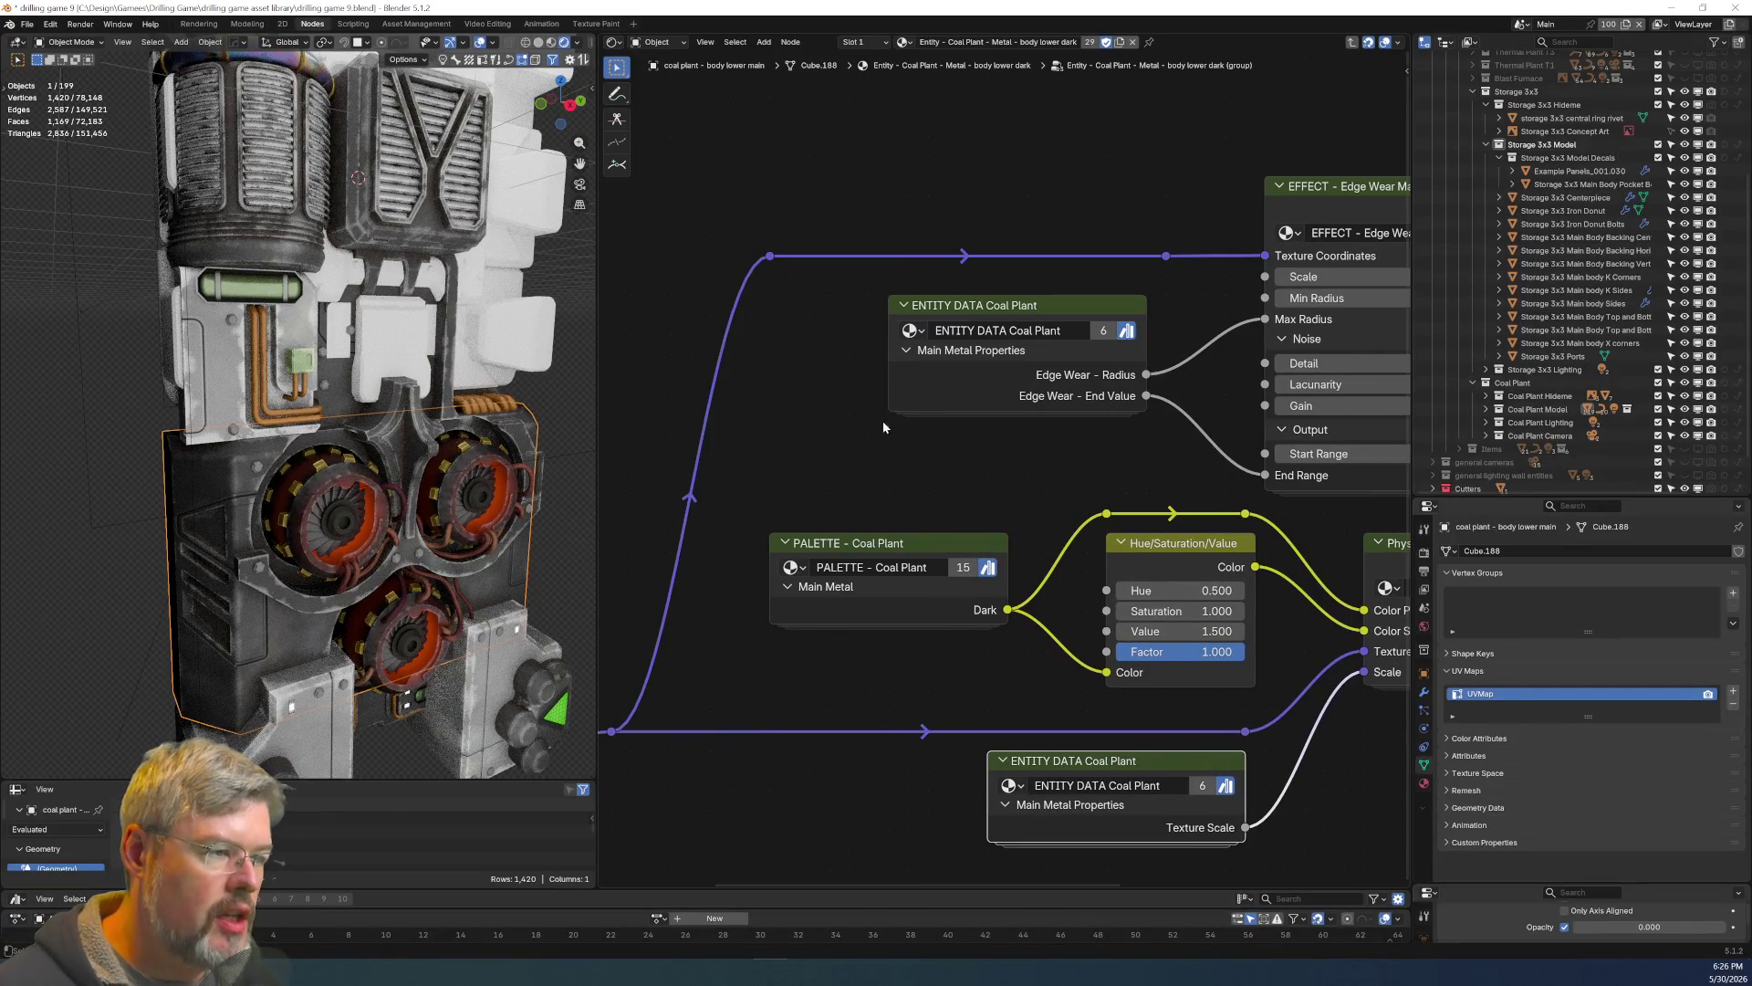
left_click(28, 23)
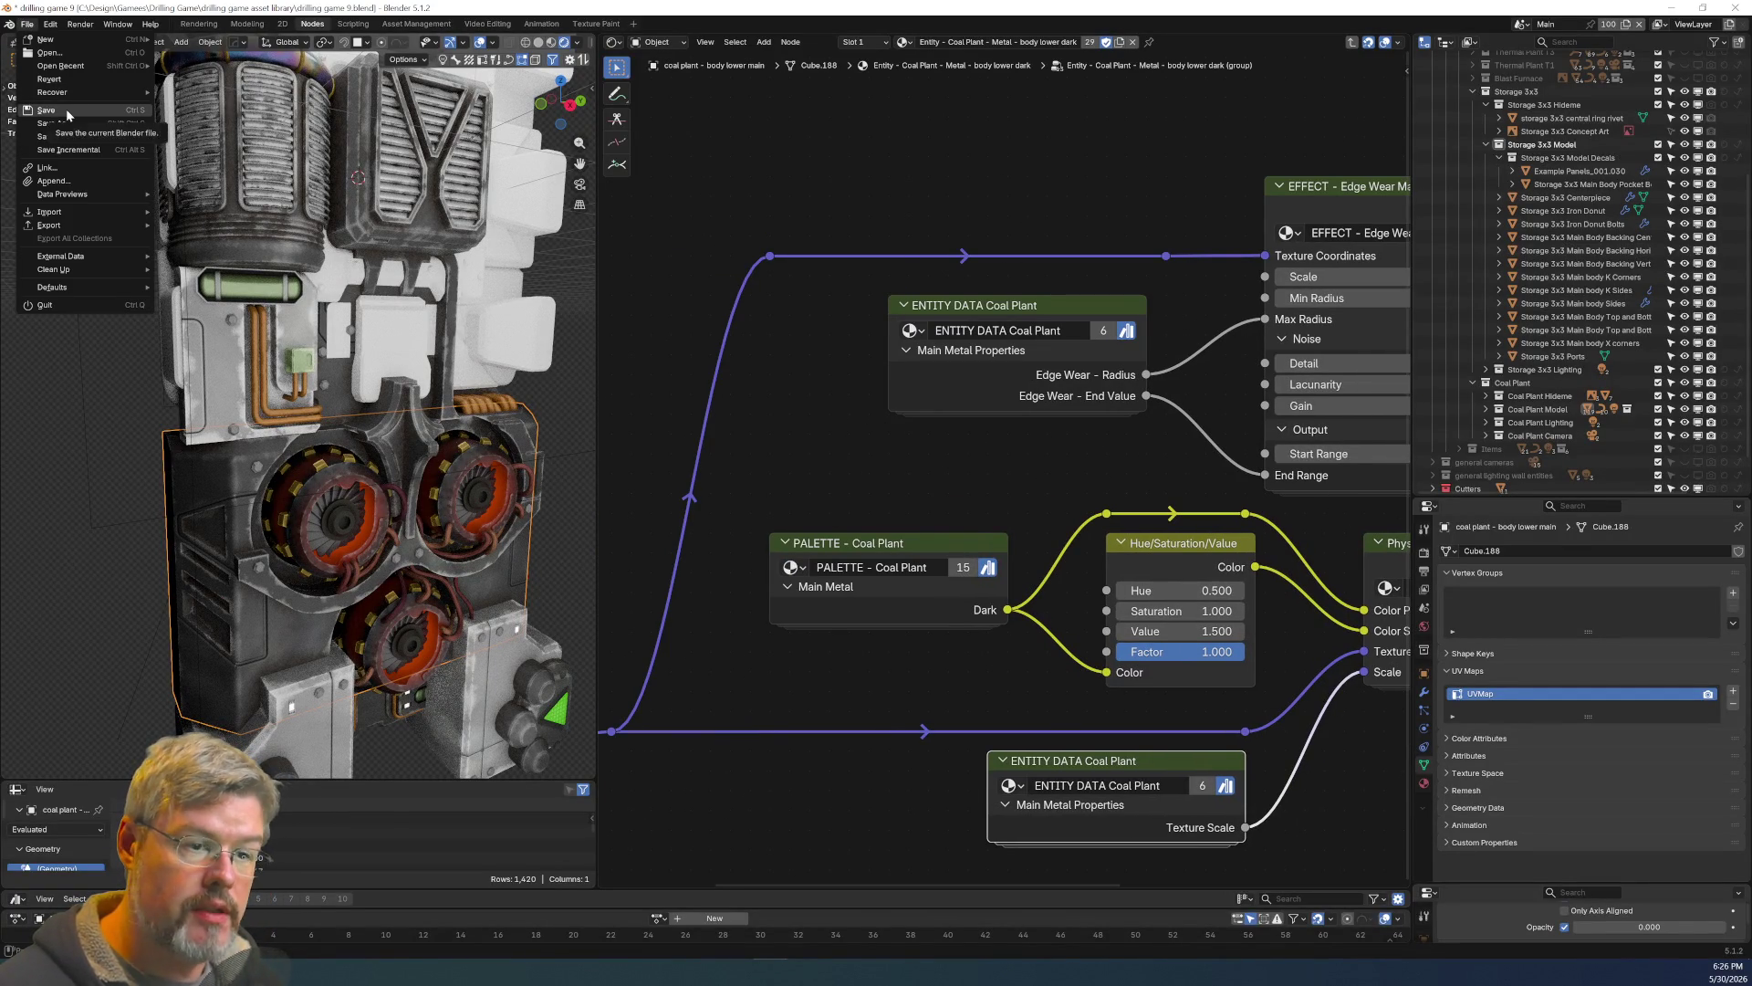
left_click(66, 111)
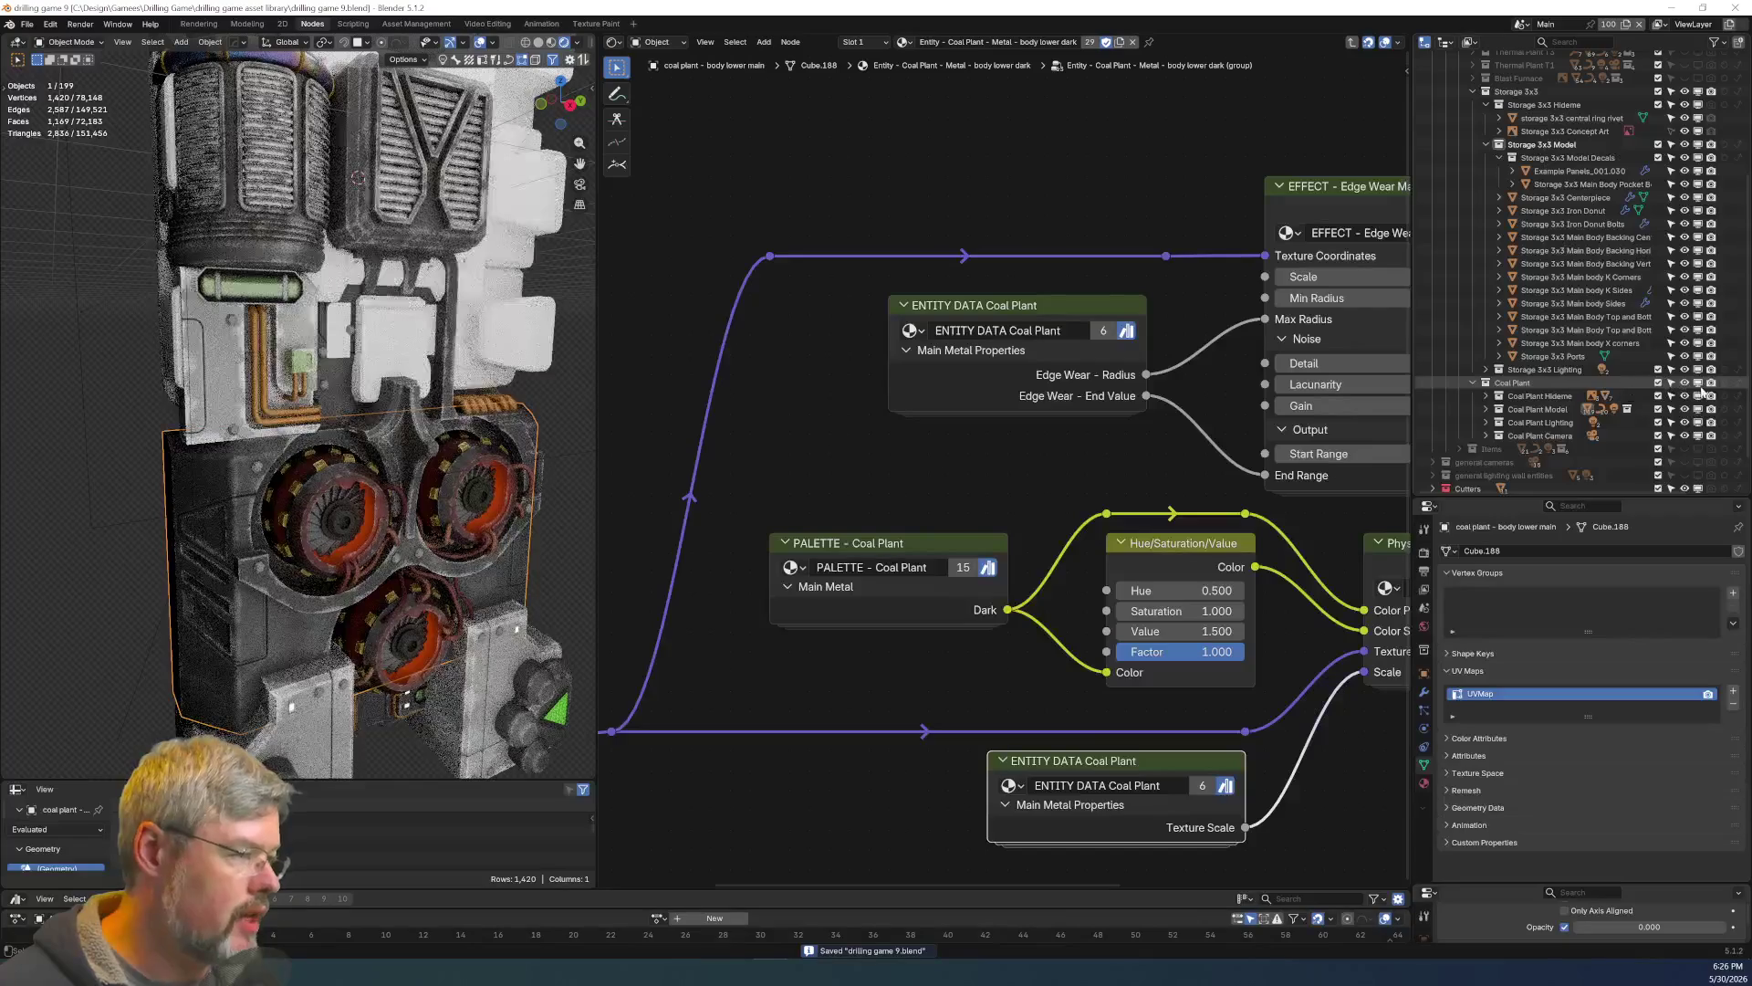
Open the lower light body part's material group to check its nodes.
left_click(320, 735)
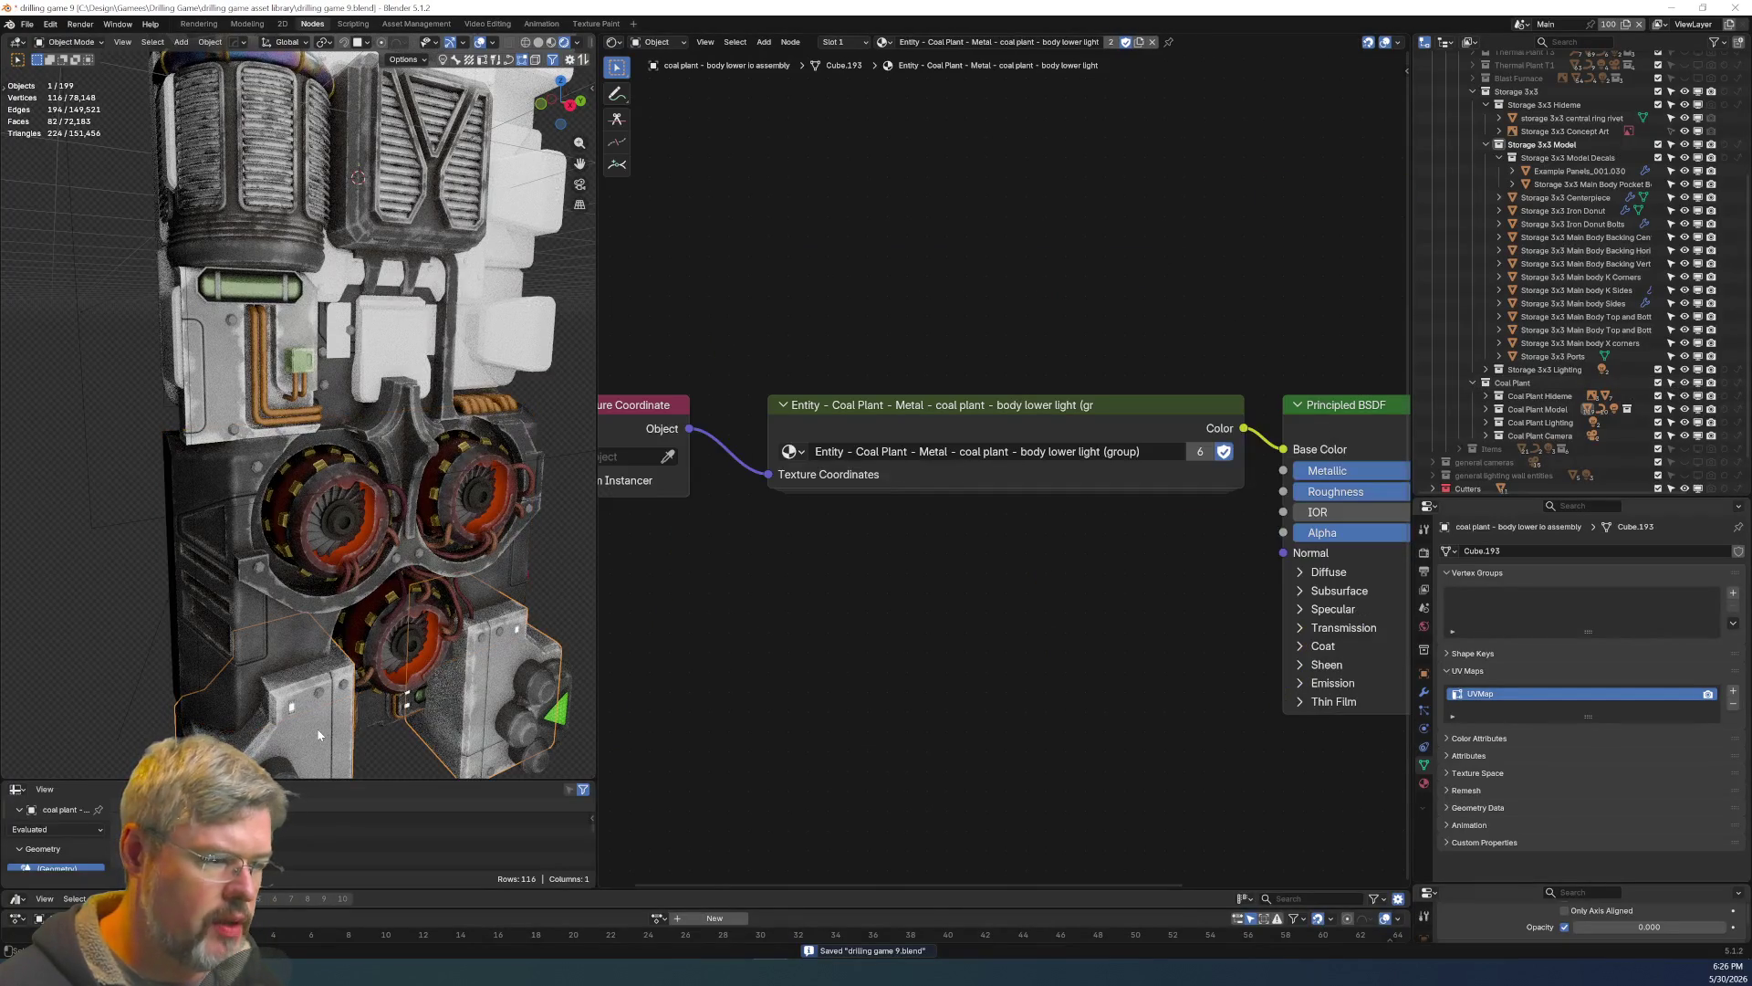
left_click(1128, 409)
key("Tab")
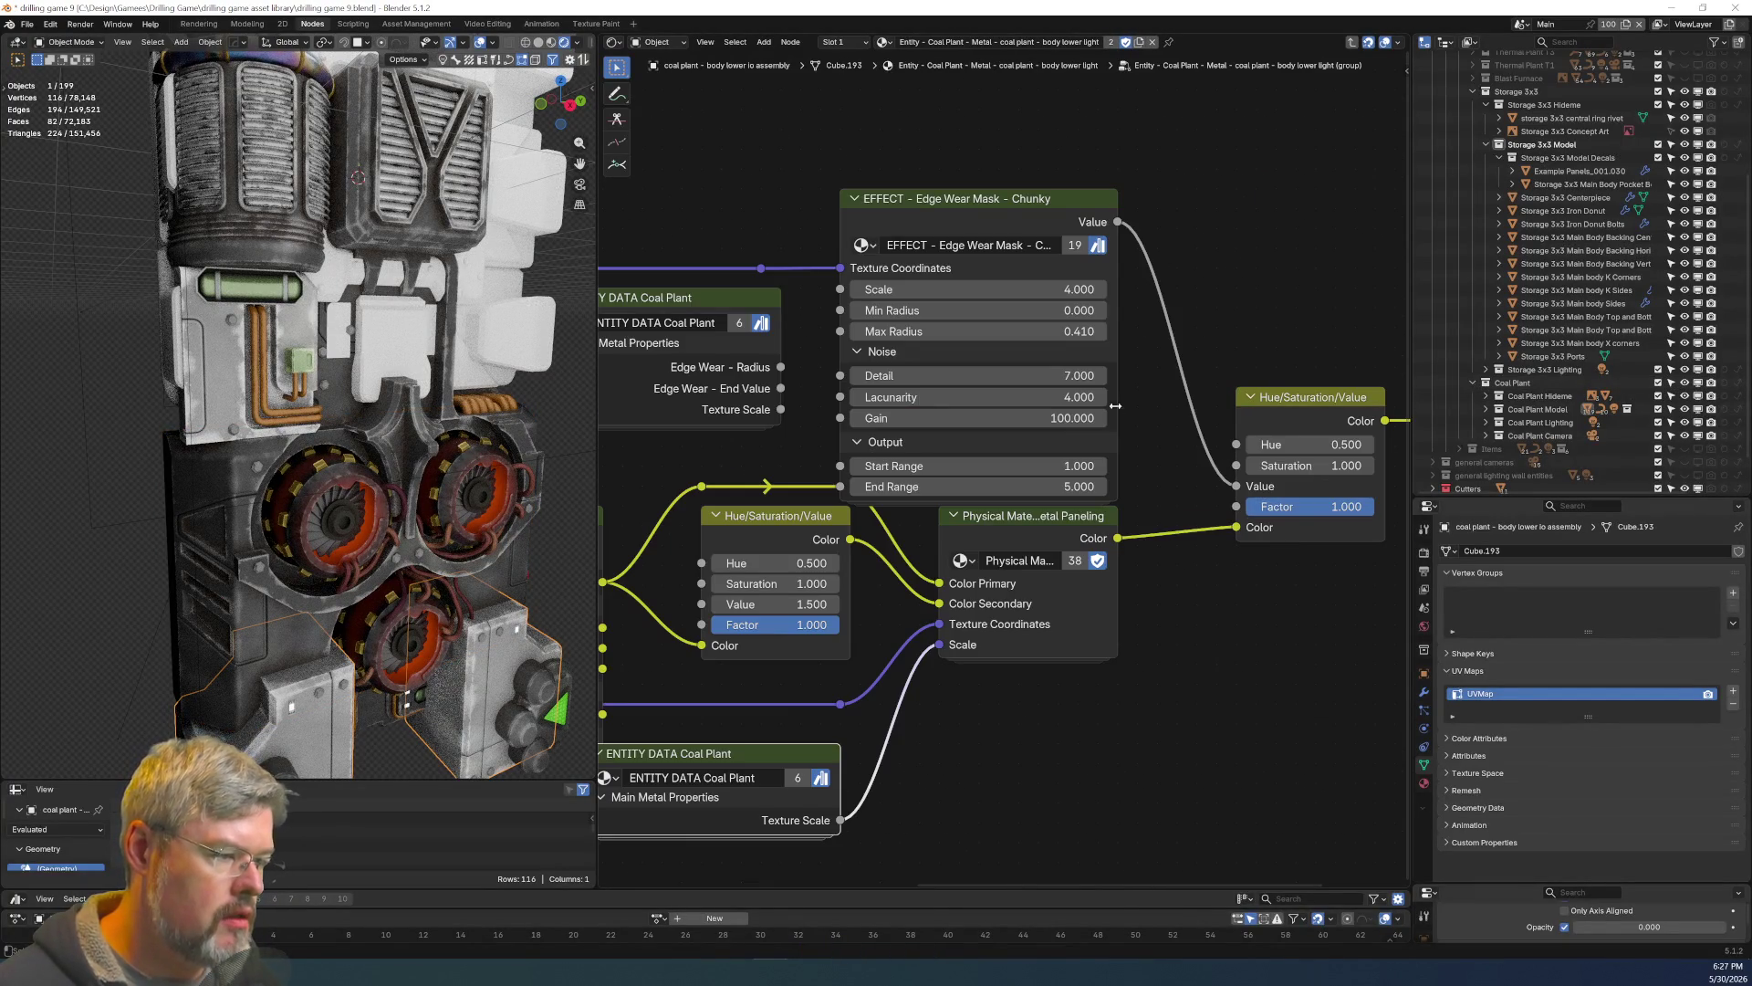
scroll(776, 639, "up", 2)
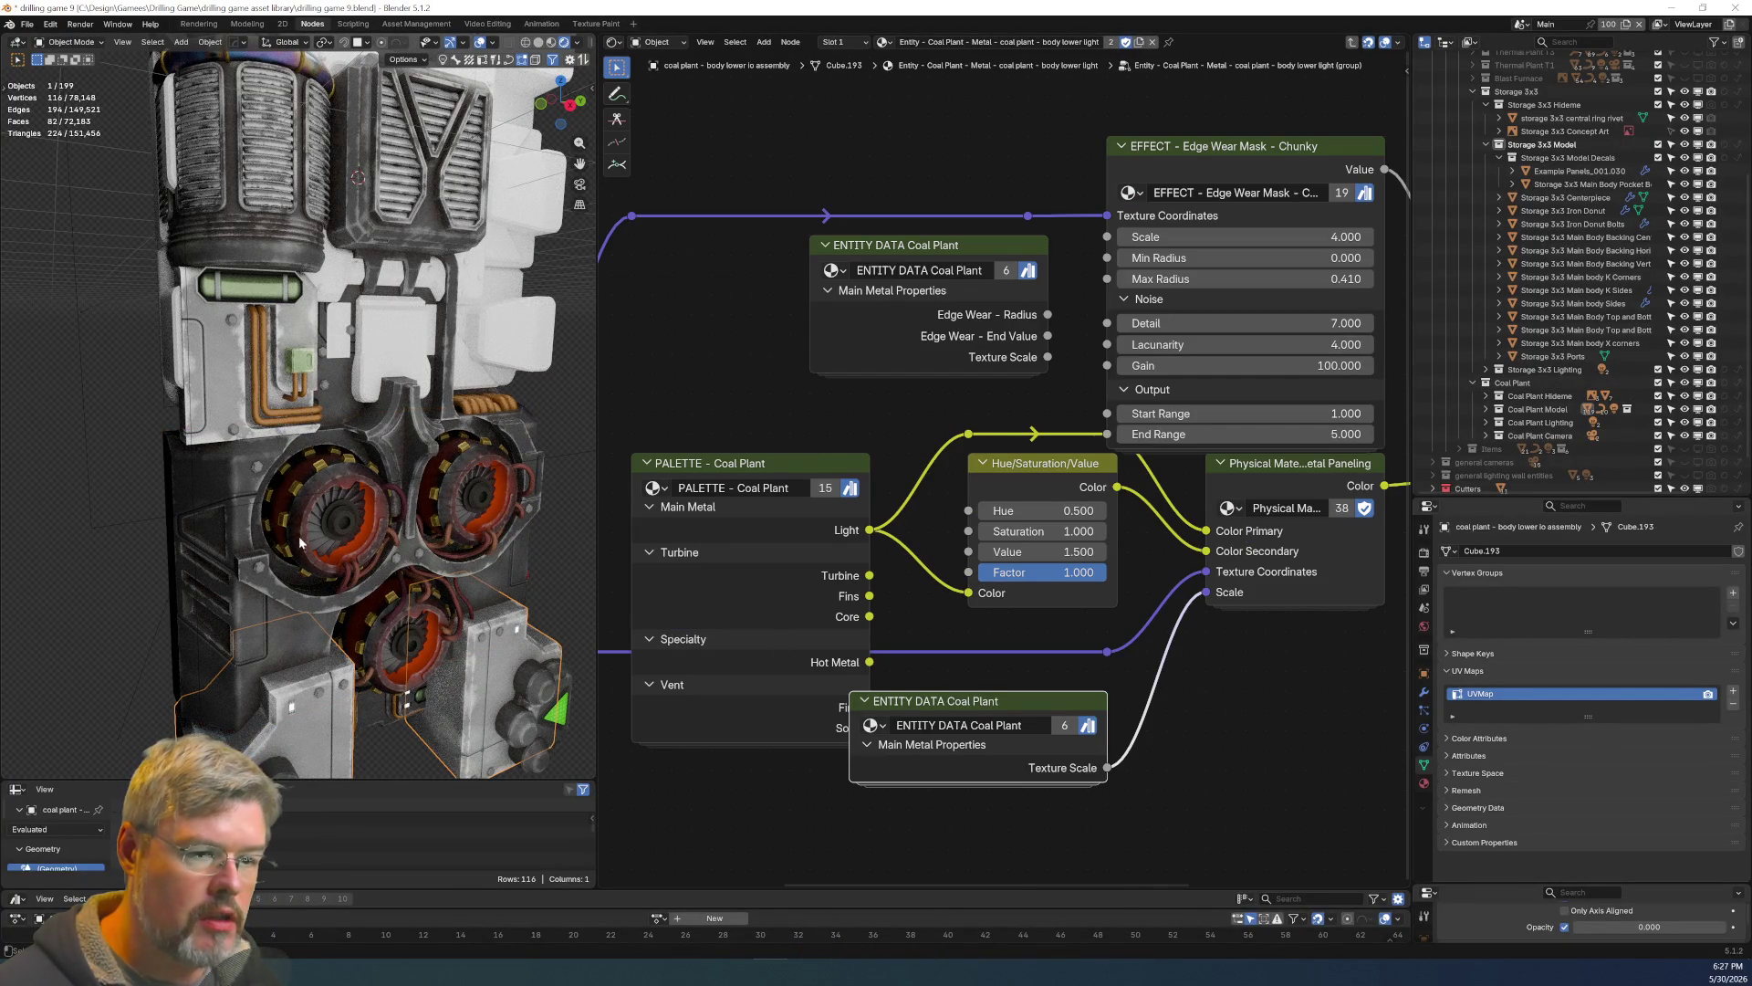
scroll(411, 547, "up", 2)
middle_click_drag(511, 639, 350, 566, "shift")
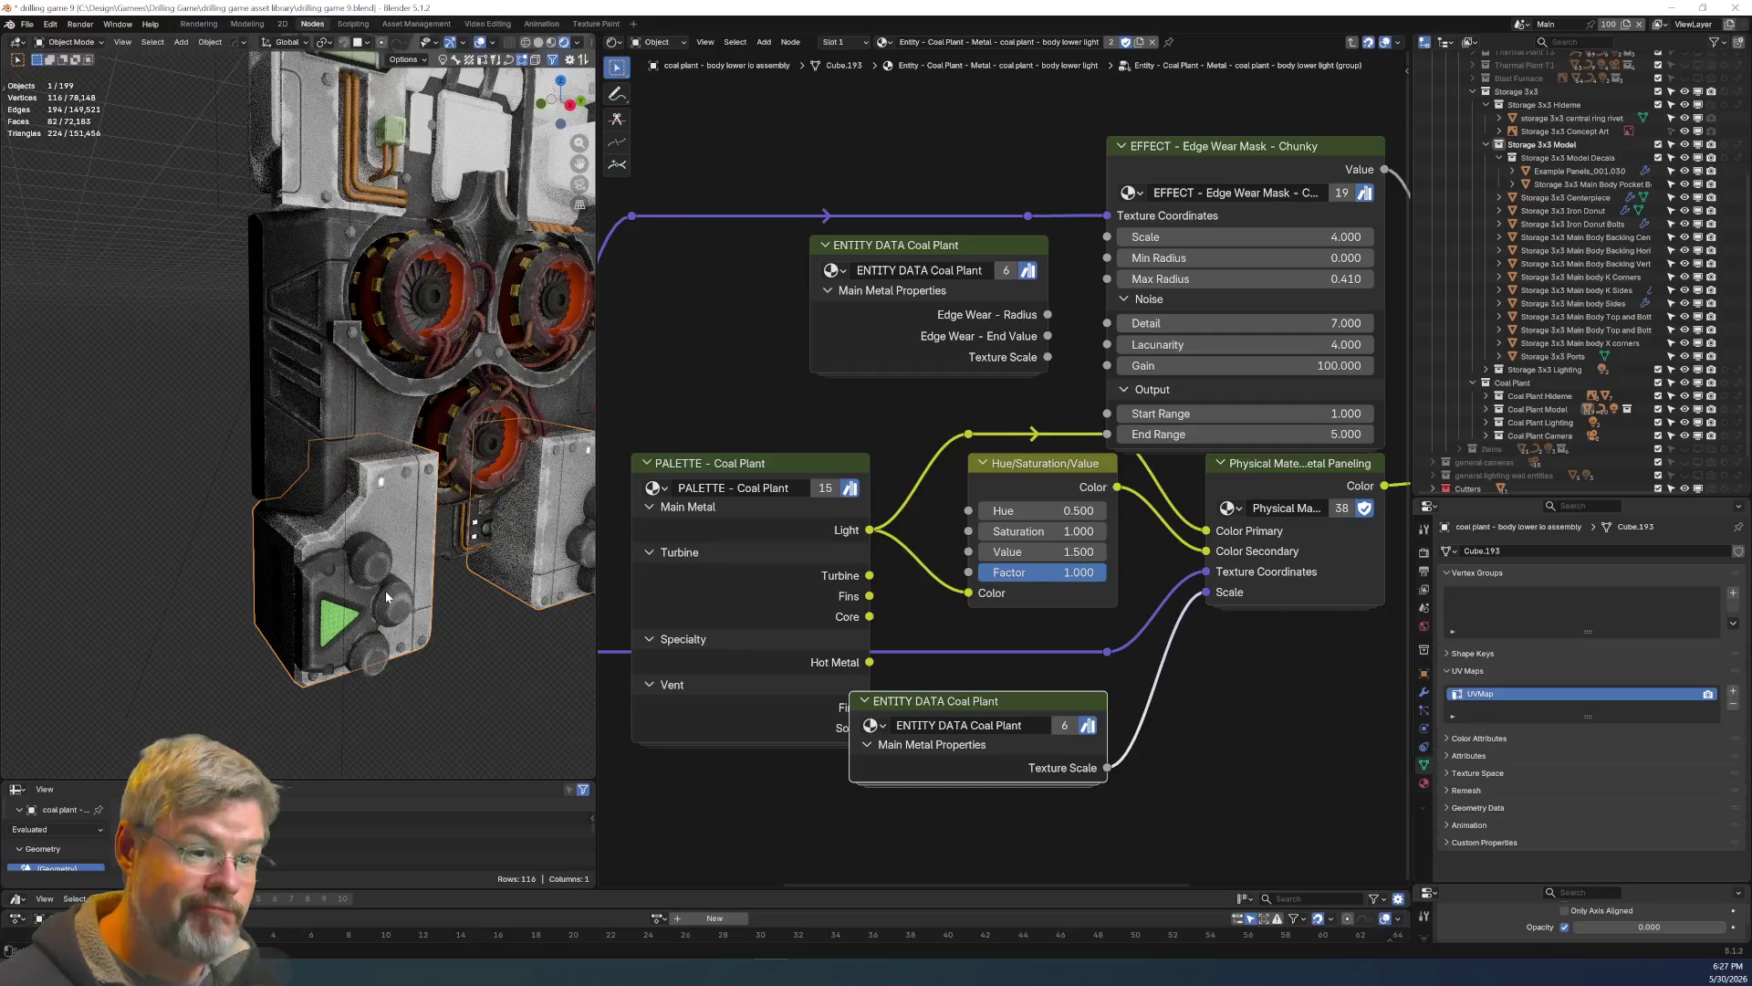
middle_click_drag(387, 595, 375, 689, "shift")
Hide the Coal Plant collection and select the black storage centerpiece.
left_click(1684, 383)
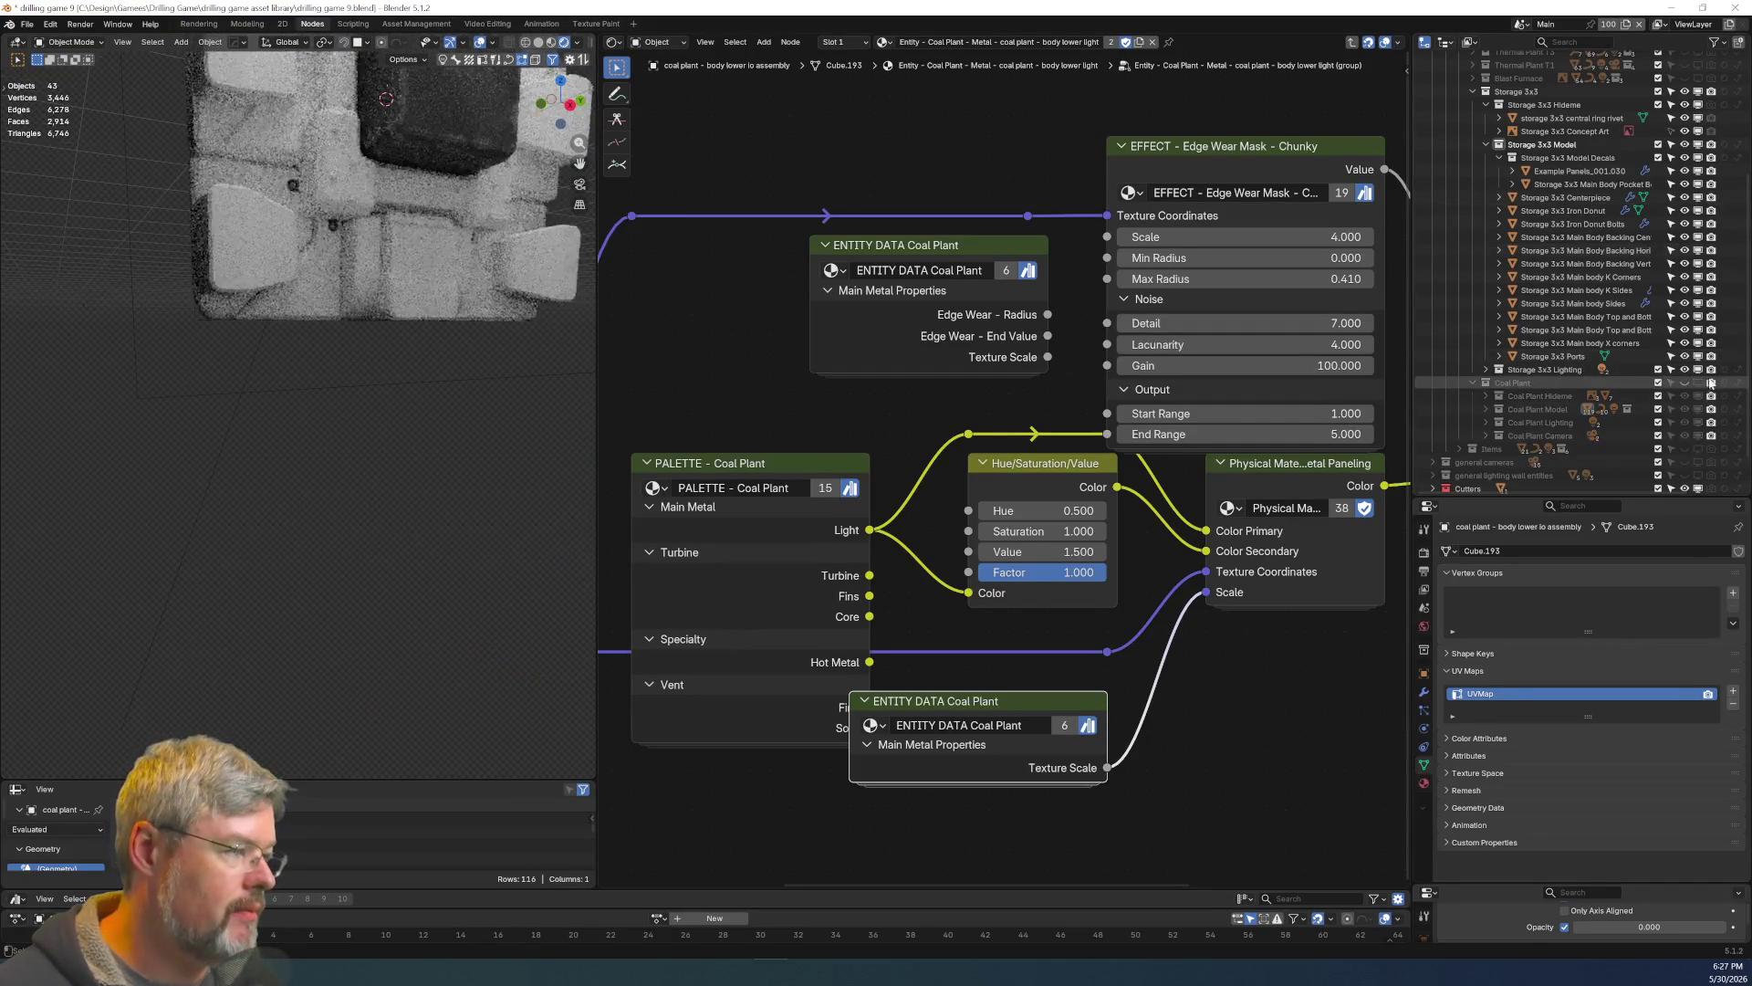
middle_click_drag(455, 378, 409, 488, "shift")
left_click(414, 475)
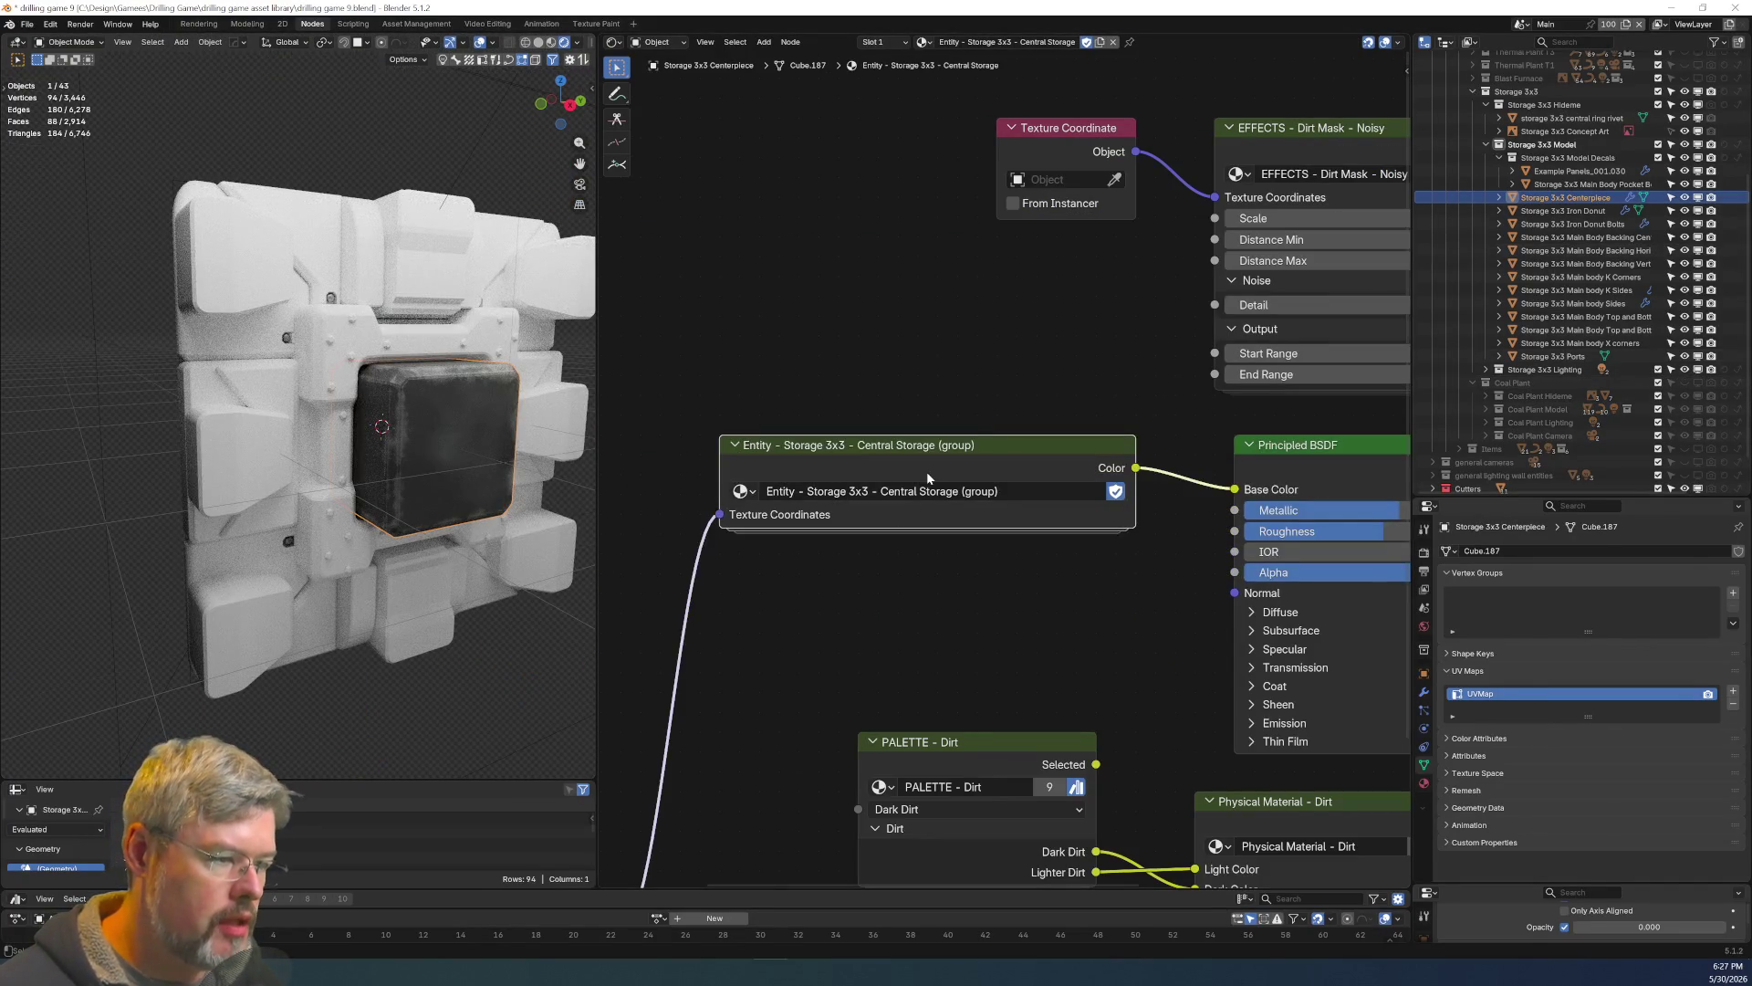
Make the entity data group a single-user copy named 'ENTITY DATA Storage 3x3' with a fake user.
key("Tab")
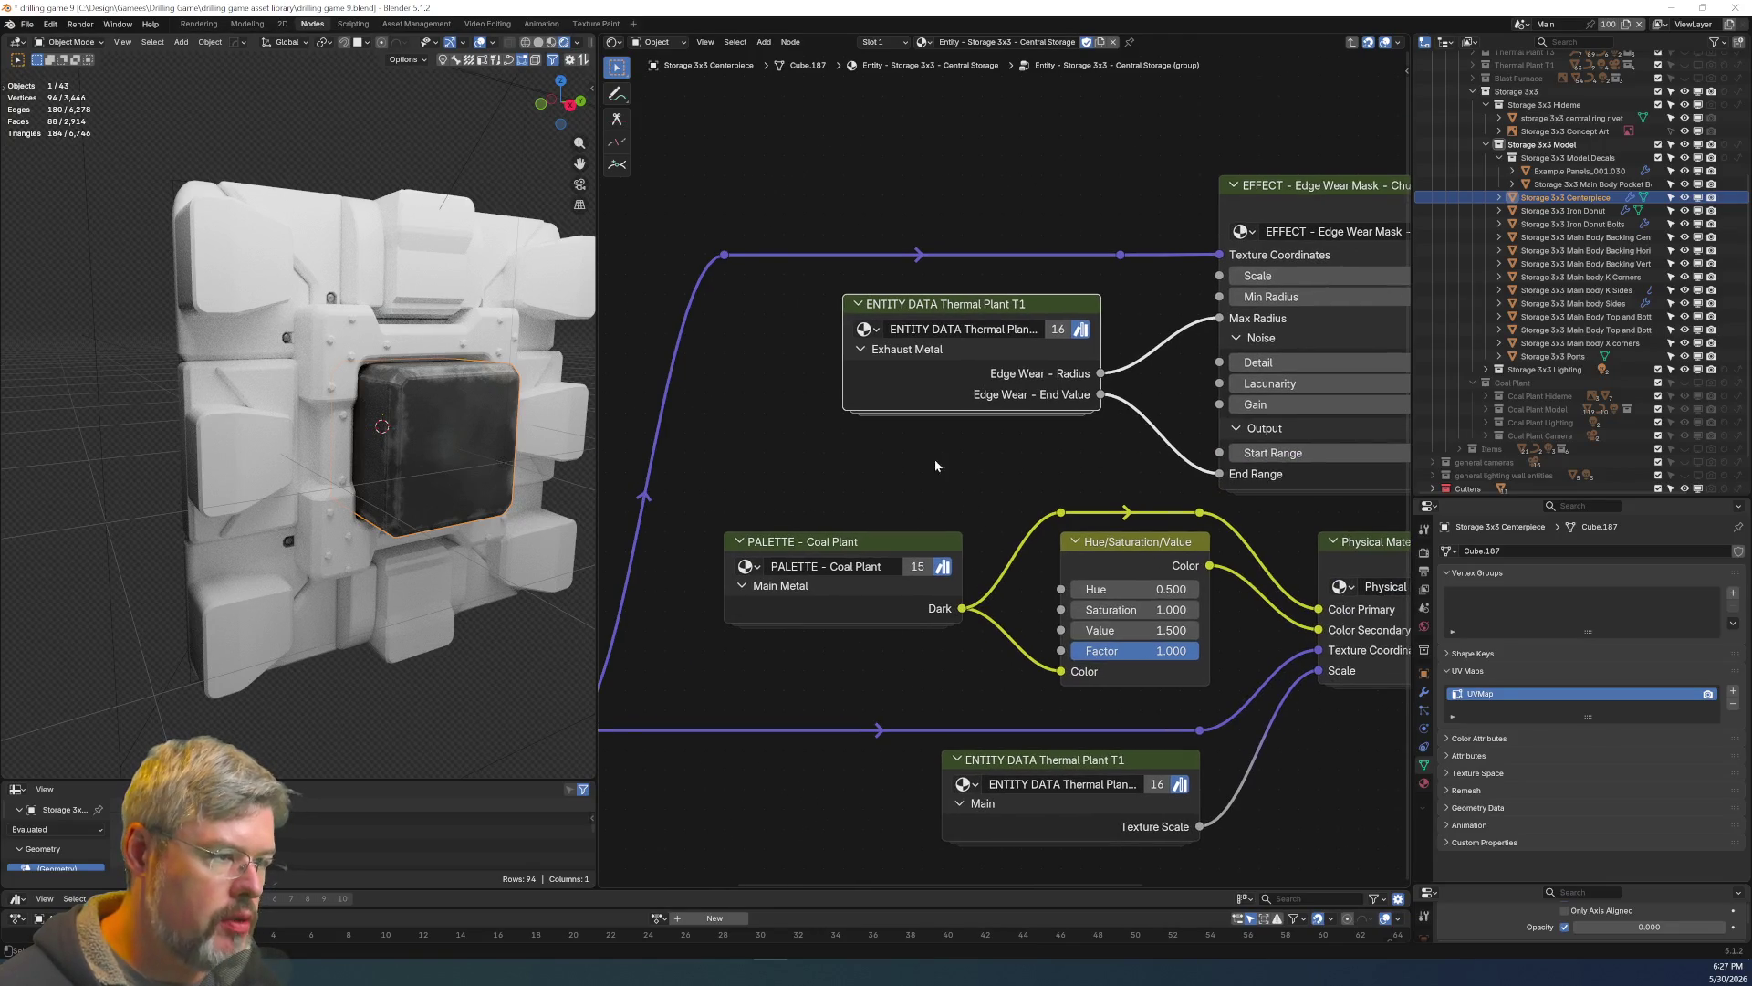
left_click(1057, 329)
key("BackSpace")
key("BackSpace")
key("BackSpace")
type("Storage")
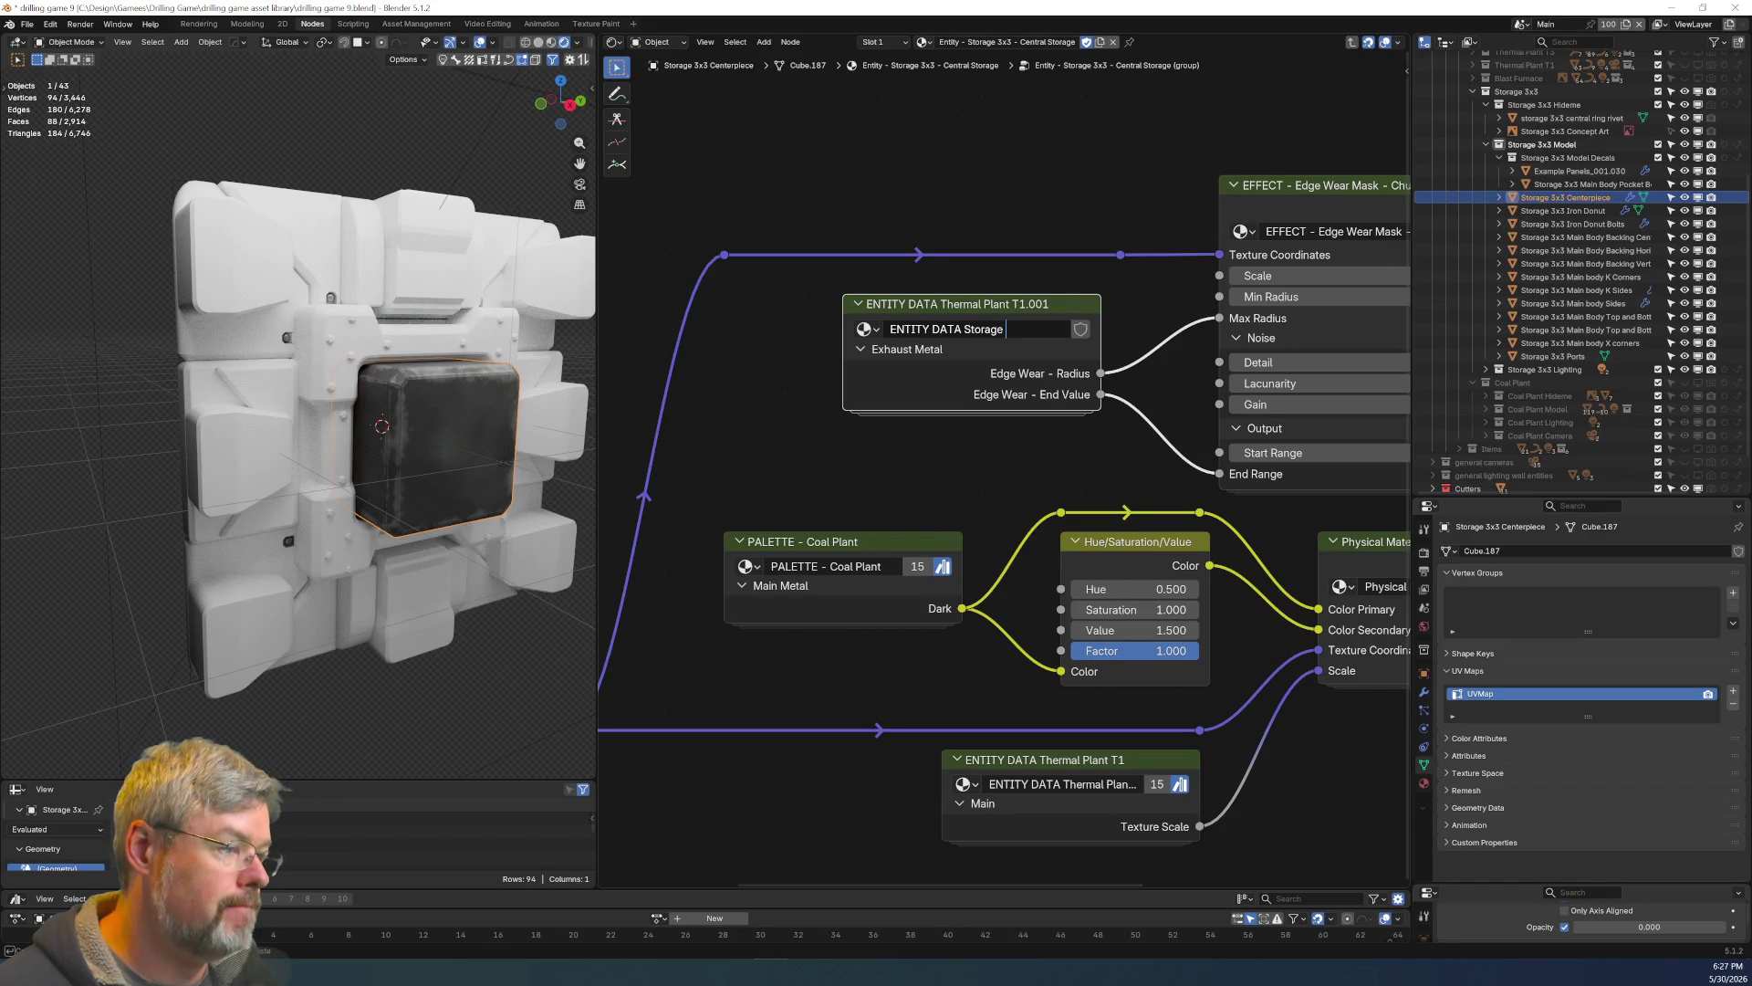
type("3")
key("Return")
left_click(1077, 333)
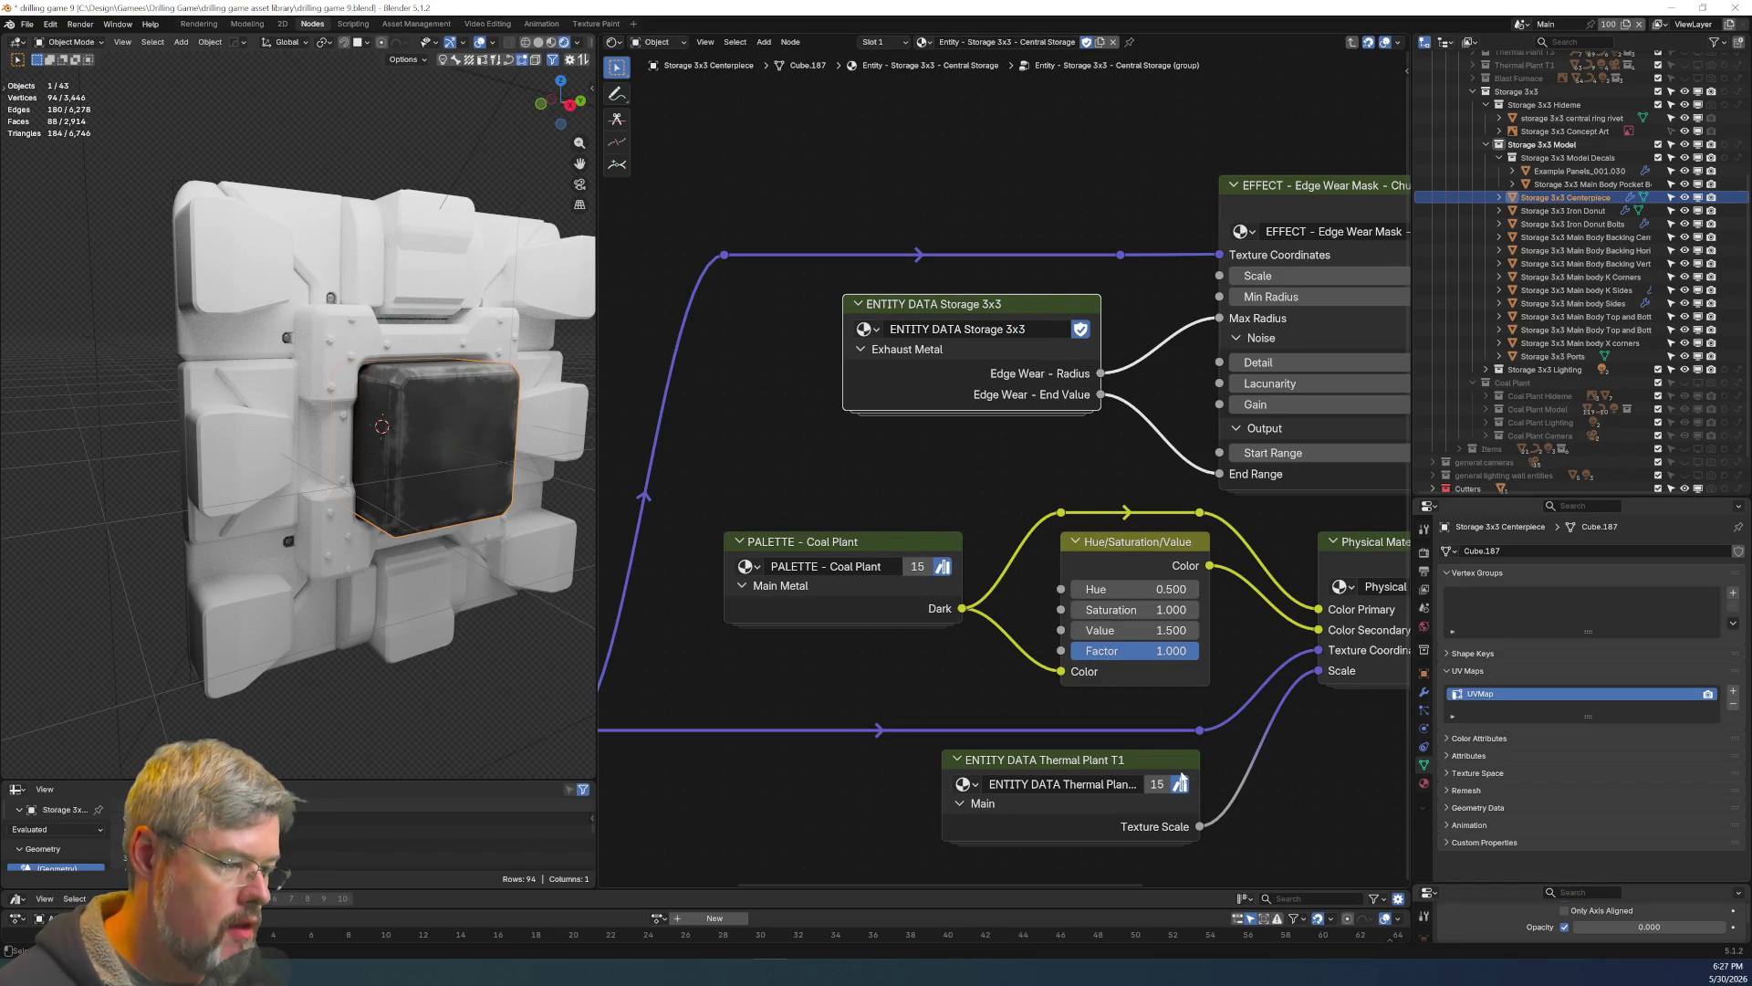
Delete the leftover ENTITY DATA Thermal Plant T1 node.
left_click(1131, 803)
key("x")
double_click(968, 329)
type("D")
key("Escape")
Duplicate the ENTITY DATA Storage 3x3 node and connect its Texture Scale to the Physical Material Scale.
left_click(945, 315)
key("shift+d")
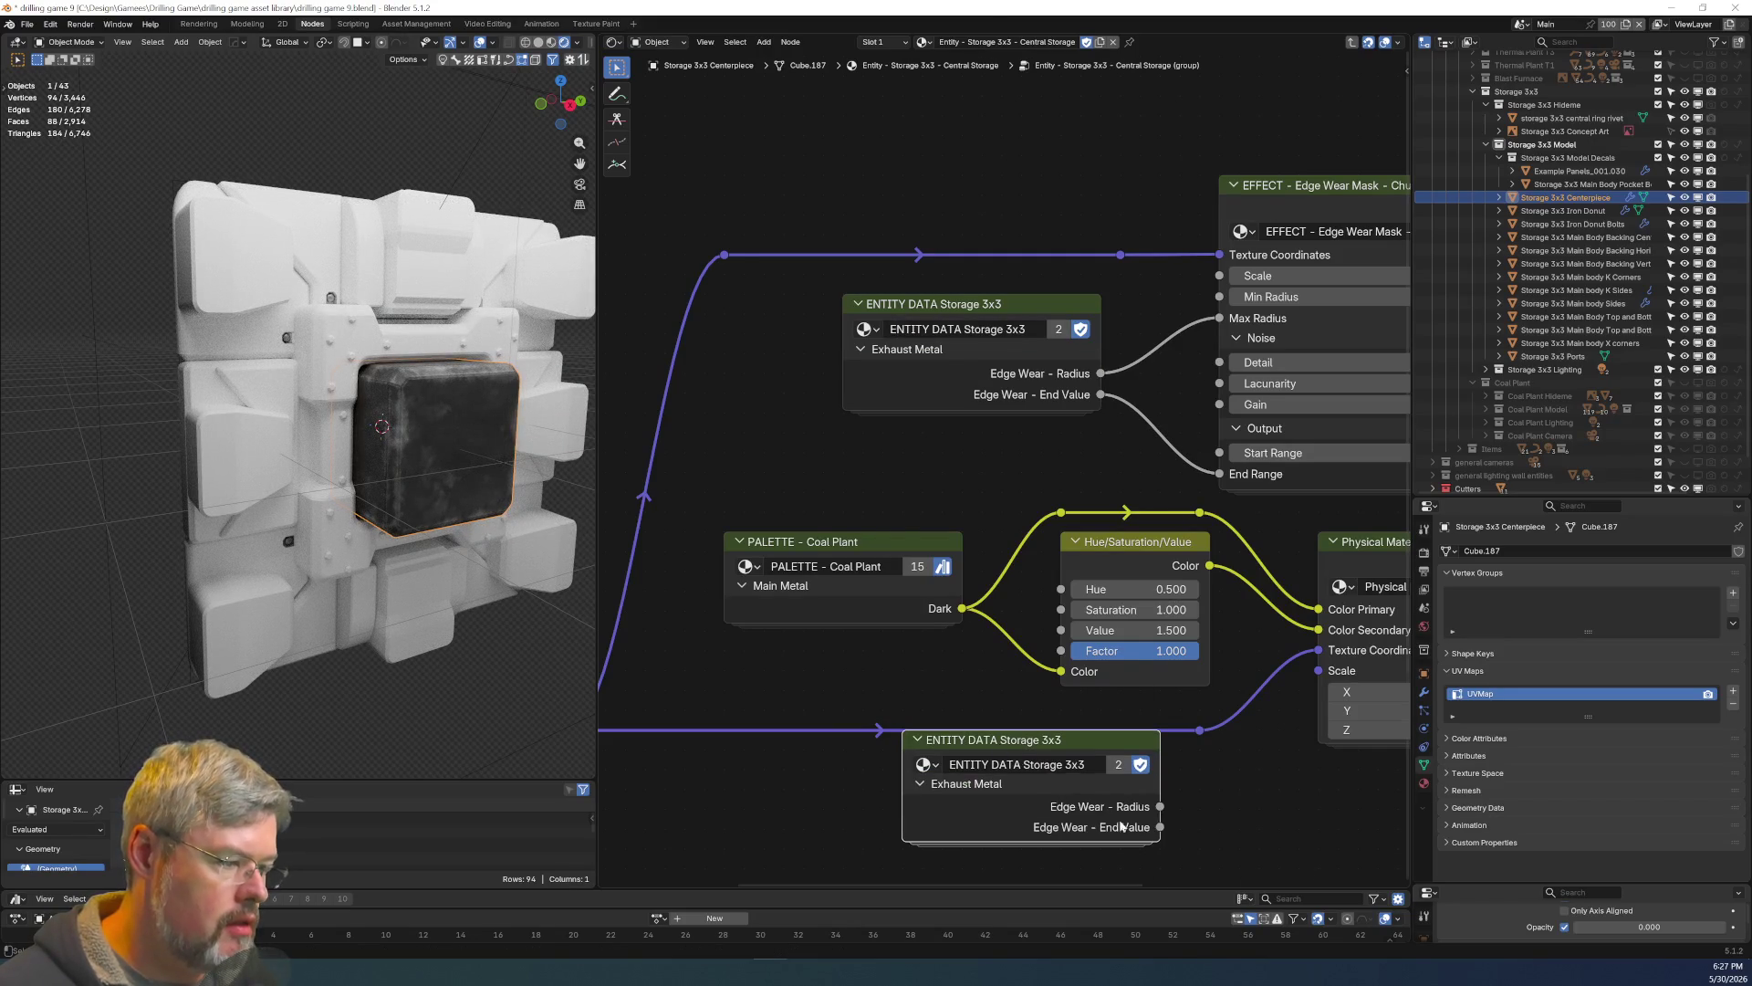
left_click(1121, 826)
key("ctrl+h")
middle_click_drag(1121, 826, 1012, 643)
left_click_drag(1054, 626, 1208, 488)
key("ctrl+h")
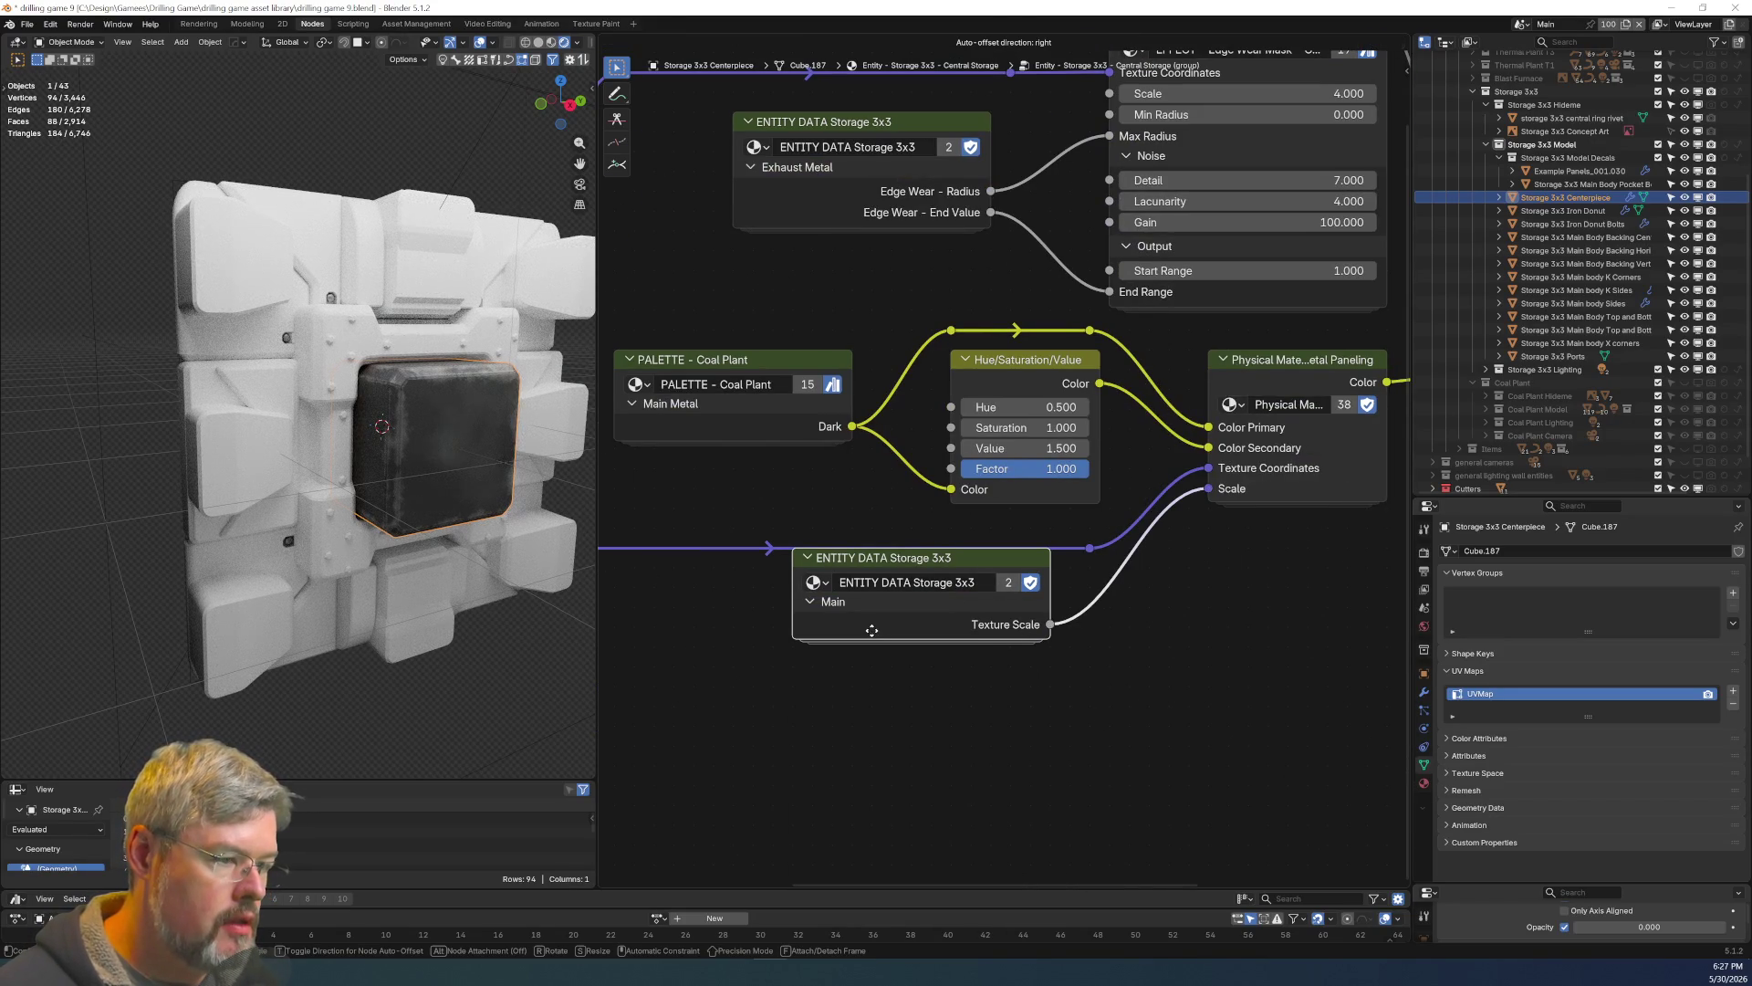
left_click_drag(978, 571, 1008, 598)
middle_click_drag(814, 456, 1093, 538)
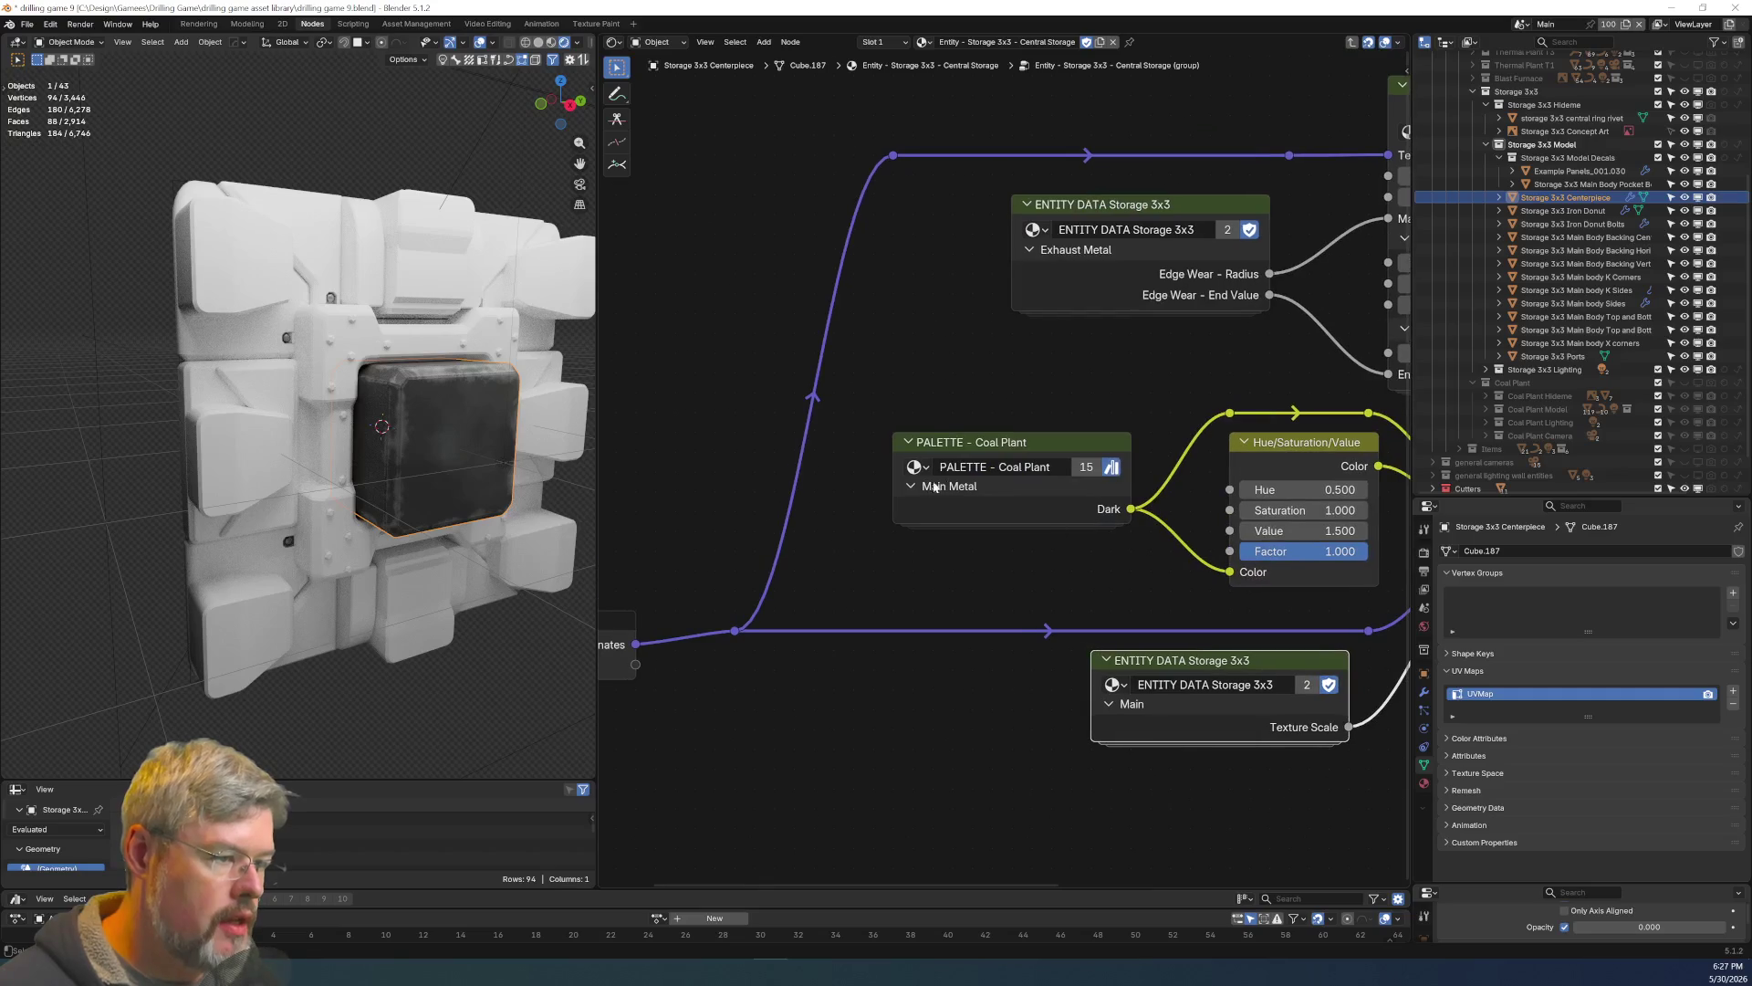
Make the palette a single-user group named 'PALETTE - Storage' with a fake user, and enter it.
left_click(1087, 468)
key("shift+End")
type("S")
key("Return")
left_click(1111, 466)
left_click(1000, 515)
key("Tab")
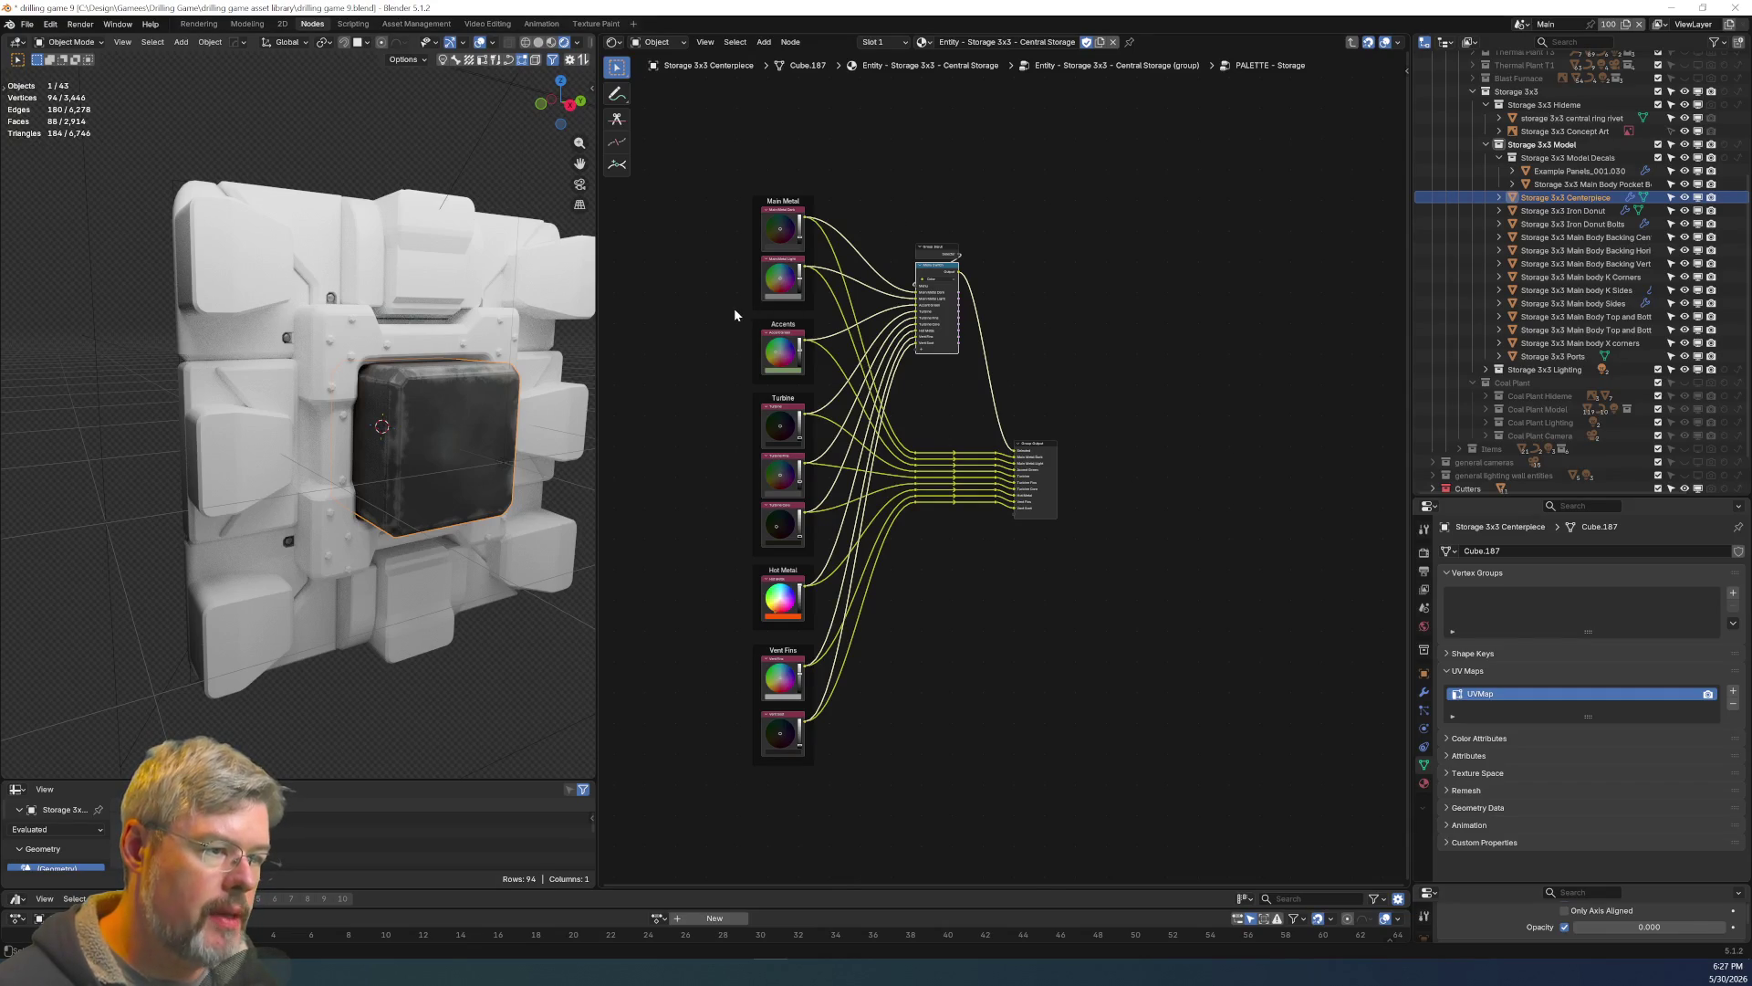
Delete the Accents, Turbine, Hot Metal and Vent Fins frames and their unused reroutes.
mouse_move(734, 308)
left_mouse_down()
mouse_move(786, 814)
mouse_move(835, 813)
left_mouse_up()
key("x")
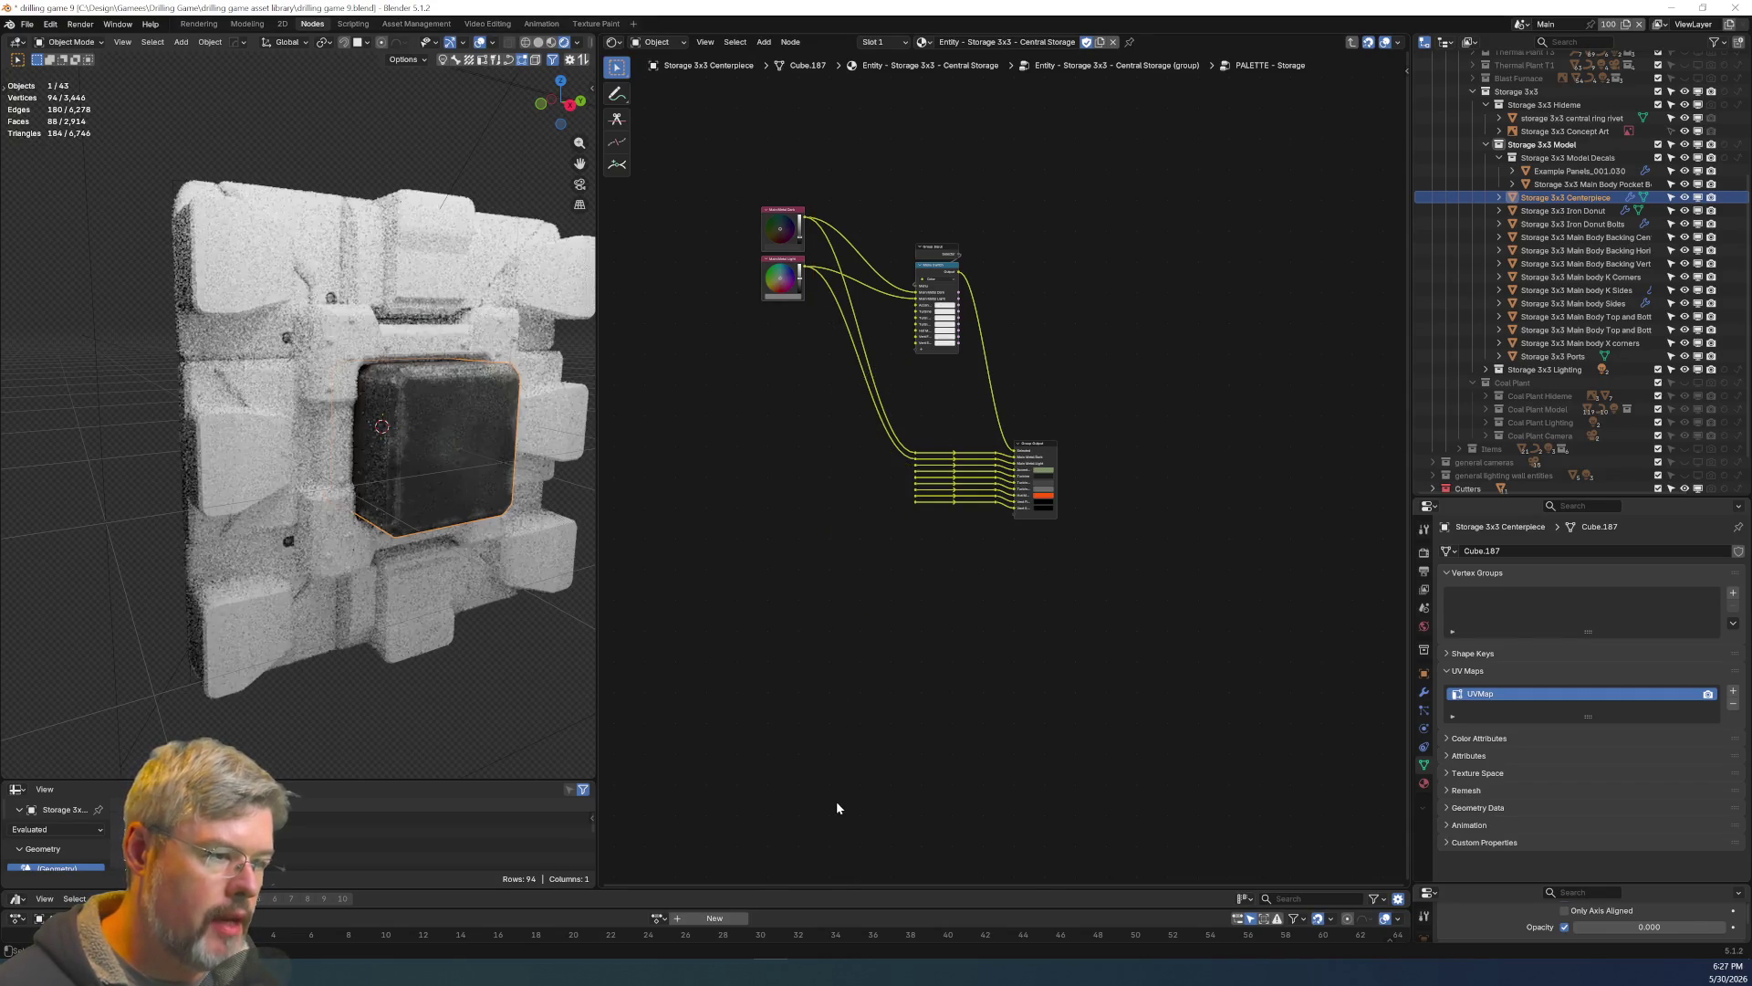
scroll(922, 511, "up", 2)
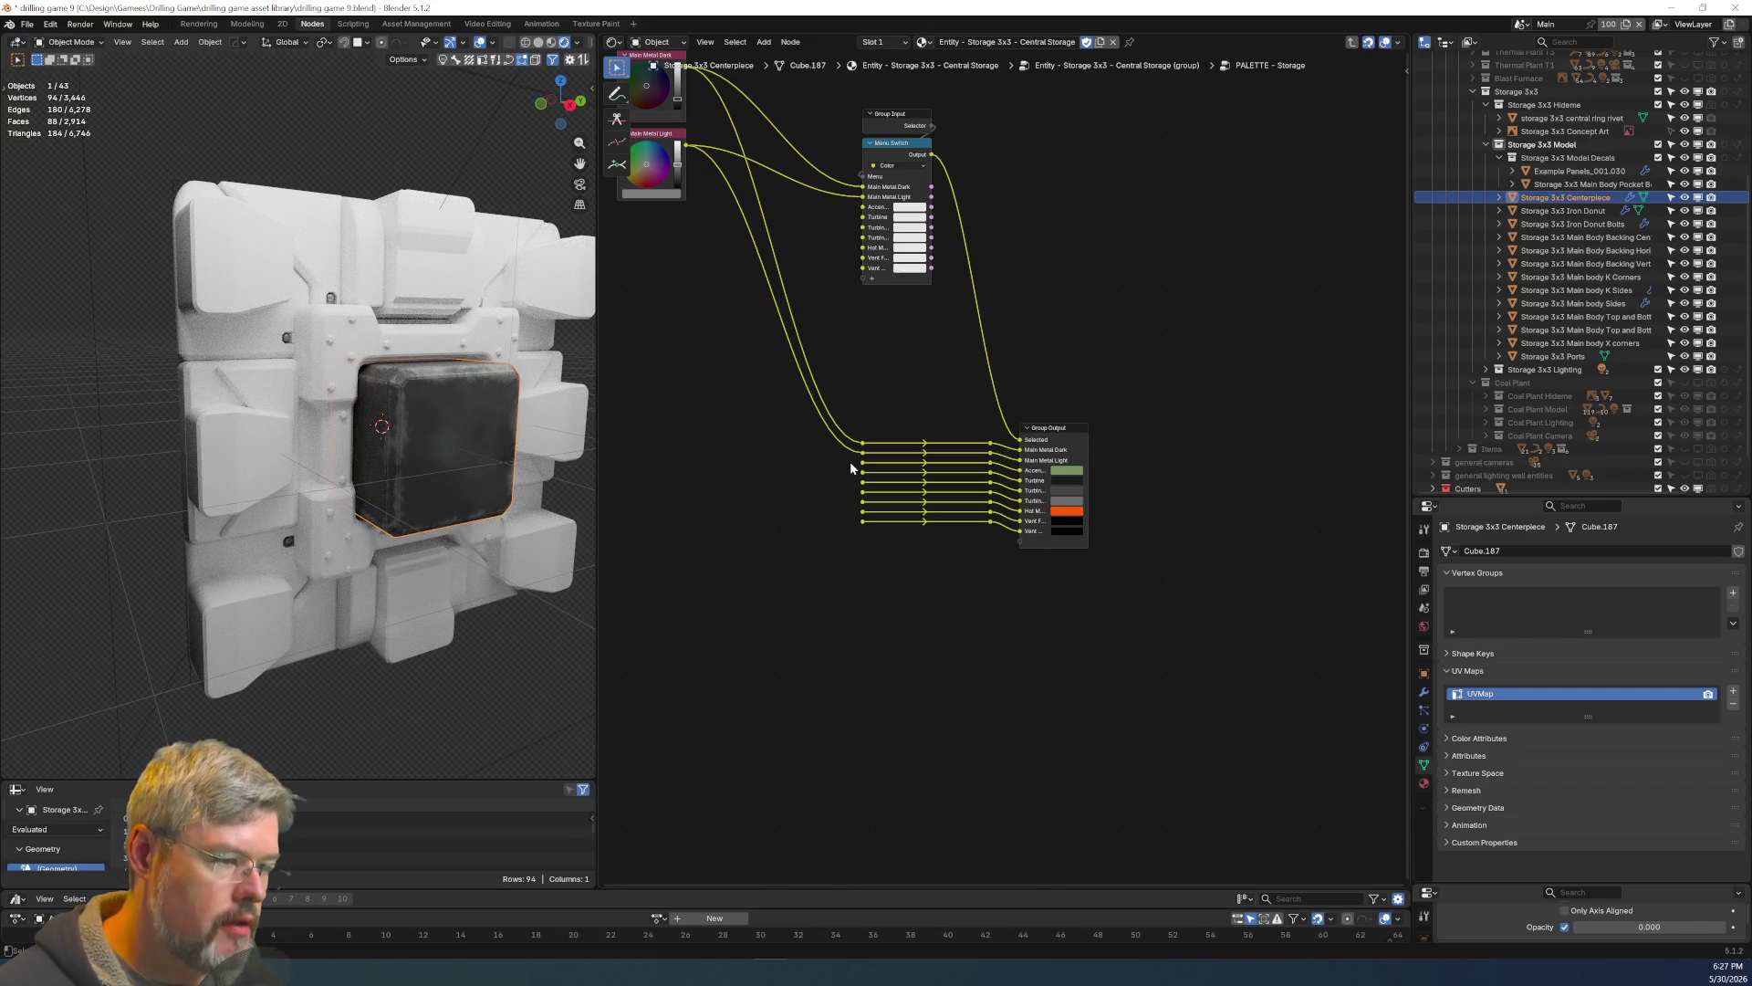
left_click_drag(851, 467, 993, 579)
key("x")
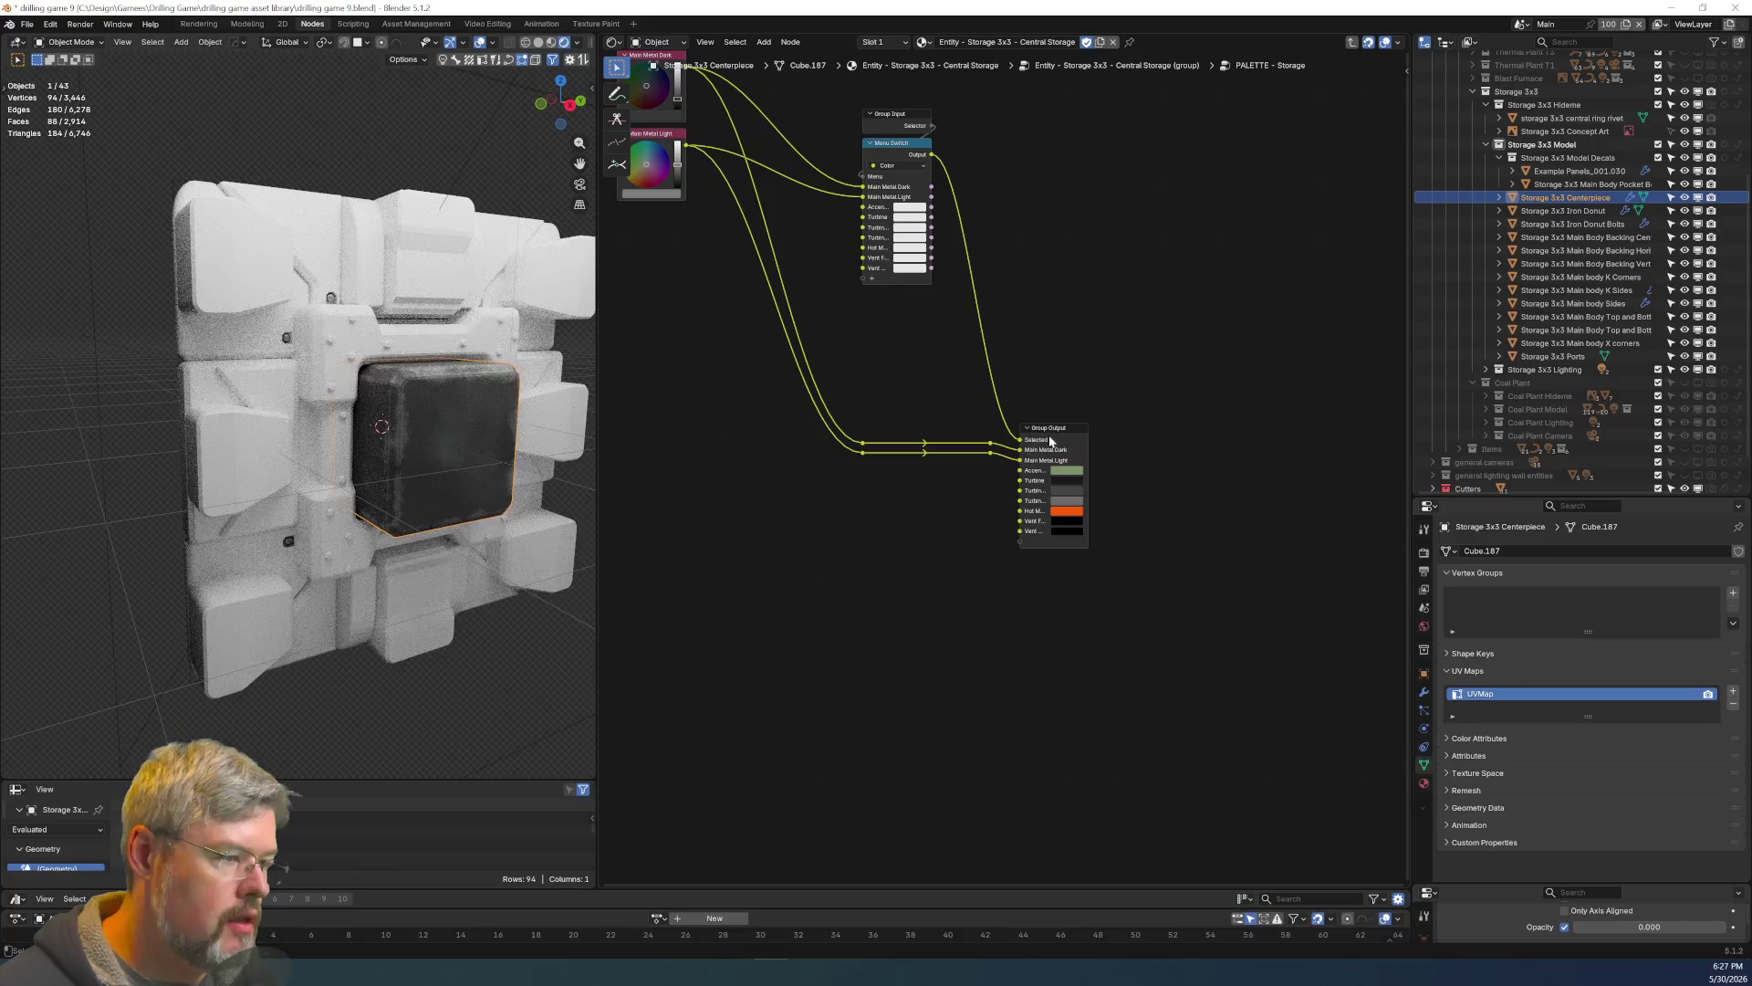
Remove the Accents panel and the Accent Green and Vent Soot outputs from the group interface.
key("Tab")
key("Tab")
key("Tab")
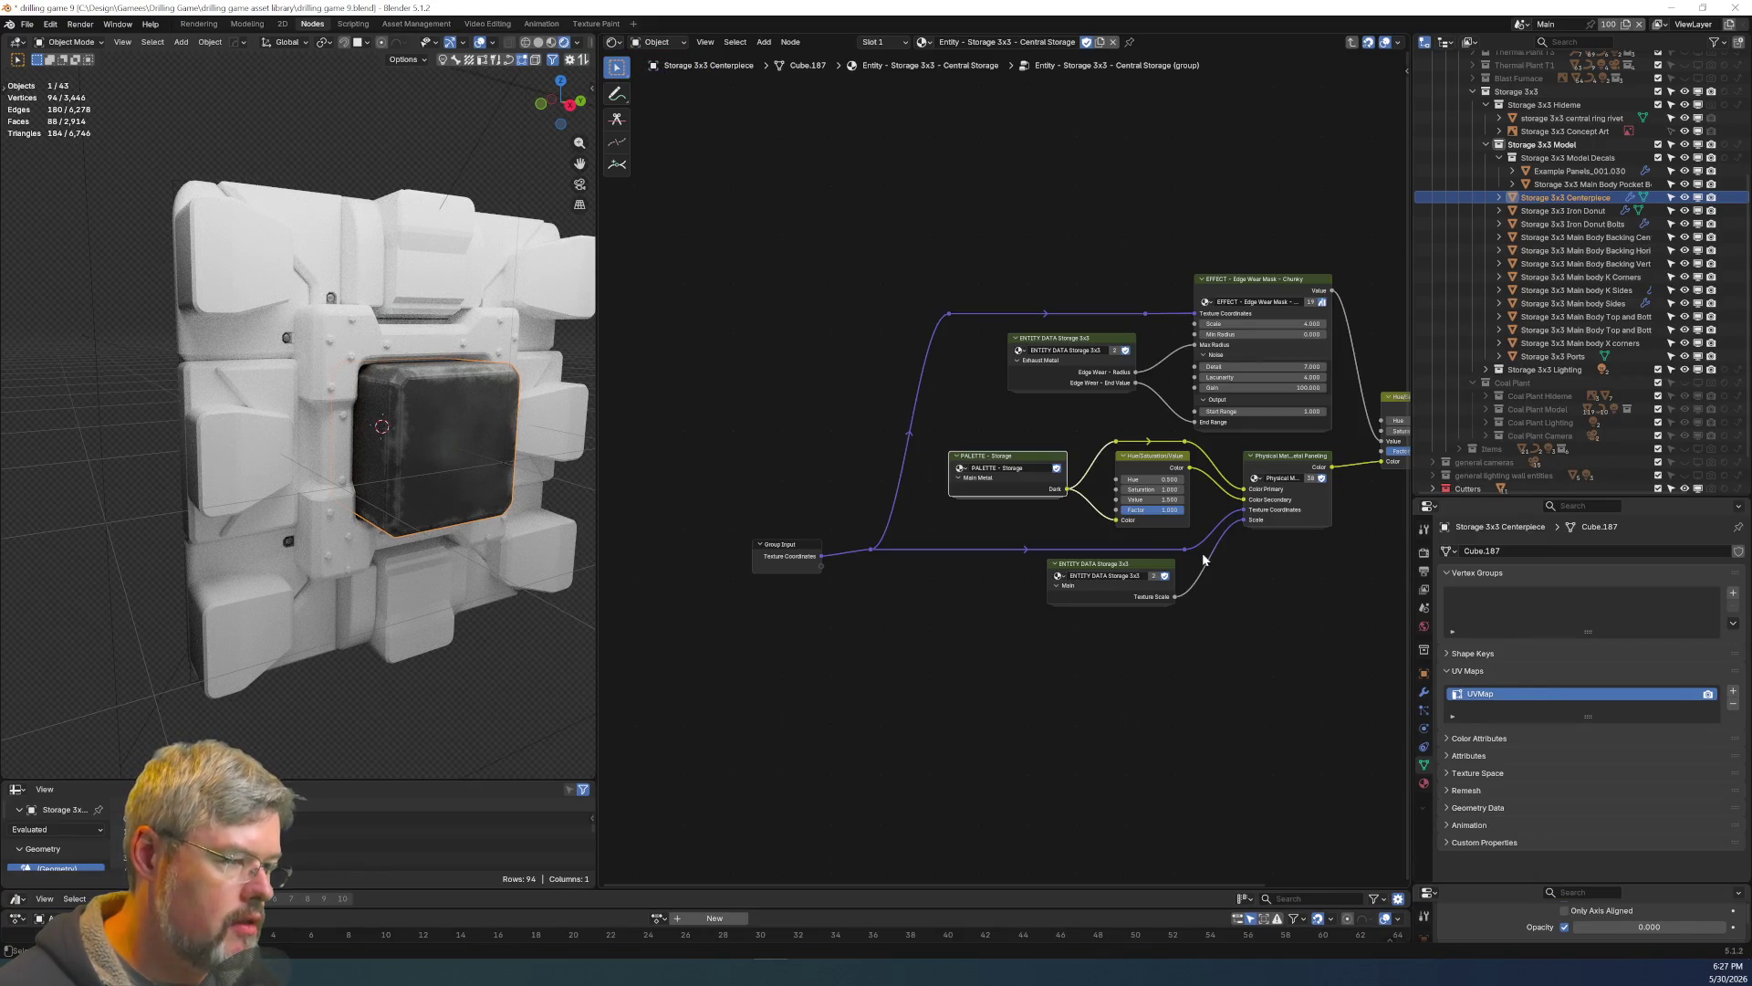
key("ctrl+Tab")
key("Tab")
key("Tab")
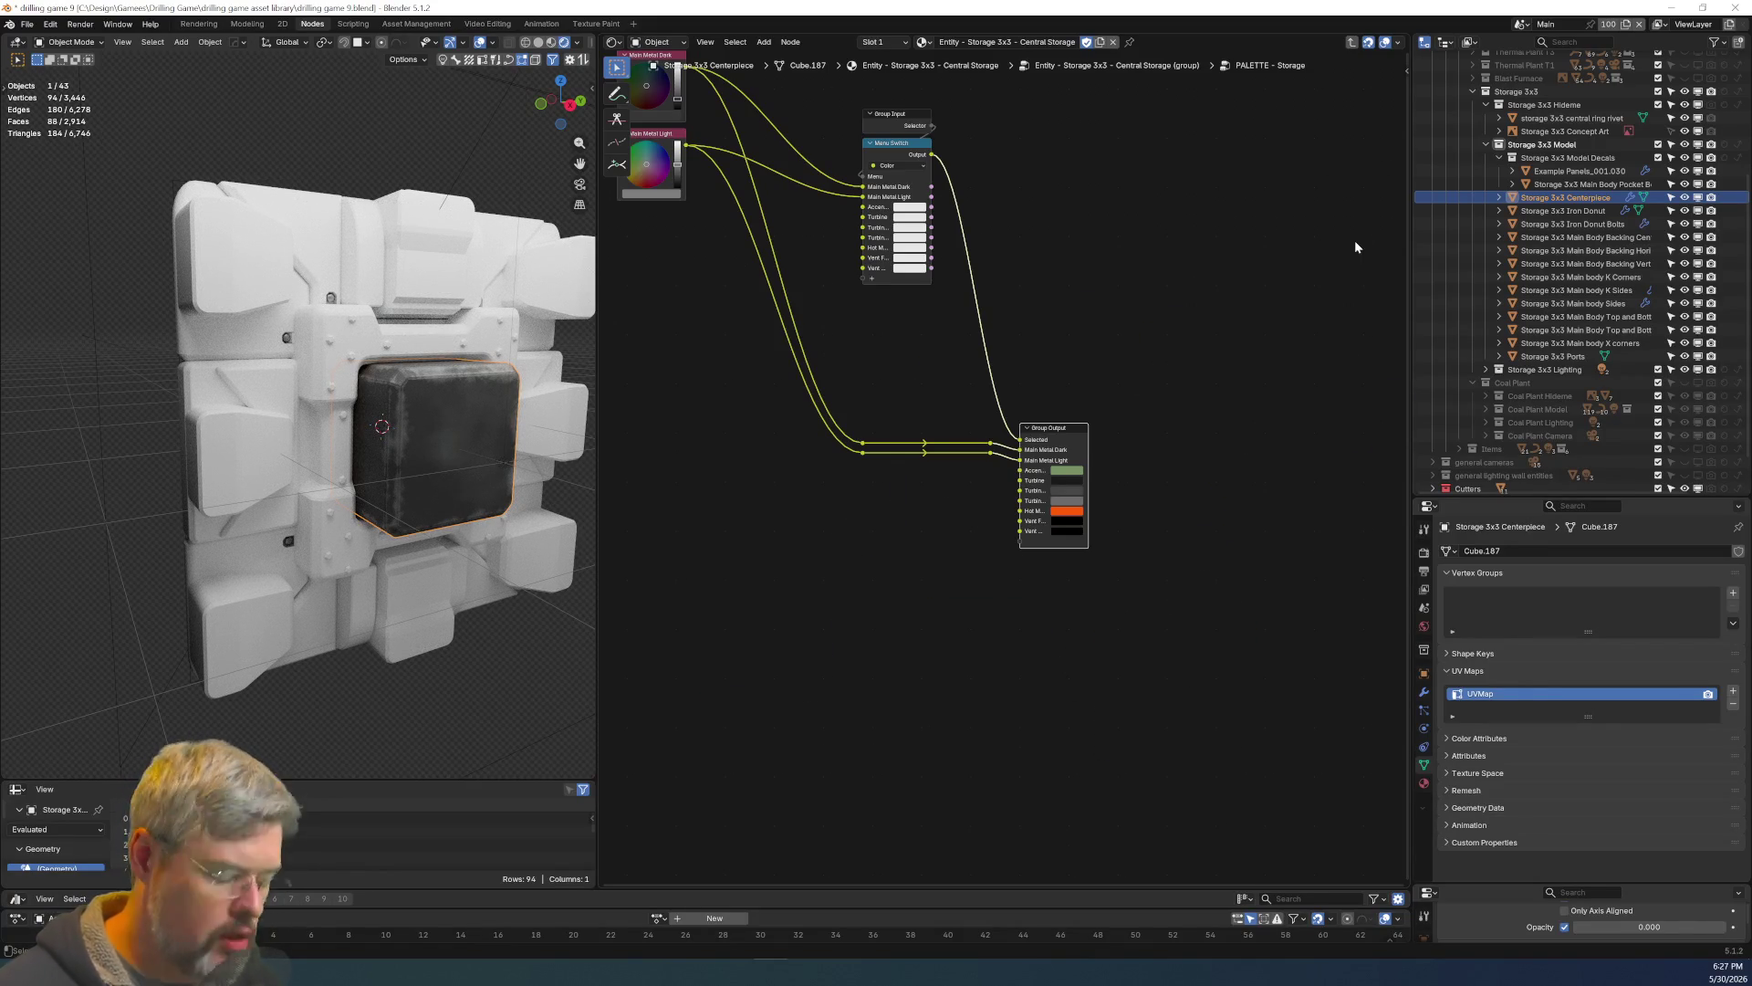
key("n")
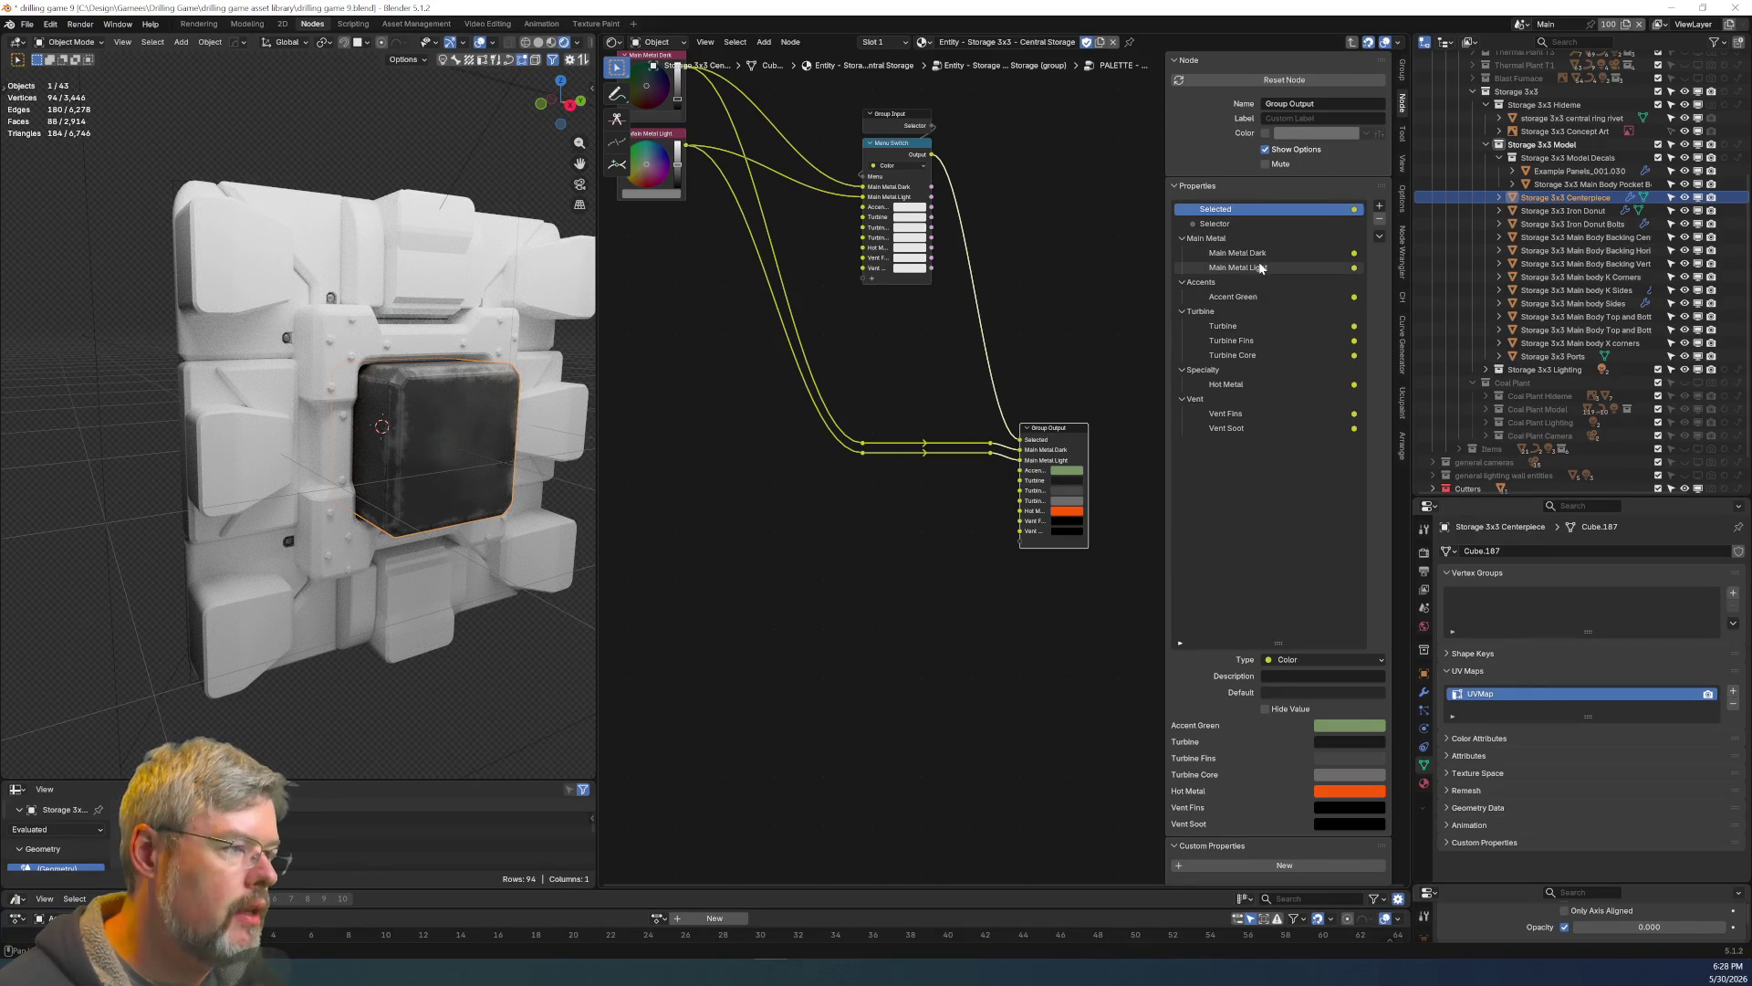
left_click(1237, 283)
left_click(1379, 219)
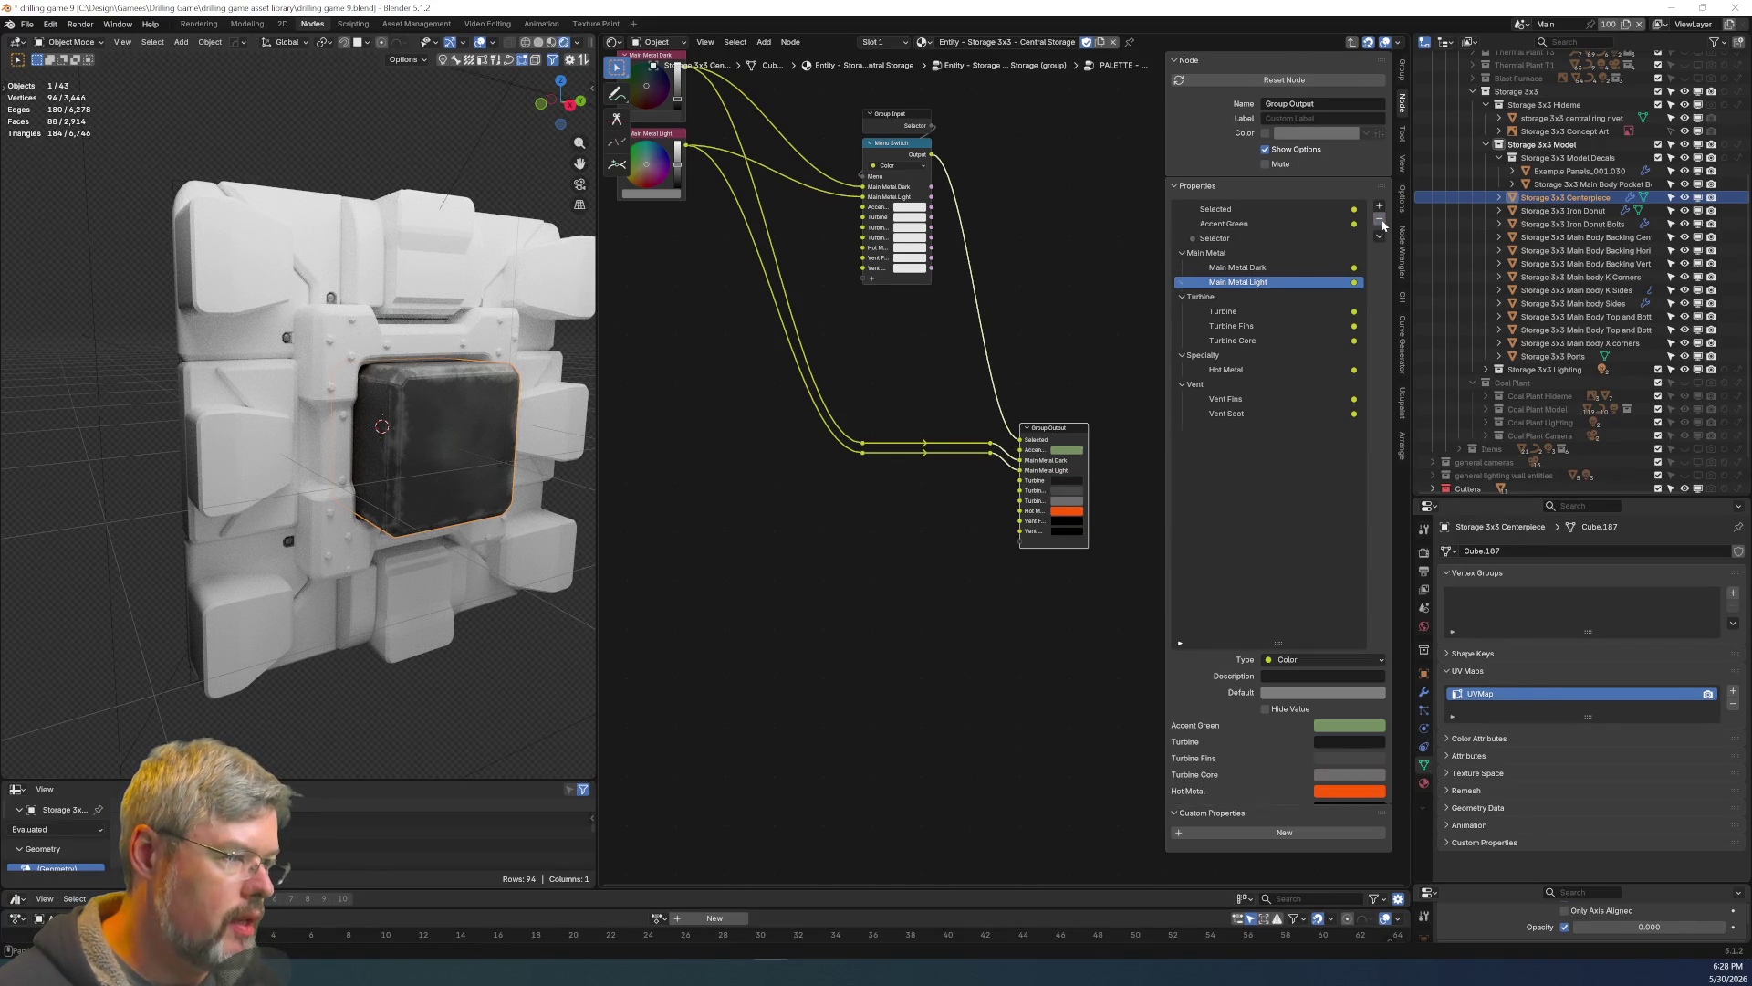
left_click(1255, 225)
left_click(1379, 219)
left_click(1255, 399)
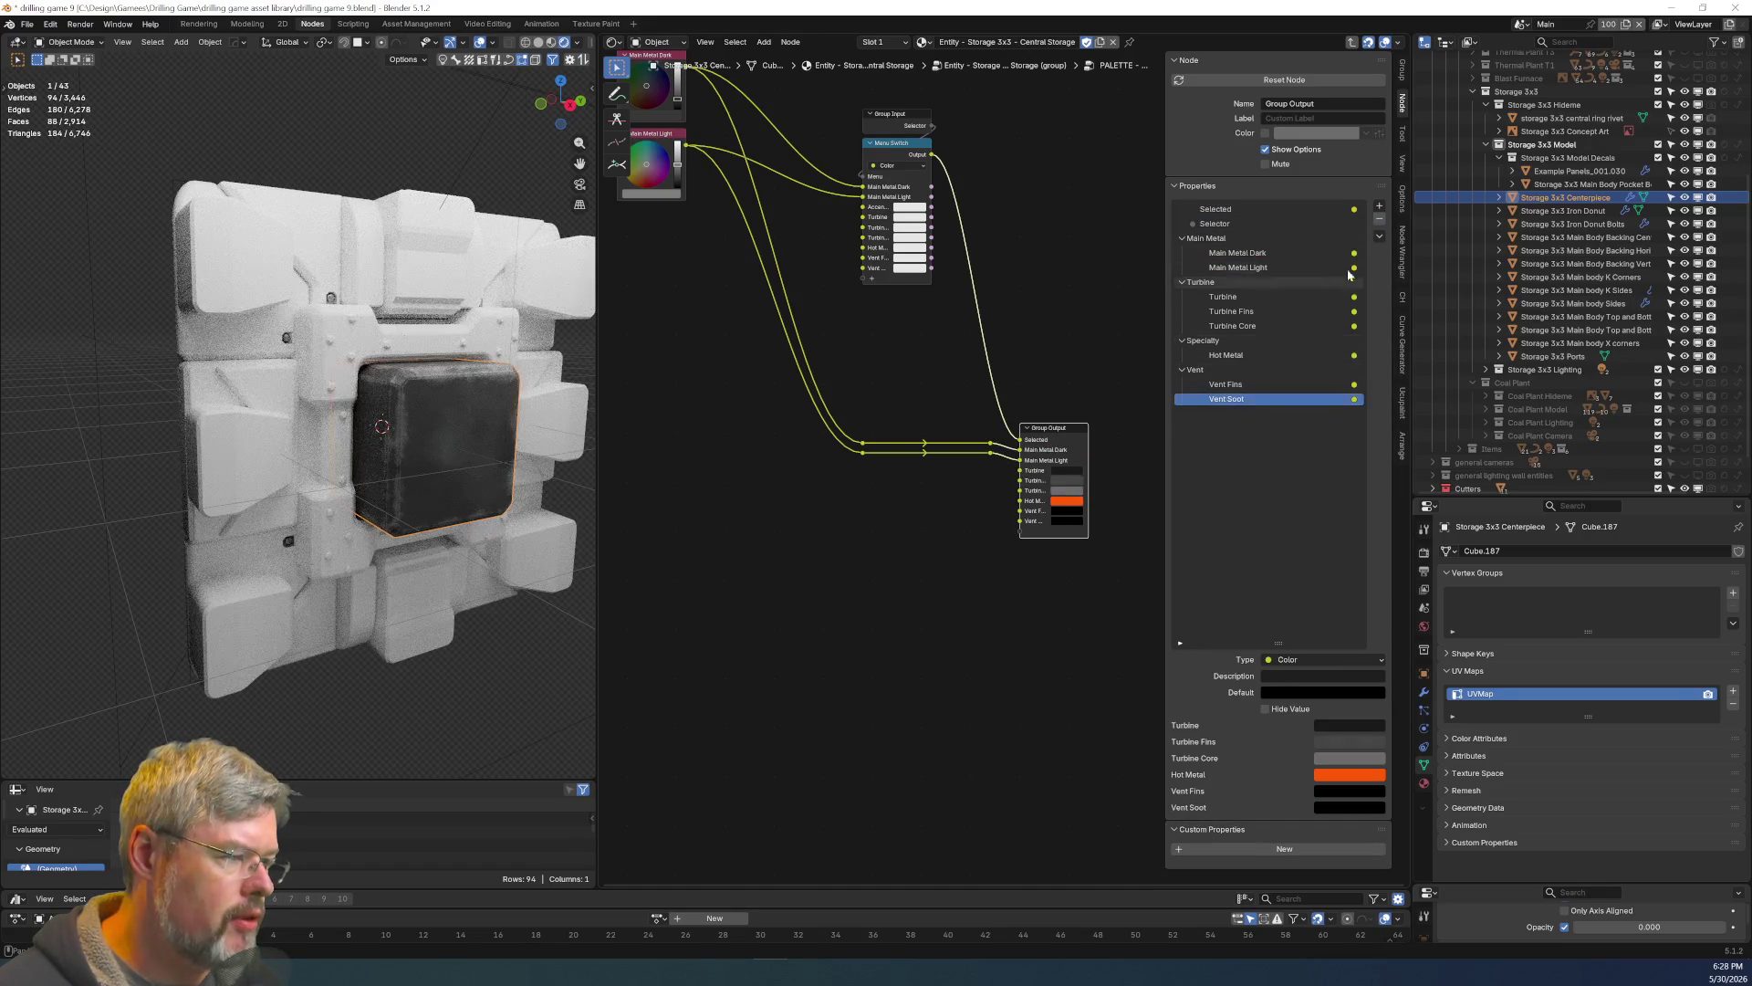
left_click(1380, 220)
Remove the Vent Fins, Hot Metal and Turbine outputs plus the Vent, Specialty and Turbine panels.
left_click(1380, 220)
left_click(1380, 220)
left_click(1380, 220)
left_click(1380, 220)
left_click(1380, 220)
left_click(1380, 220)
left_click(1380, 220)
left_click(1380, 220)
mouse_move(846, 348)
middle_mouse_down()
mouse_move(903, 484)
mouse_move(820, 382)
middle_mouse_up()
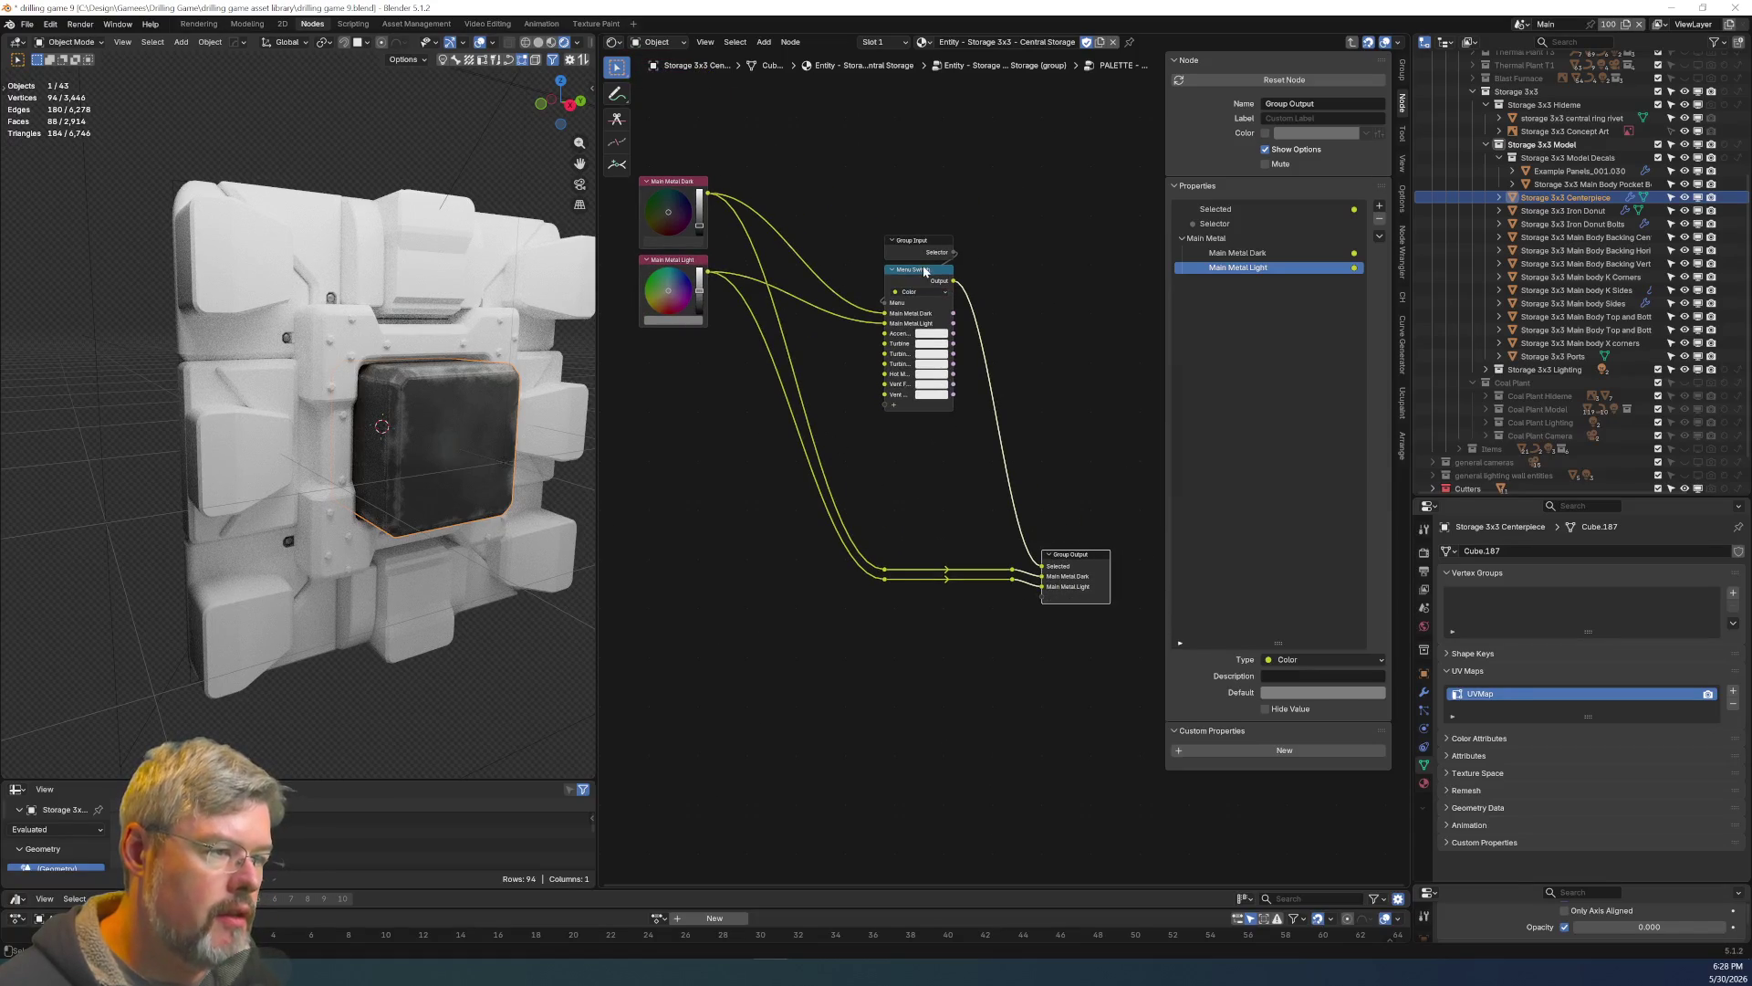